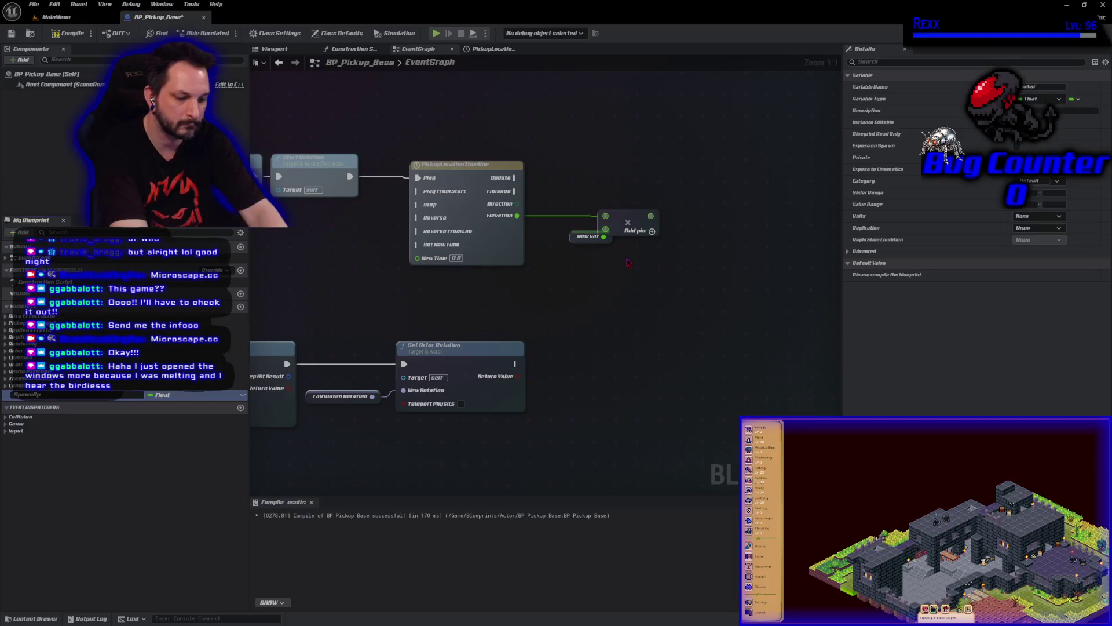
type("SpawnApex")
Commit the SpawnApex variable name, save, and reposition the Spawn Apex node
key("Return")
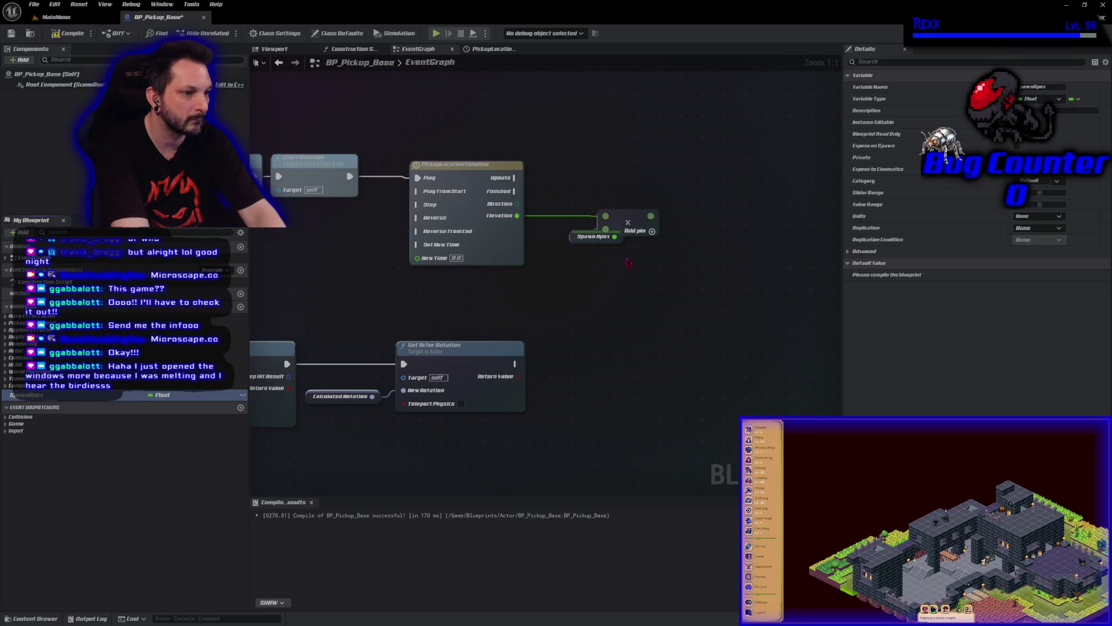
key("ctrl+s")
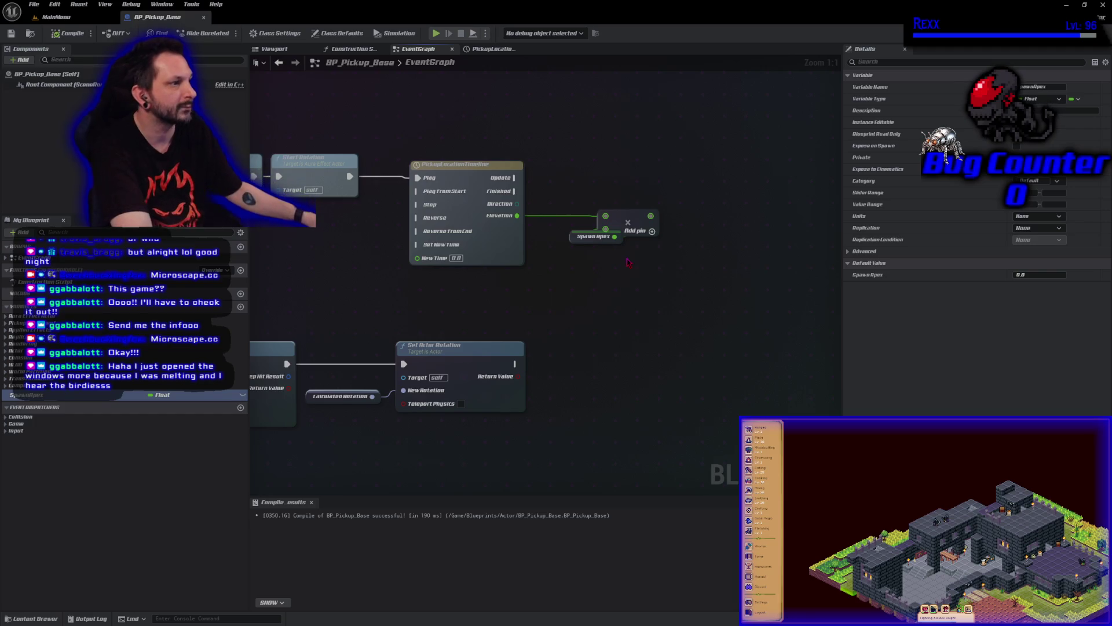
left_click_drag(577, 242, 541, 236)
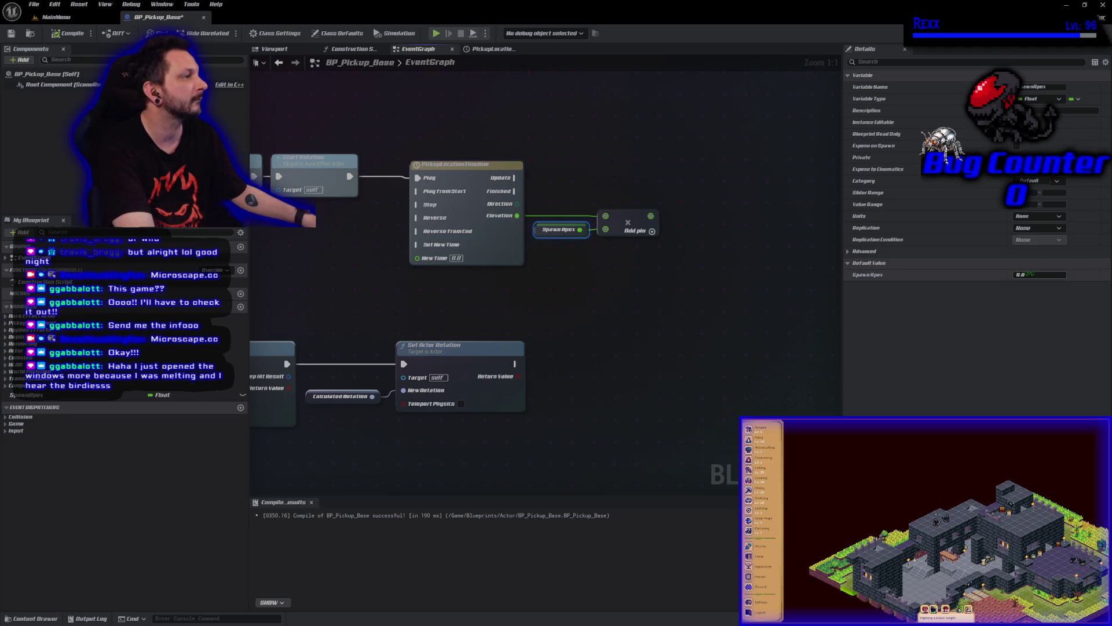
Give Spawn Apex a default value of 100.0, then compile and save BP_Pickup_Base
left_click(1028, 274)
type("100")
key("Return")
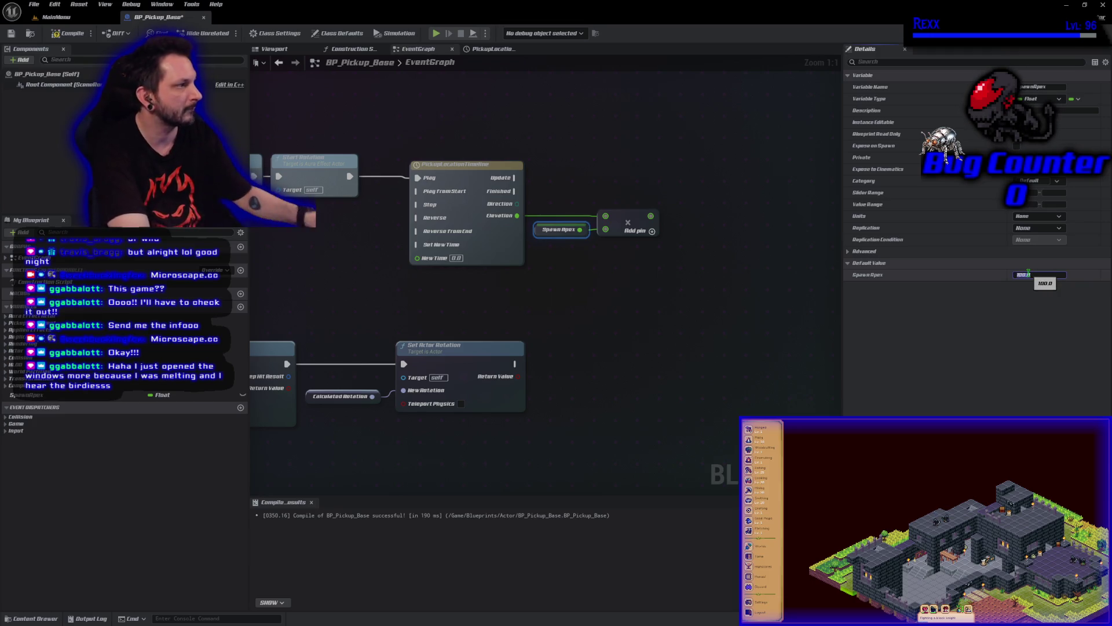
left_click(68, 33)
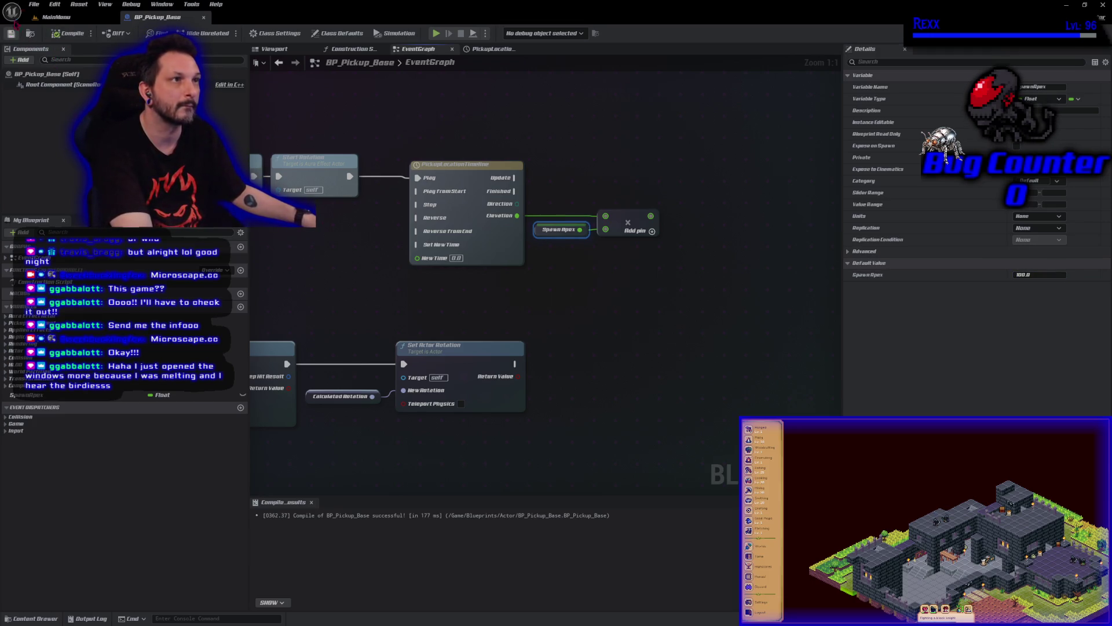
left_click(11, 33)
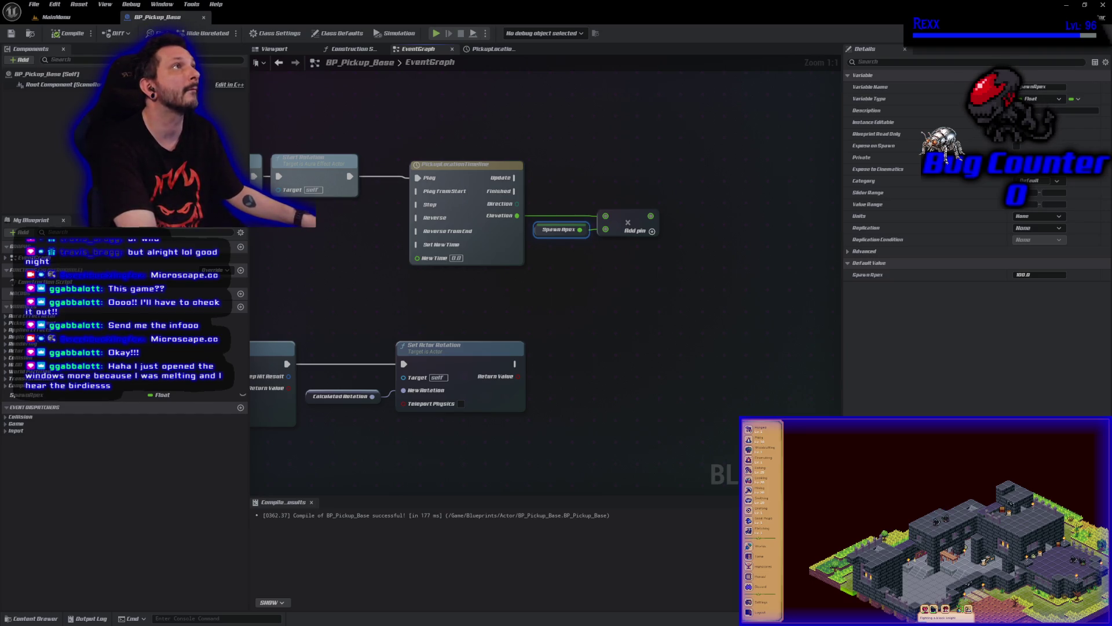
right_click(606, 169)
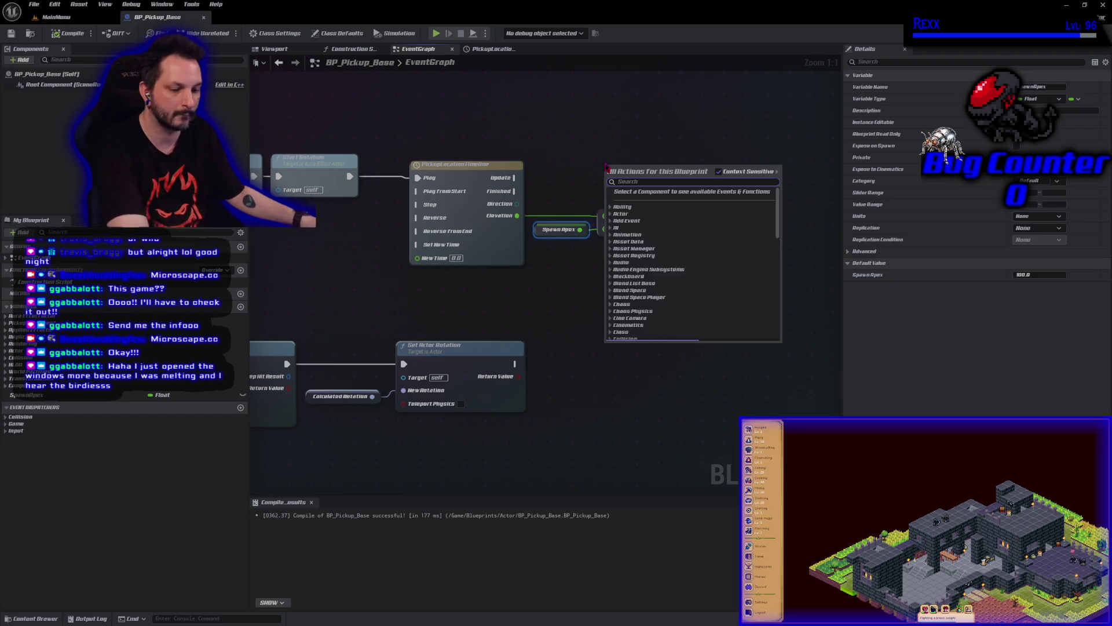
Add a Calculated Location getter node to the event graph
type("get calc")
key("Return")
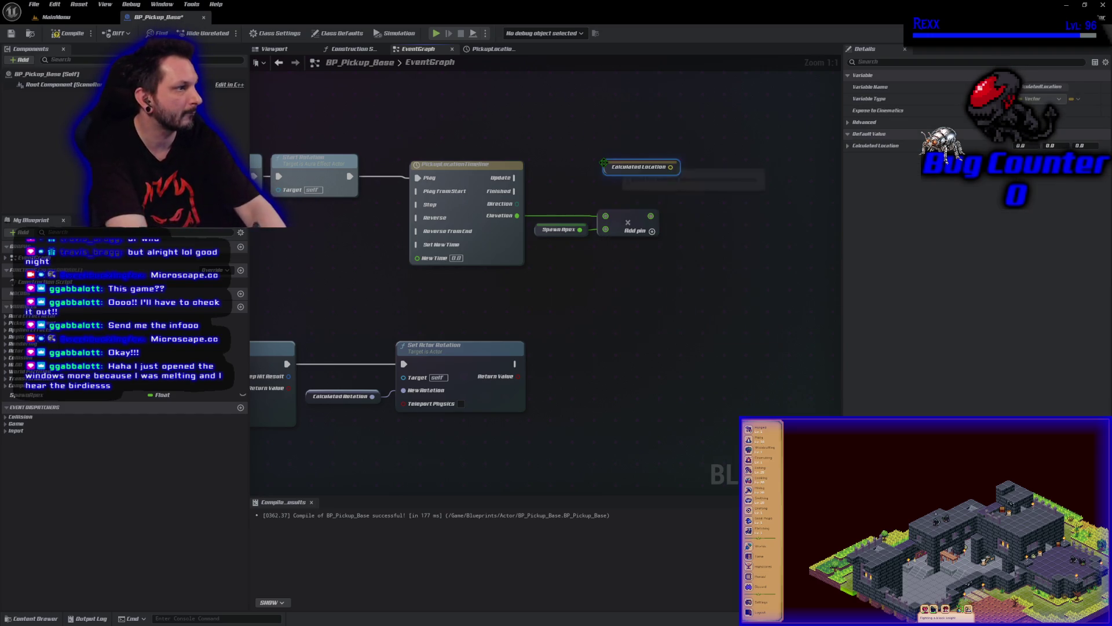
left_click_drag(608, 168, 586, 179)
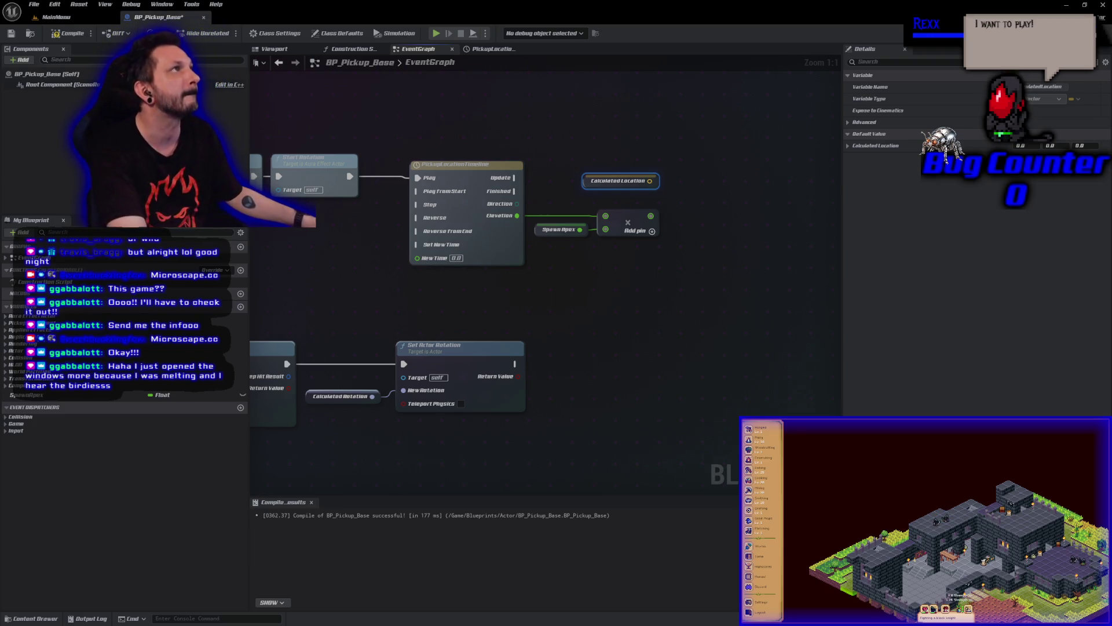
Add a SET Calculated Location node and arrange both Calculated Location nodes
right_click(711, 228)
type("set calc")
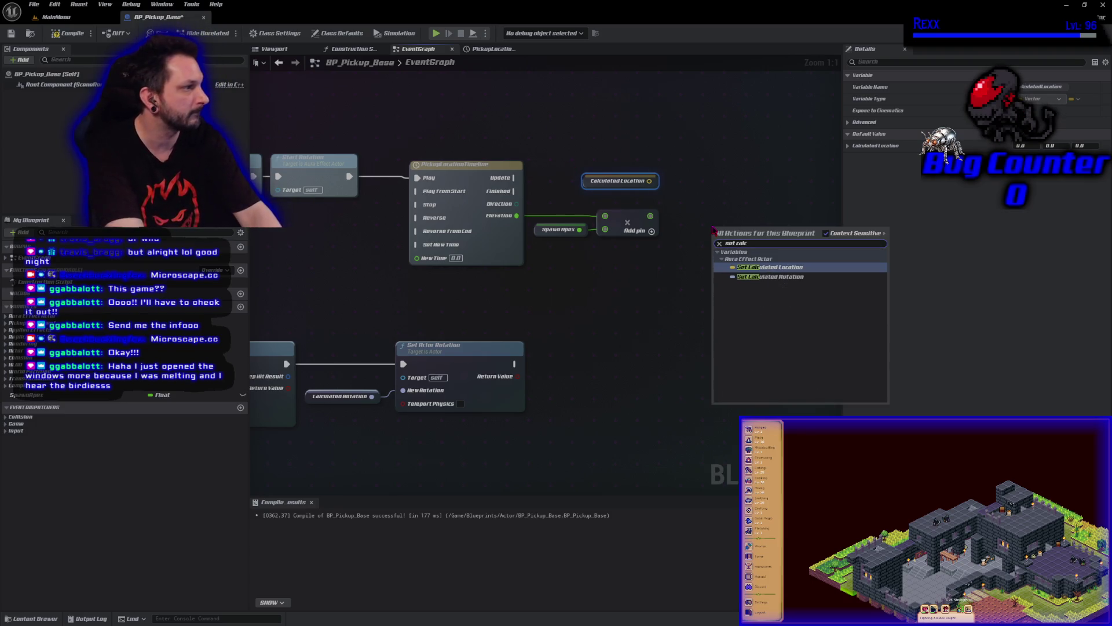
key("Return")
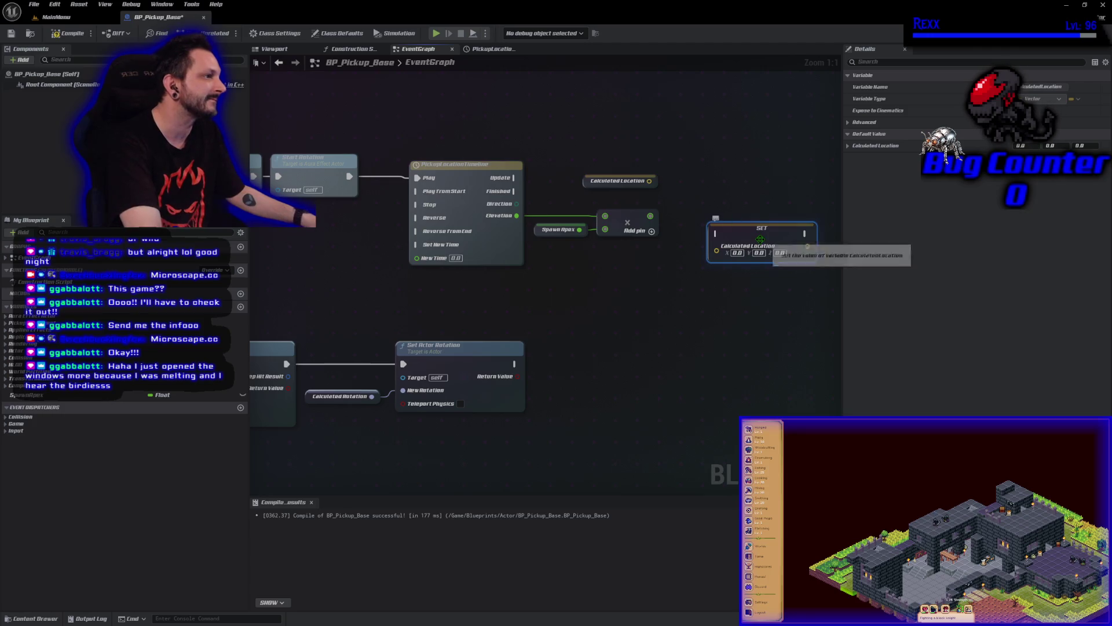
left_click_drag(763, 247, 750, 205)
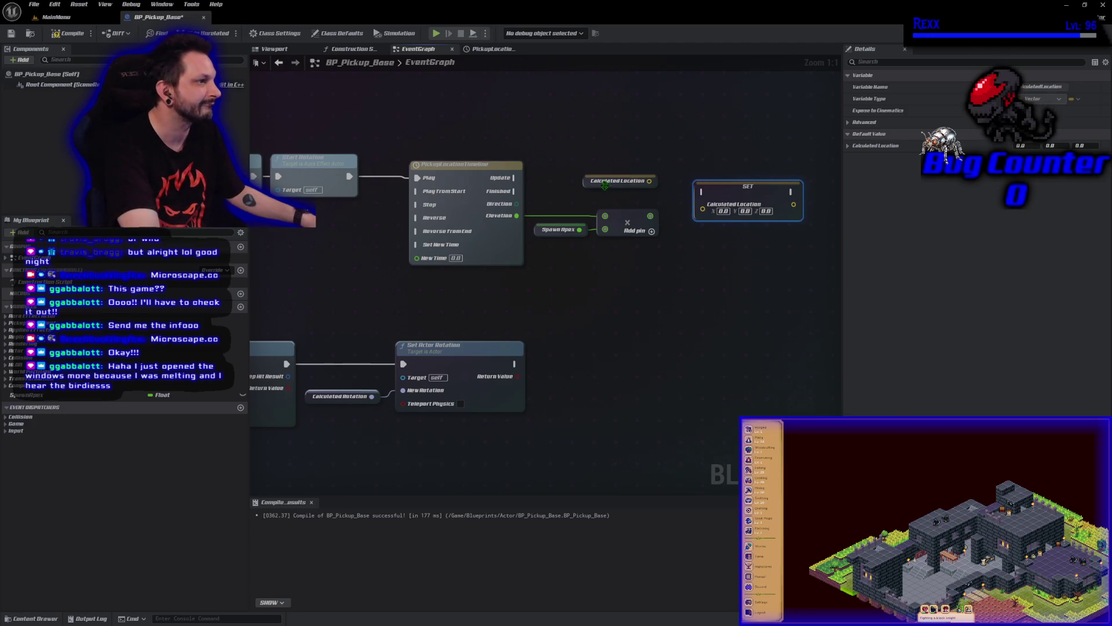
left_click_drag(590, 185, 589, 164)
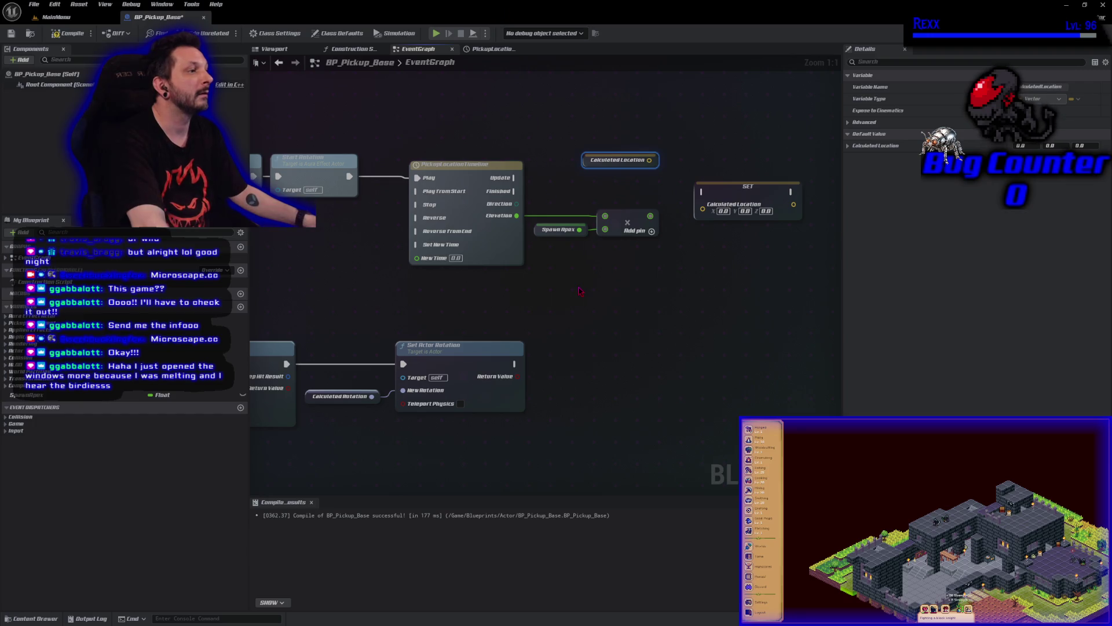
right_click(580, 291)
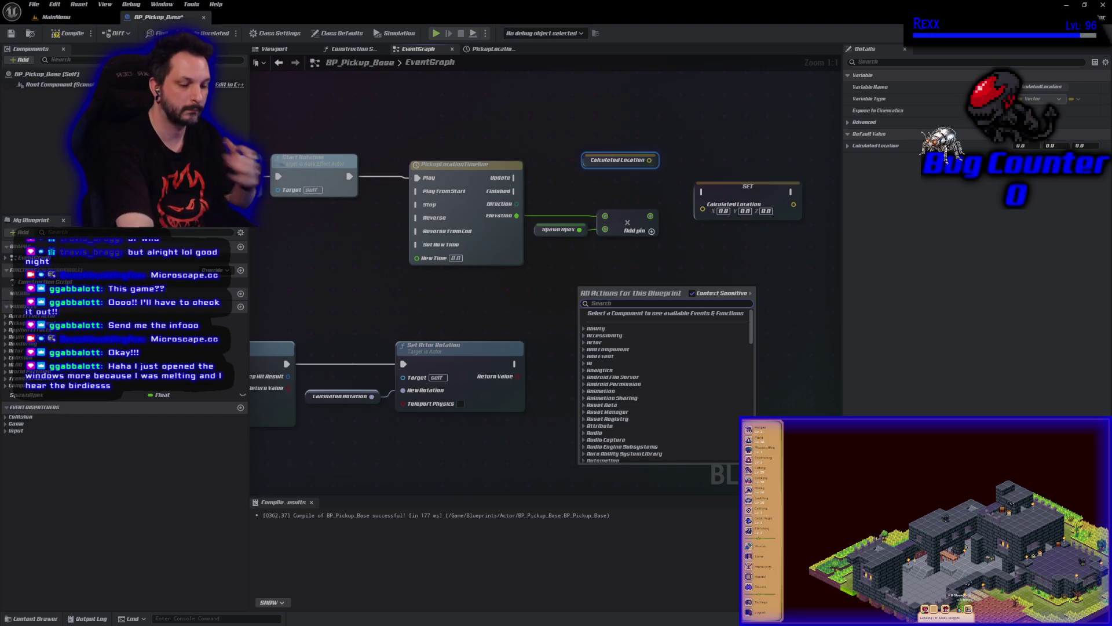
Add an Initial Location getter above the Add node and shift SET Calculated Location right
type("get init")
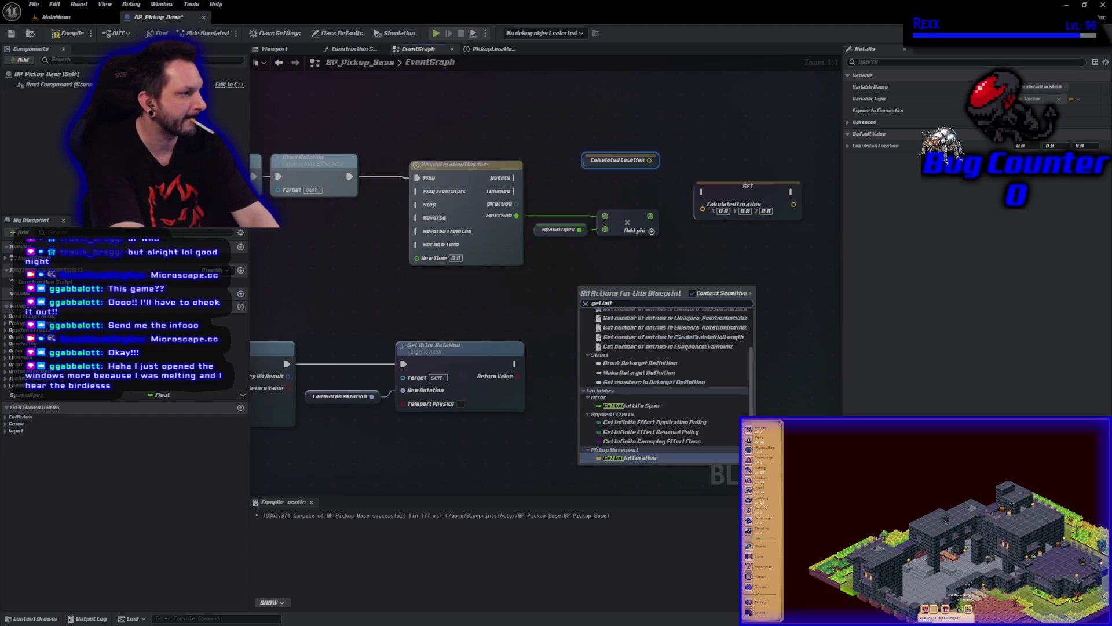
key("Return")
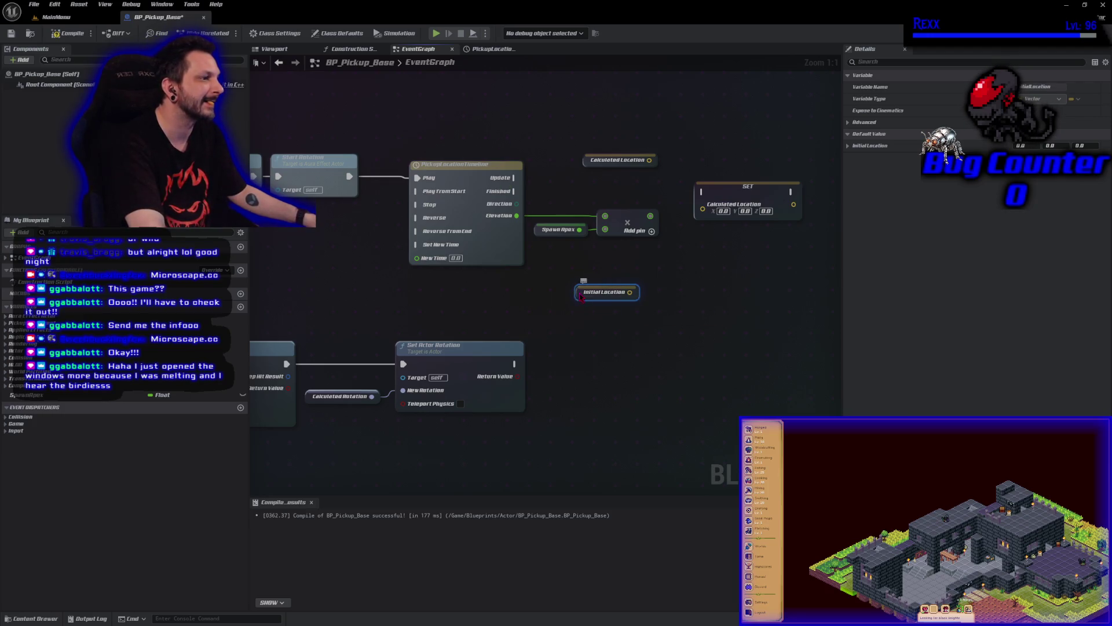
left_click_drag(581, 297, 598, 202)
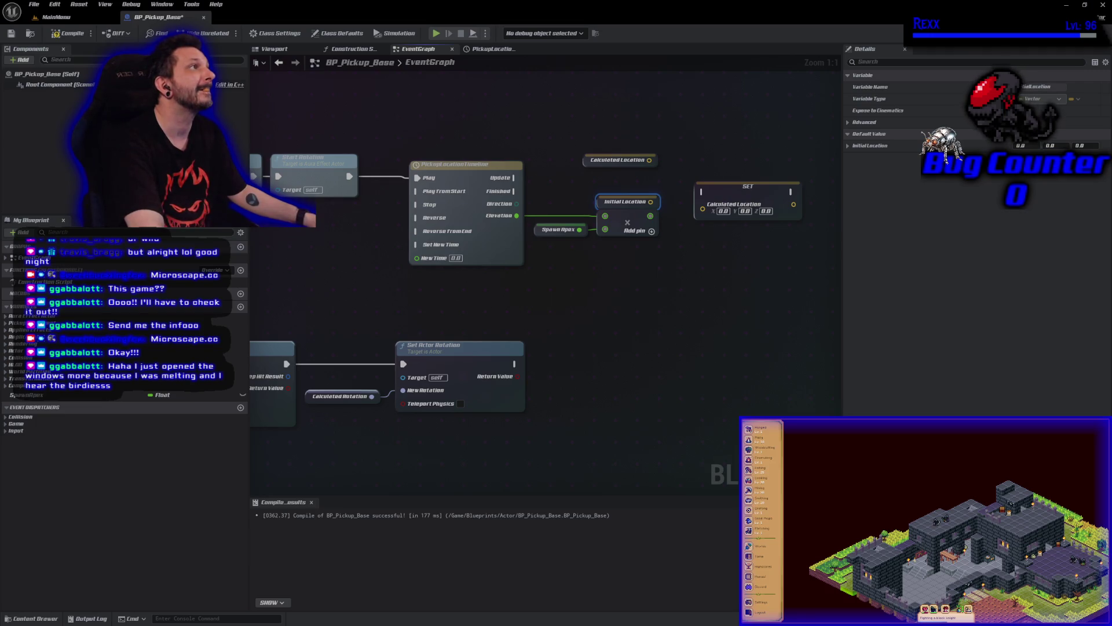
left_click_drag(634, 289, 453, 301)
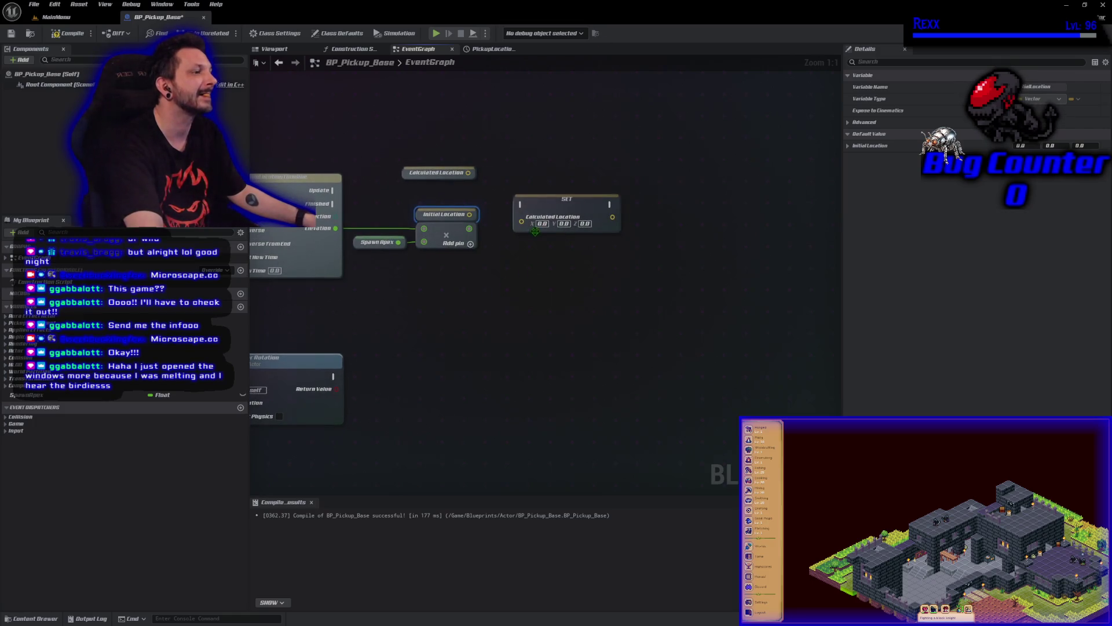
left_click_drag(523, 224, 591, 216)
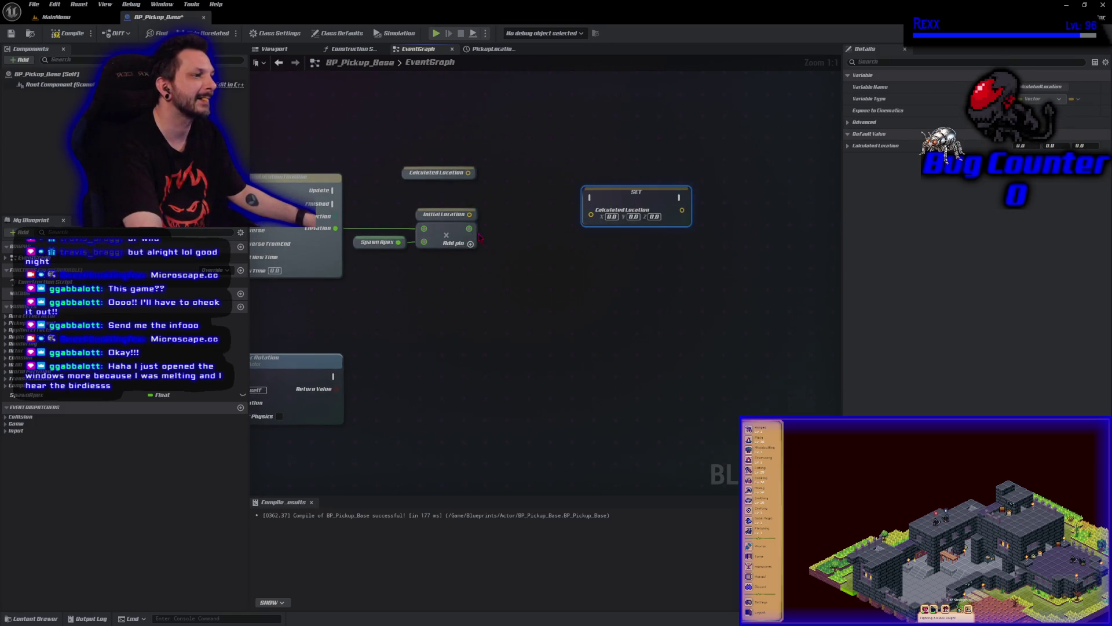
Add a Make Vector node wired from the Add node's output
left_click_drag(470, 229, 498, 238)
type("make")
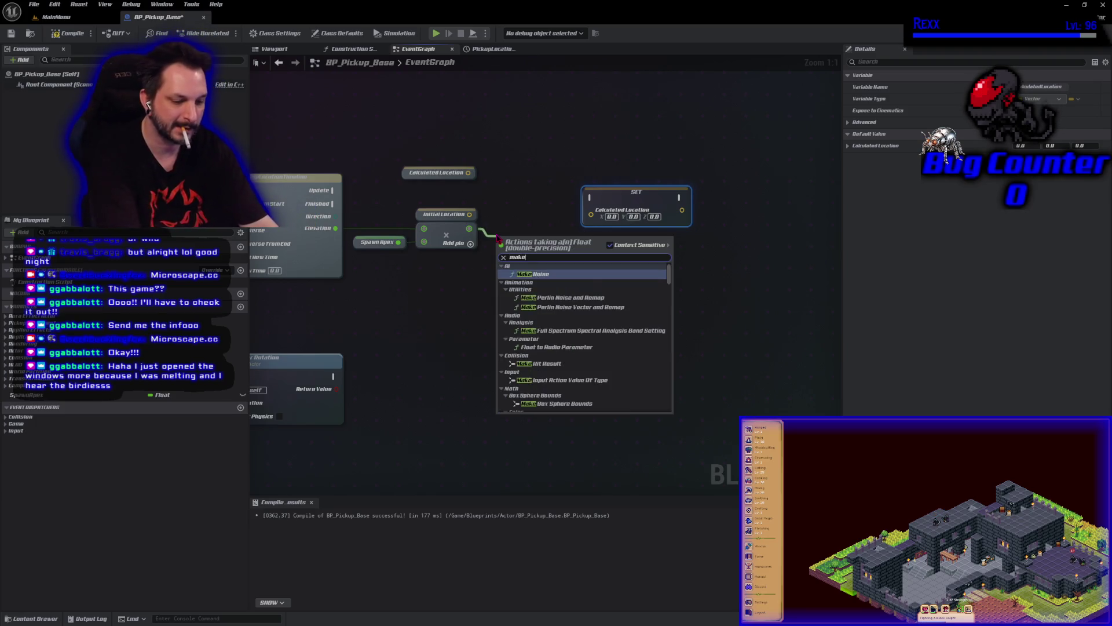
type(" vector")
key("Return")
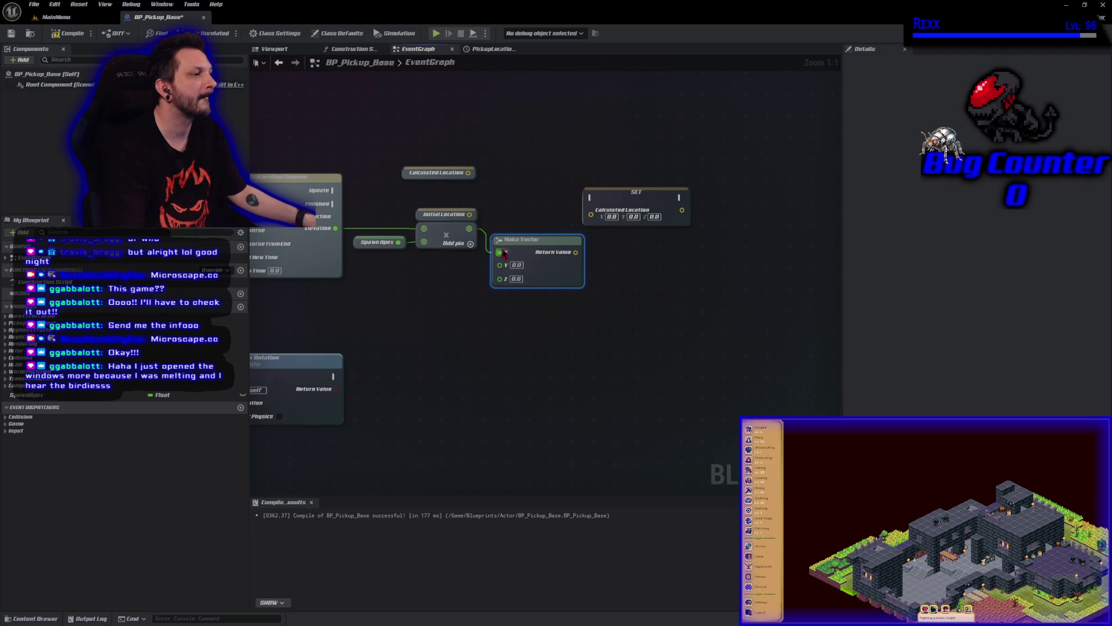
left_click_drag(636, 192, 740, 94)
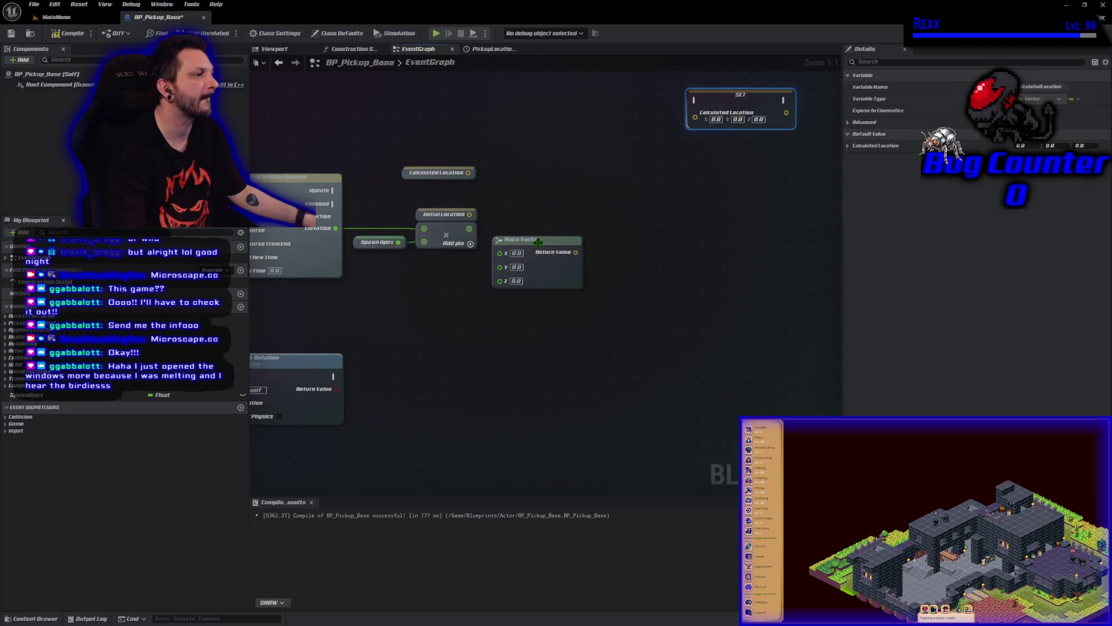
left_click_drag(538, 242, 641, 208)
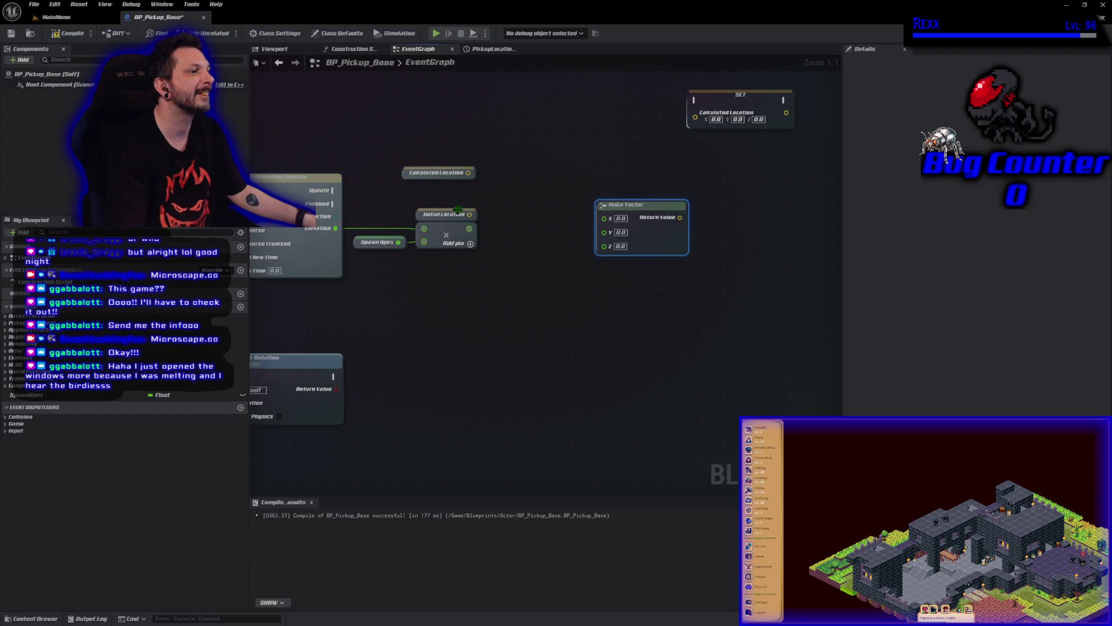
Add a Break Vector node fed by Initial Location
left_click_drag(469, 214, 490, 216)
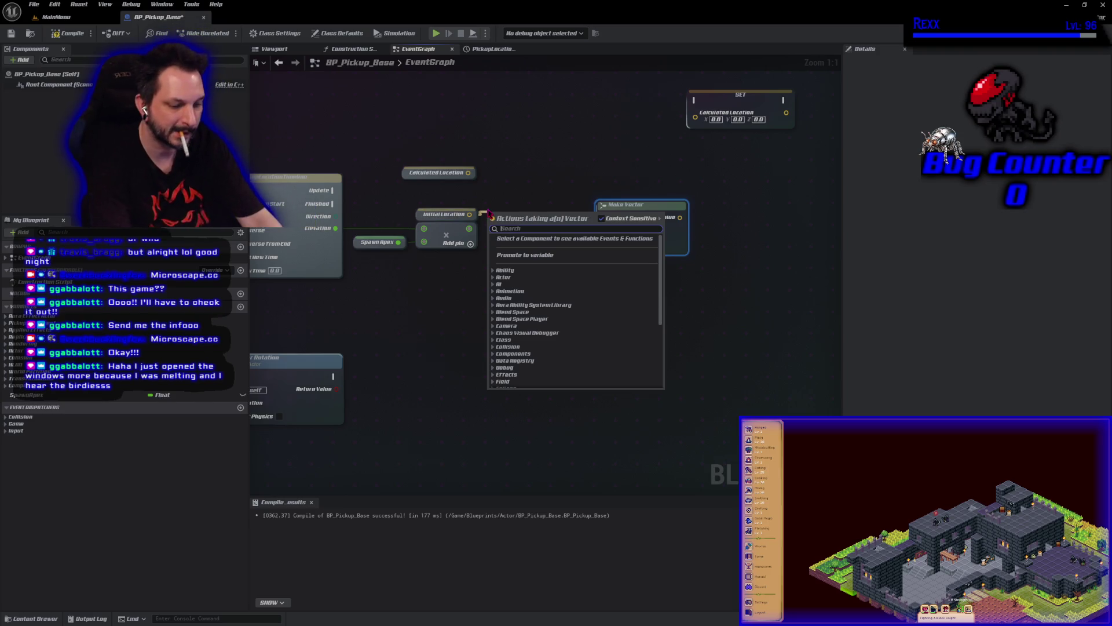
type("spli")
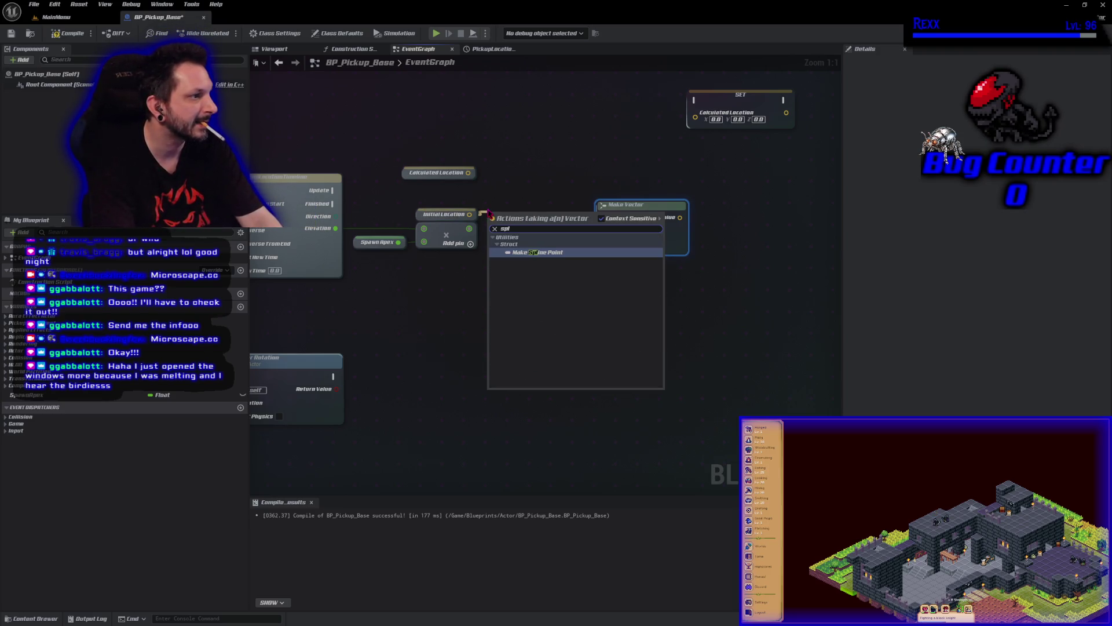
key("BackSpace")
key("BackSpace")
key("BackSpace")
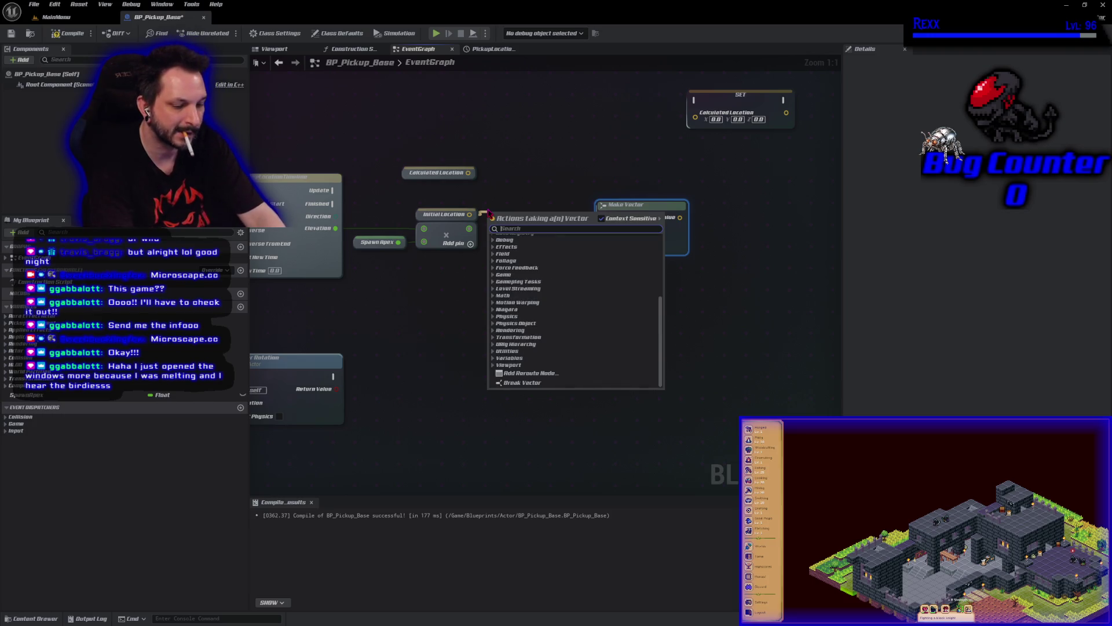
left_click(533, 391)
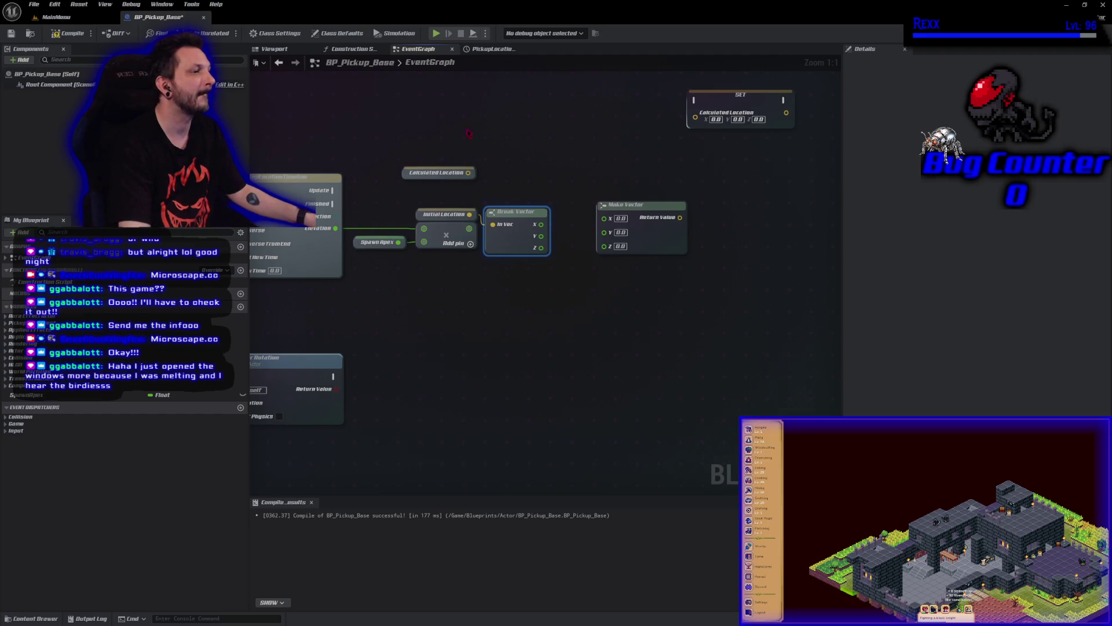
Connect Break Vector X to Make Vector X and rearrange the surrounding nodes
mouse_move(541, 224)
left_mouse_down()
mouse_move(613, 228)
mouse_move(608, 254)
mouse_move(637, 246)
mouse_move(602, 230)
left_mouse_up()
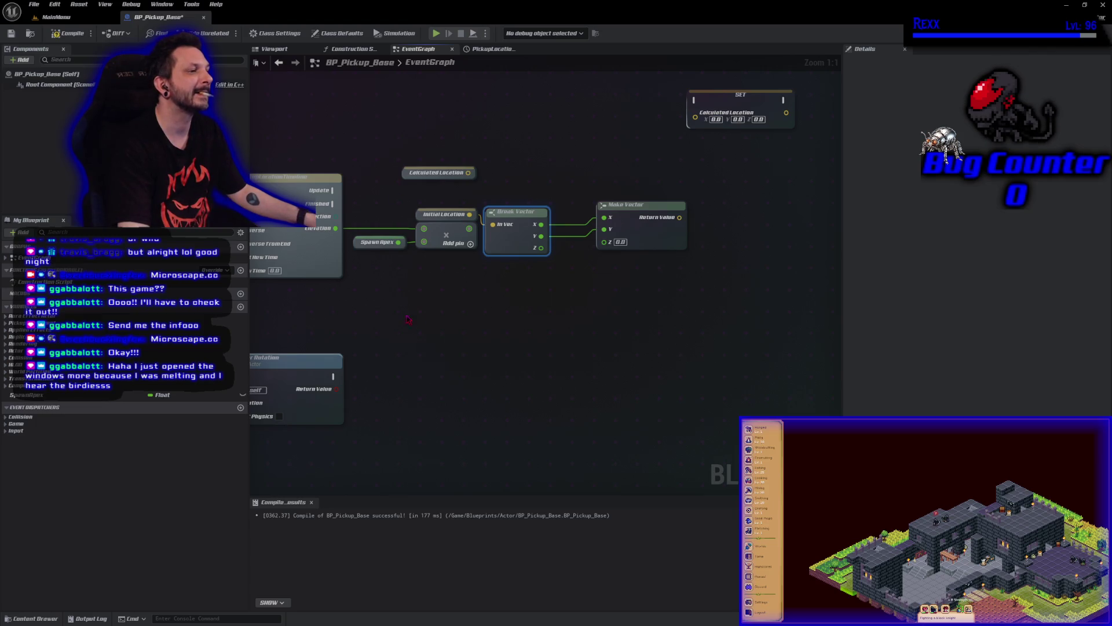
left_click_drag(422, 265, 371, 234)
mouse_move(446, 236)
left_mouse_down()
mouse_move(446, 285)
mouse_move(621, 255)
mouse_move(604, 241)
left_mouse_up()
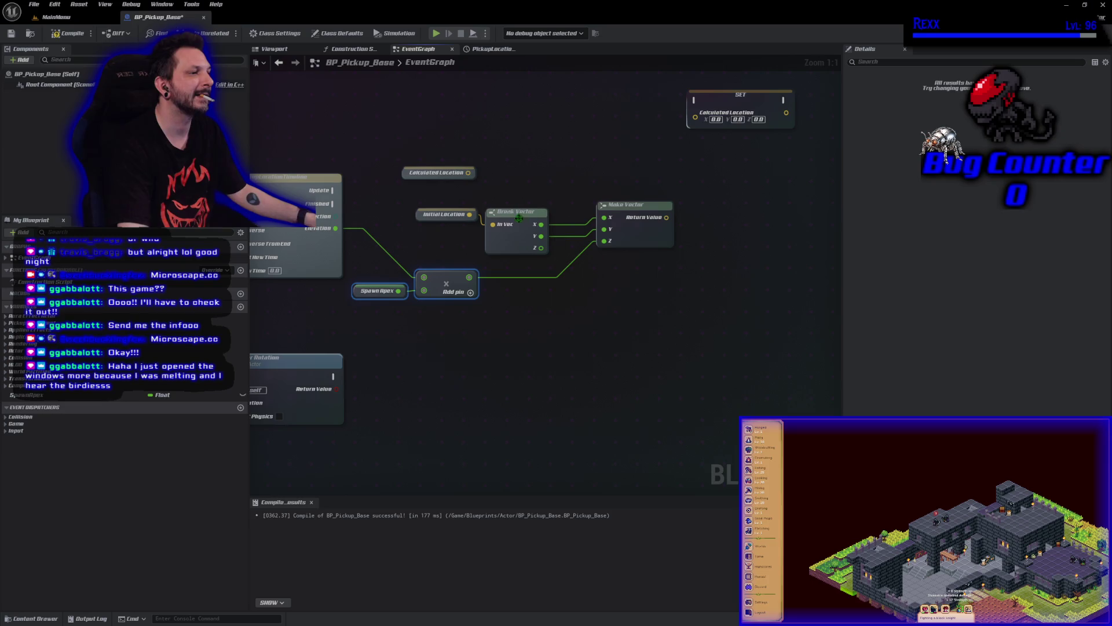
left_click_drag(715, 103, 716, 158)
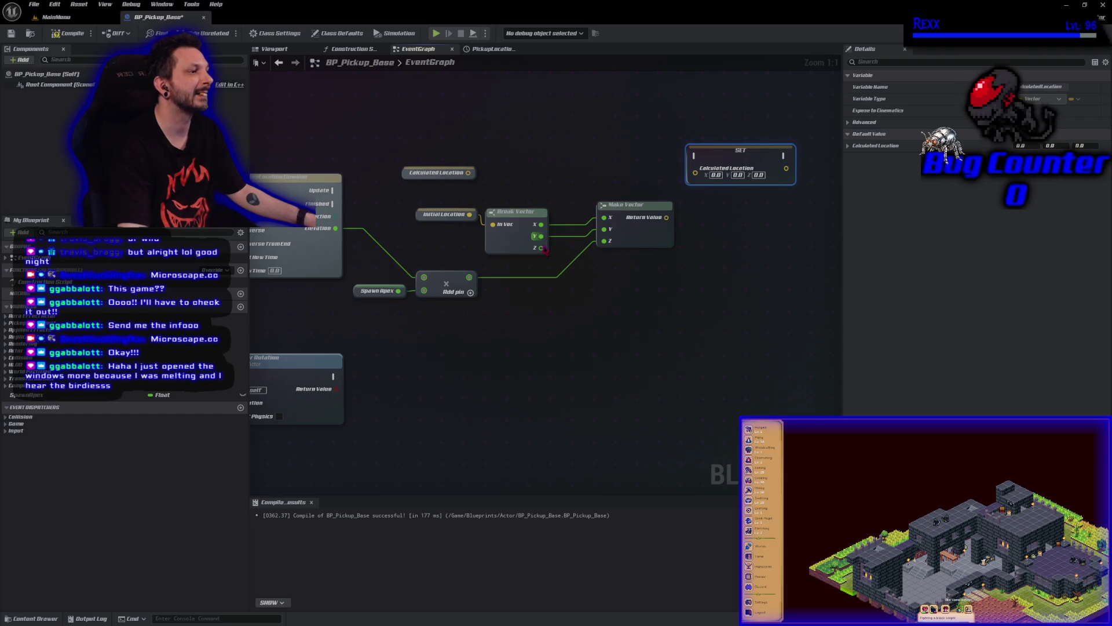
Add Break Vector Z to the scaled elevation, feed the sum into Make Vector Z, and compile
left_click_drag(545, 249, 578, 277)
type("+")
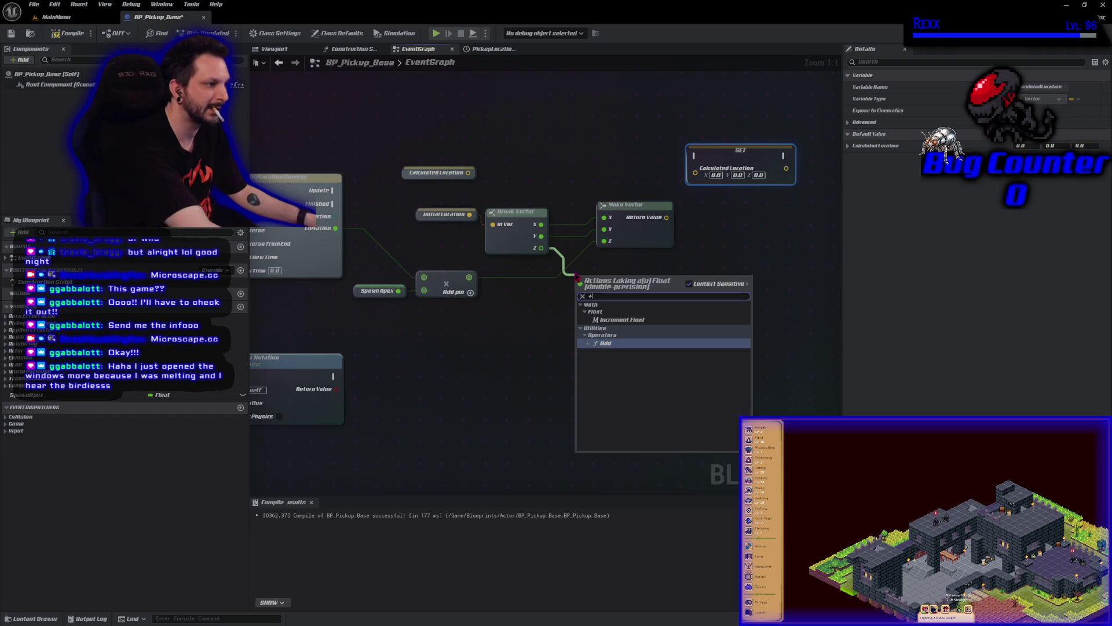
key("Return")
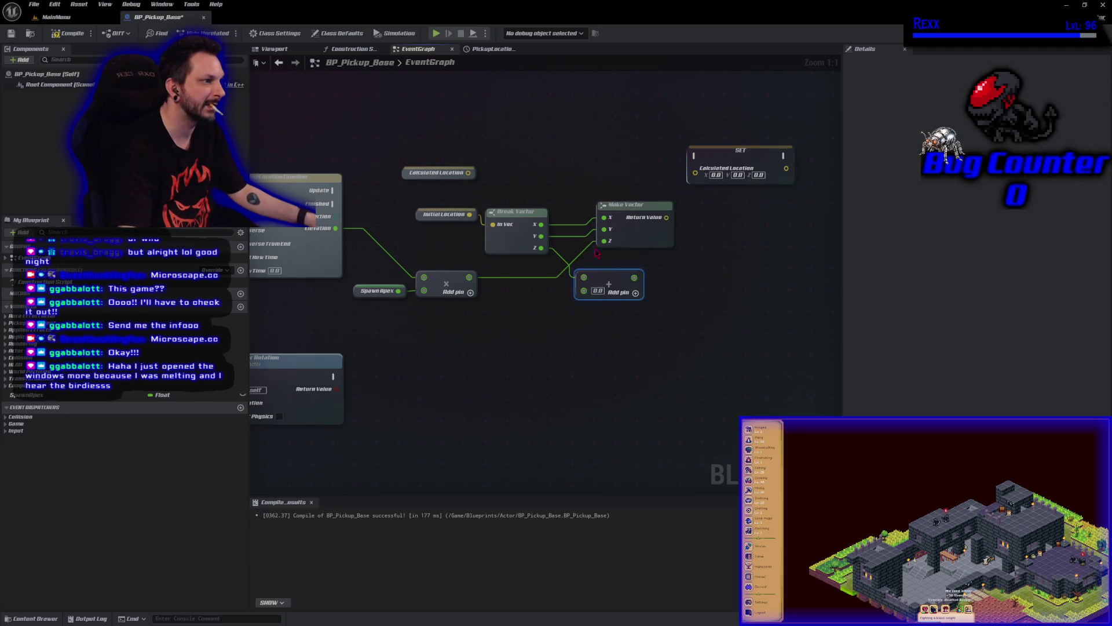
mouse_move(605, 240)
left_mouse_down()
mouse_move(584, 290)
mouse_move(598, 284)
mouse_move(586, 283)
left_mouse_up()
left_click_drag(636, 227, 670, 233)
left_click_drag(607, 277, 638, 248)
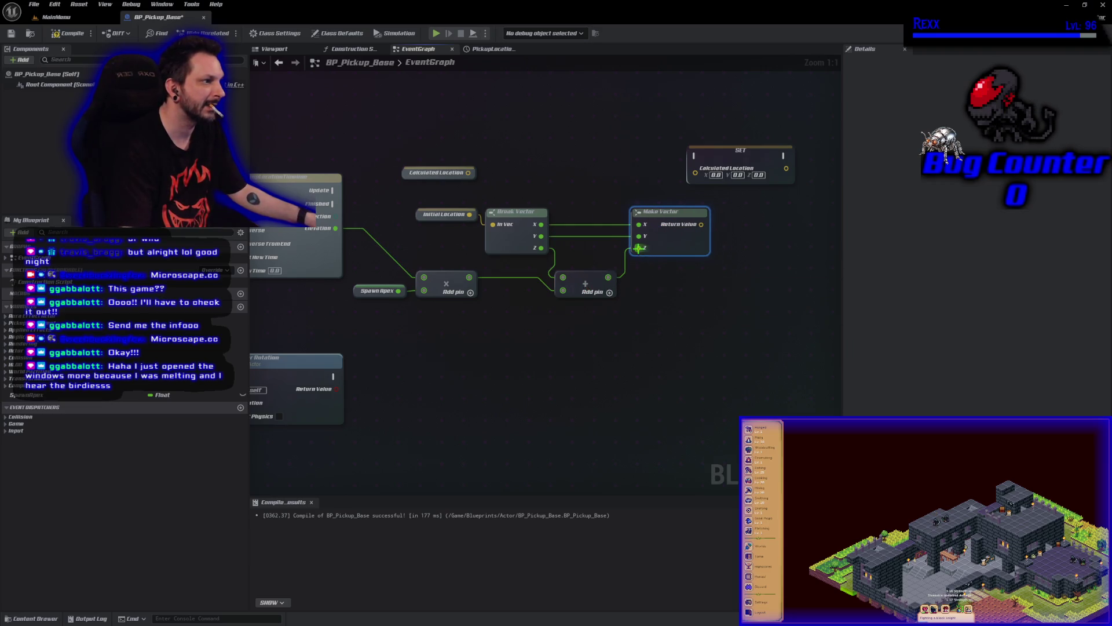
left_click_drag(580, 281, 586, 280)
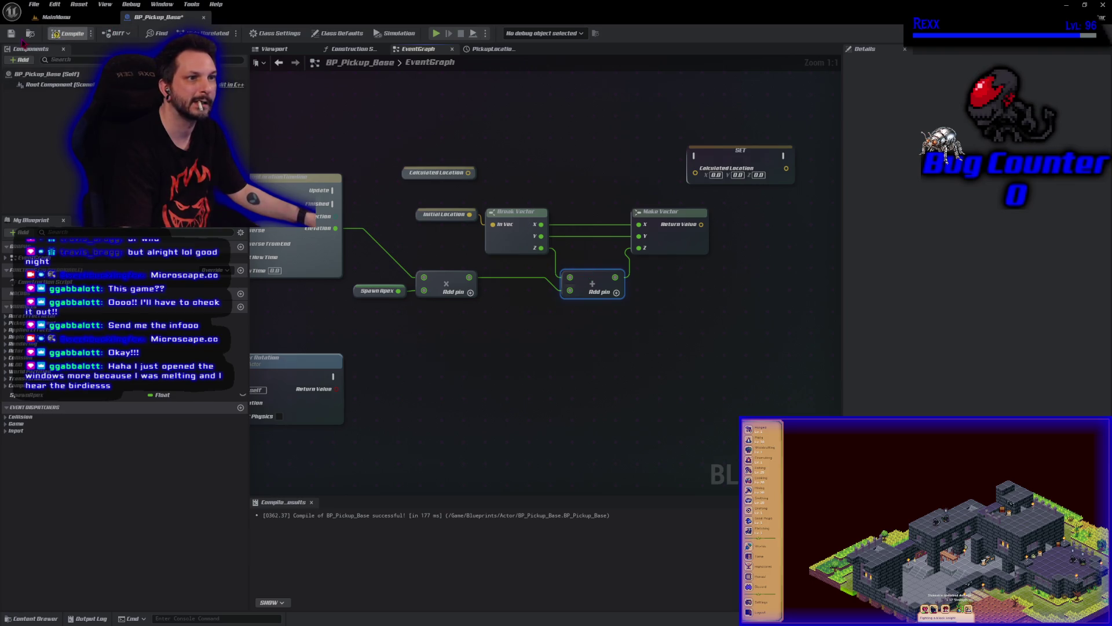
left_click(69, 33)
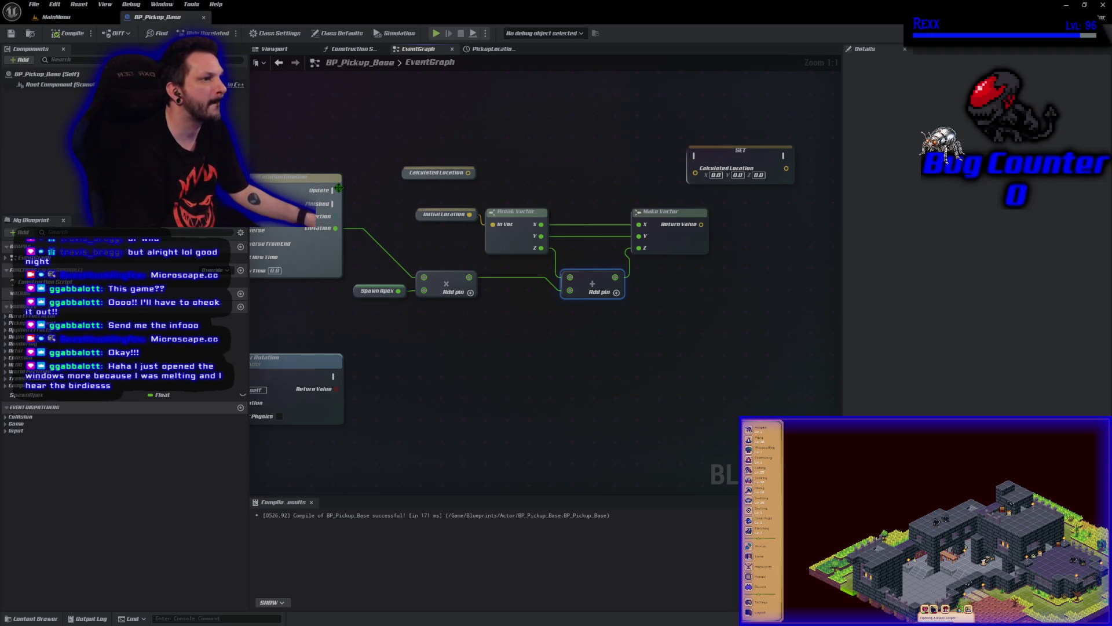
Wire Timeline Update and Make Vector into SET Calculated Location, and BeginPlay to Play From Start
mouse_move(329, 191)
left_mouse_down()
mouse_move(718, 194)
mouse_move(695, 156)
left_mouse_up()
mouse_move(703, 226)
left_mouse_down()
mouse_move(696, 173)
mouse_move(757, 197)
left_mouse_up()
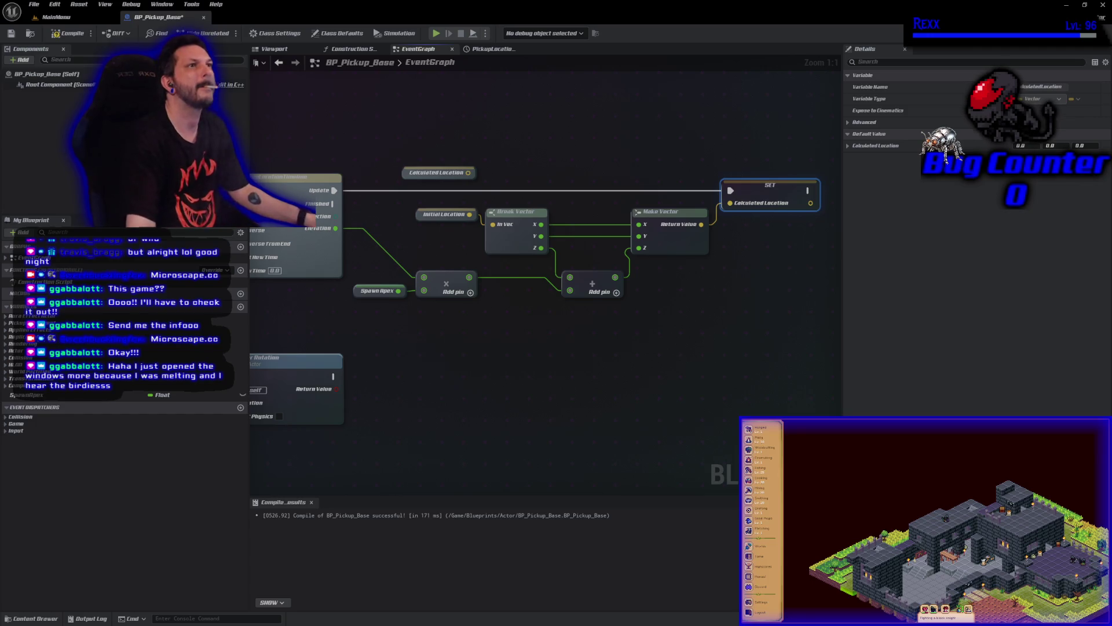
left_click_drag(333, 146, 603, 141)
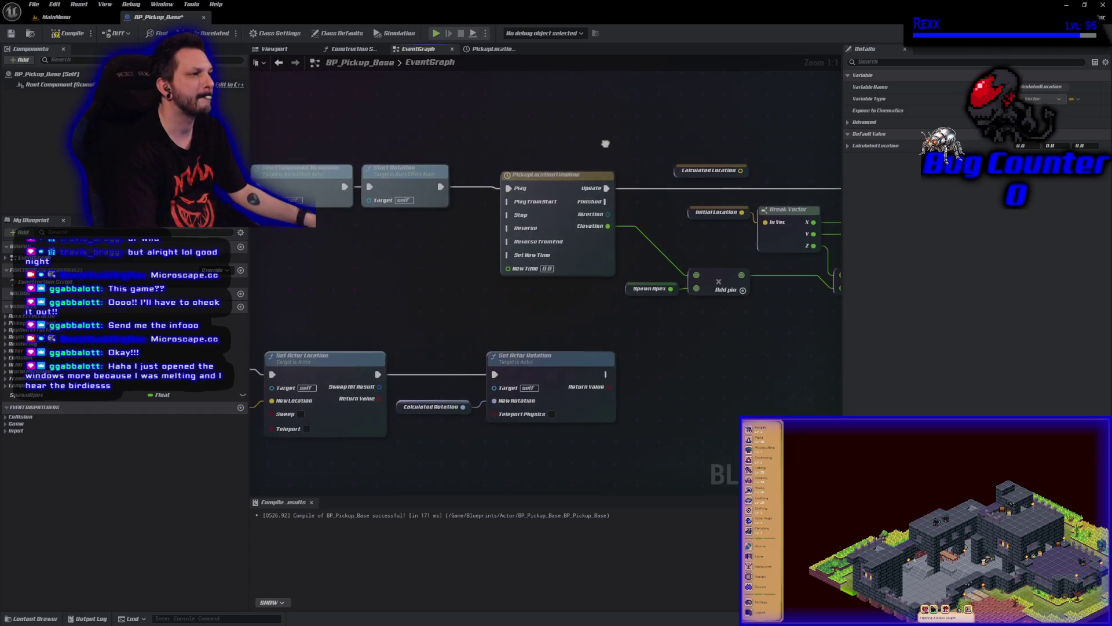
mouse_move(440, 184)
left_mouse_down()
mouse_move(626, 242)
mouse_move(463, 238)
mouse_move(649, 261)
left_mouse_up()
left_click_drag(584, 221, 598, 290)
mouse_move(425, 236)
left_mouse_down()
mouse_move(709, 259)
mouse_move(712, 239)
left_mouse_up()
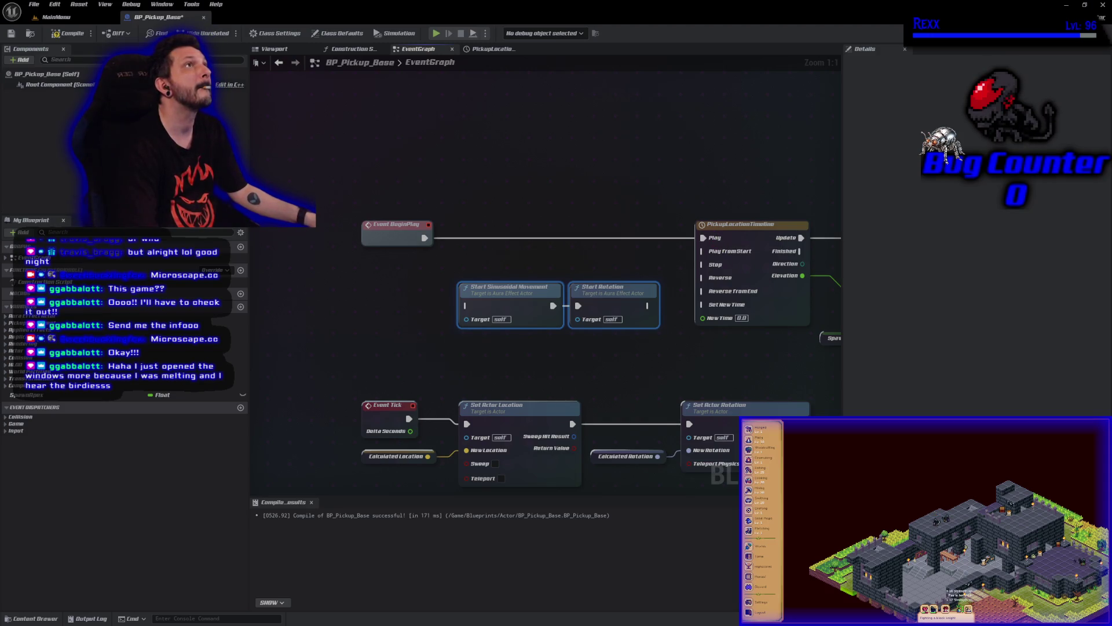
Move the Aura nodes beside Set Actor Rotation and start sinusoidal movement on Timeline Finished
left_click_drag(729, 321, 572, 195)
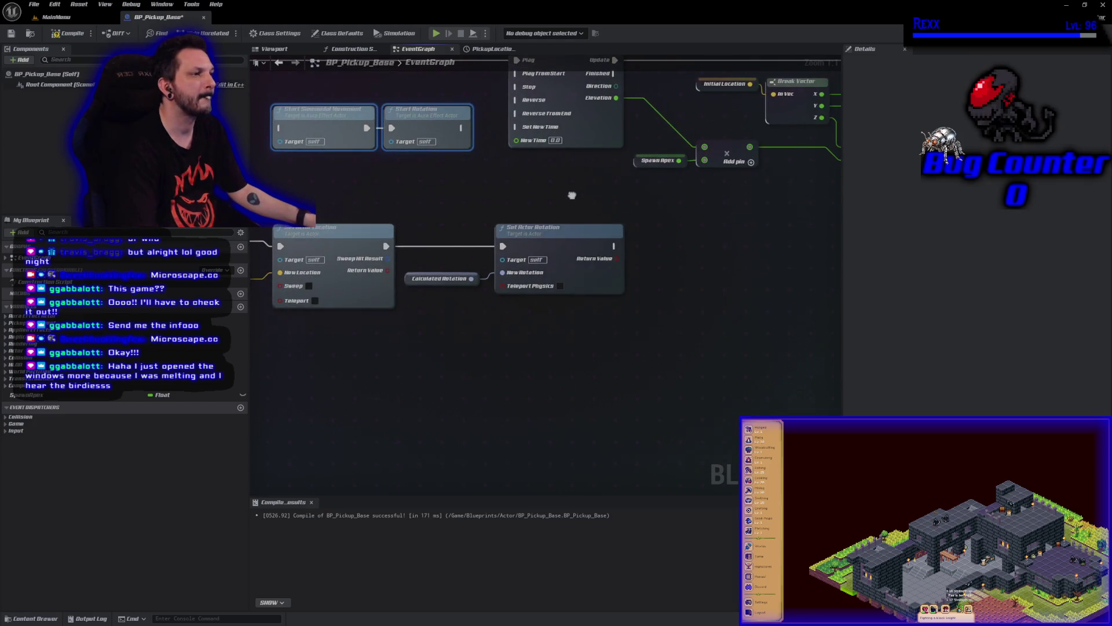
mouse_move(434, 200)
left_mouse_down()
mouse_move(403, 154)
mouse_move(330, 122)
mouse_move(718, 242)
mouse_move(723, 230)
left_mouse_up()
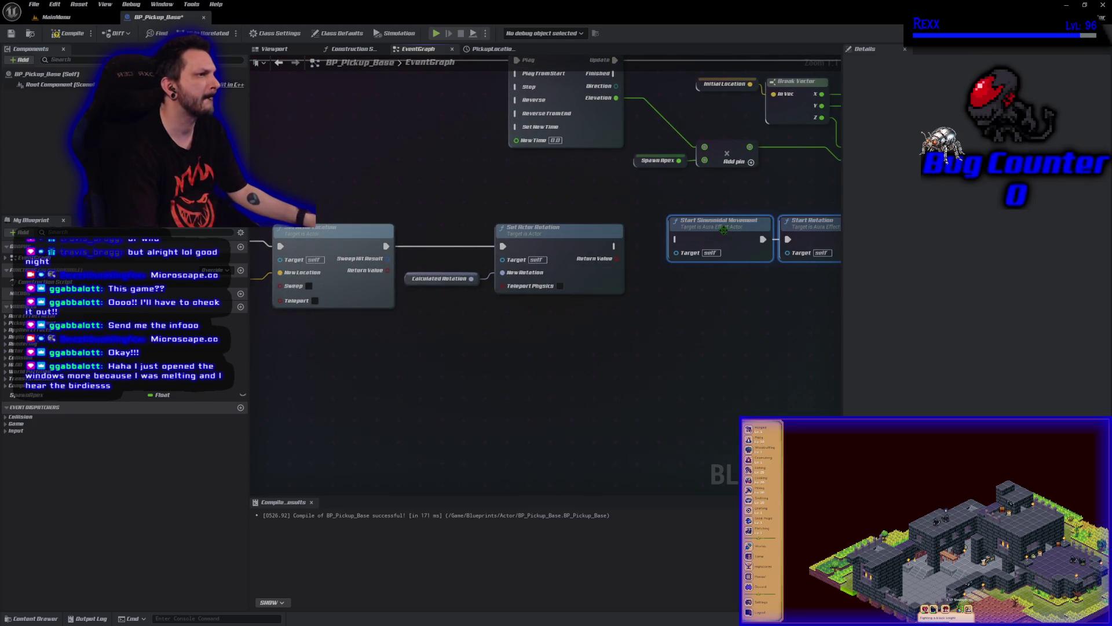
mouse_move(612, 73)
left_mouse_down()
mouse_move(634, 215)
mouse_move(674, 238)
left_mouse_up()
Tidy the Spawn Apex nodes and delete the unused Calculated Location getter
mouse_move(606, 313)
left_mouse_down()
mouse_move(526, 330)
mouse_move(390, 330)
mouse_move(380, 263)
mouse_move(345, 194)
left_mouse_up()
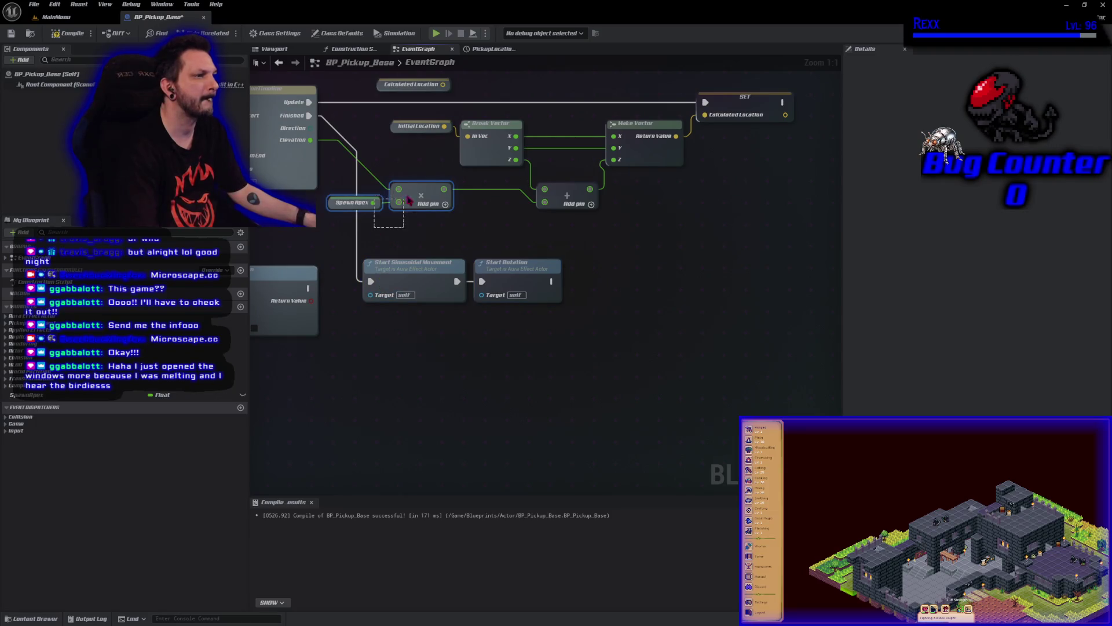
left_click_drag(423, 188, 472, 195)
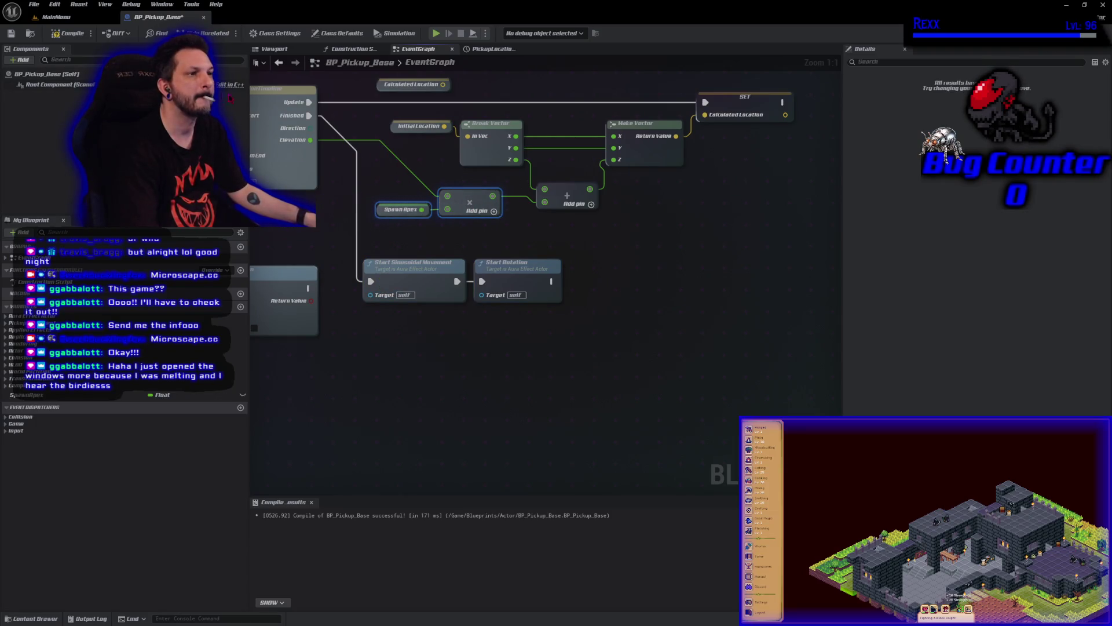
left_click(490, 387)
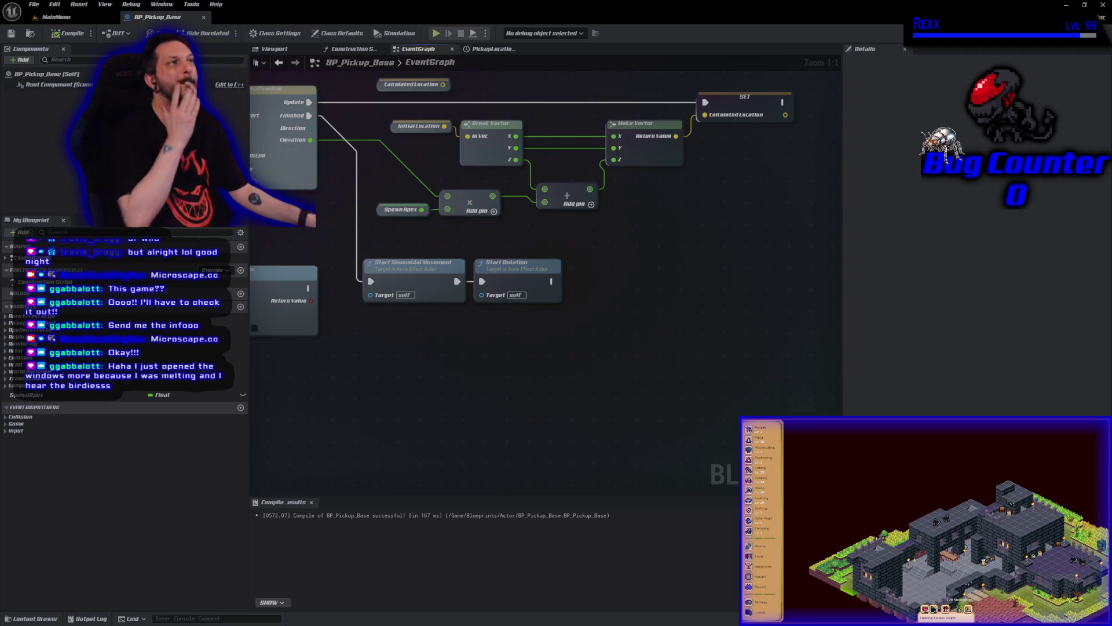
left_click(383, 85)
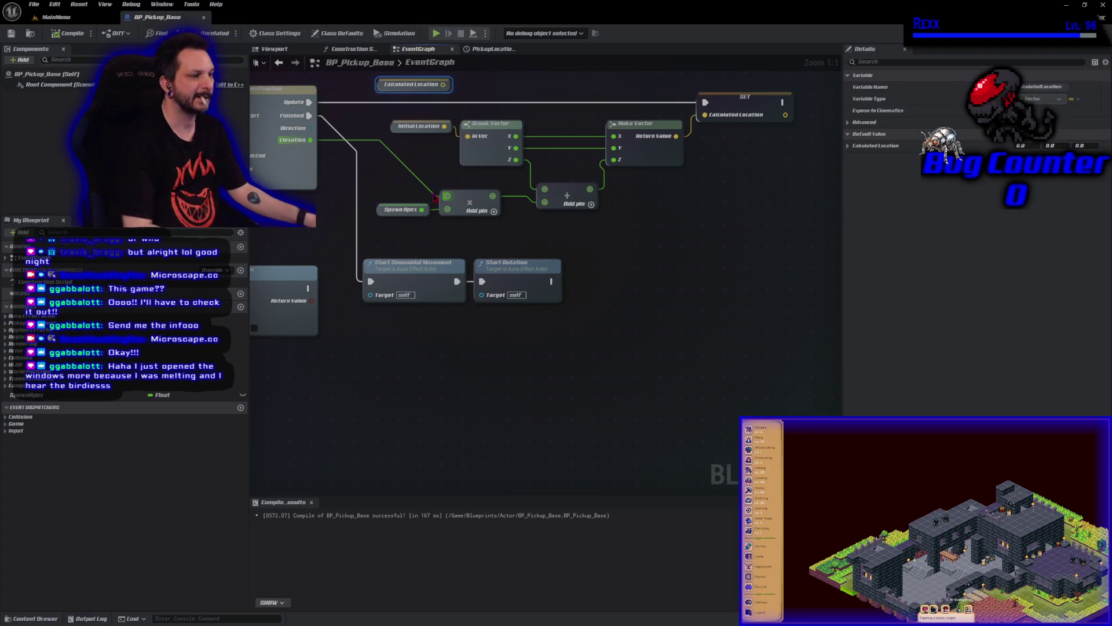
key("Delete")
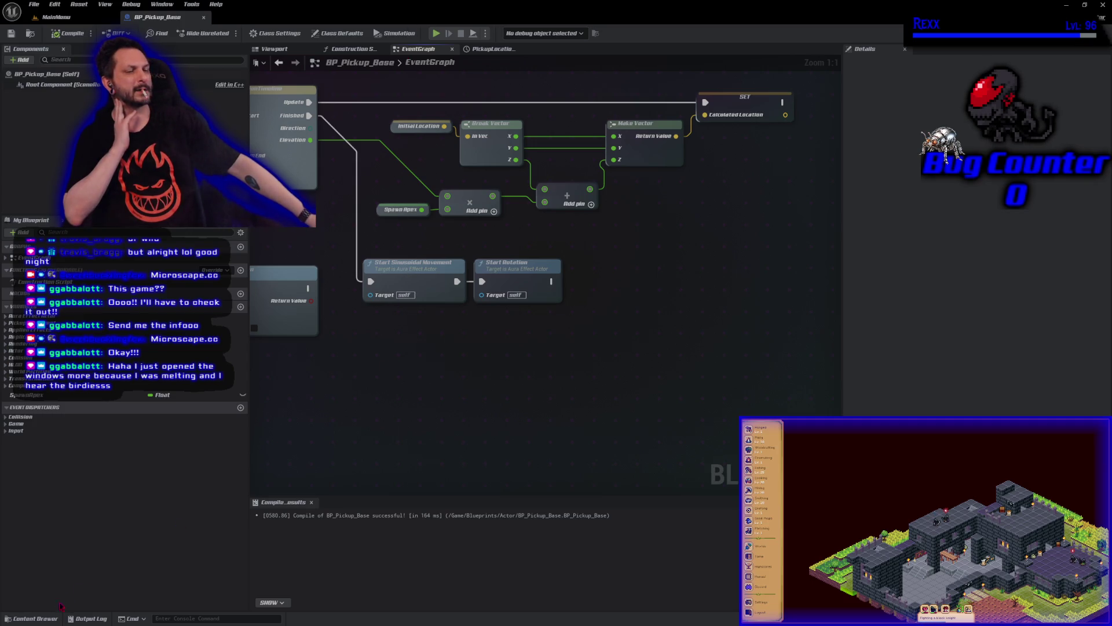
Open GA_FireBolt from the Abilities > Fire > FireBolt folder in the Content Drawer
left_click(36, 618)
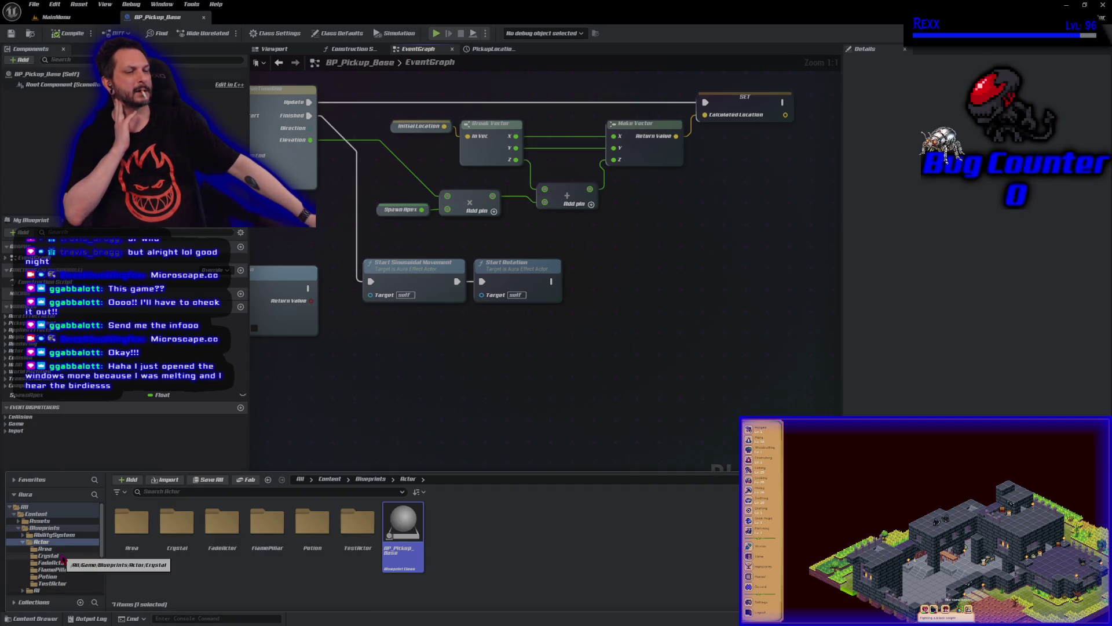
left_click(55, 535)
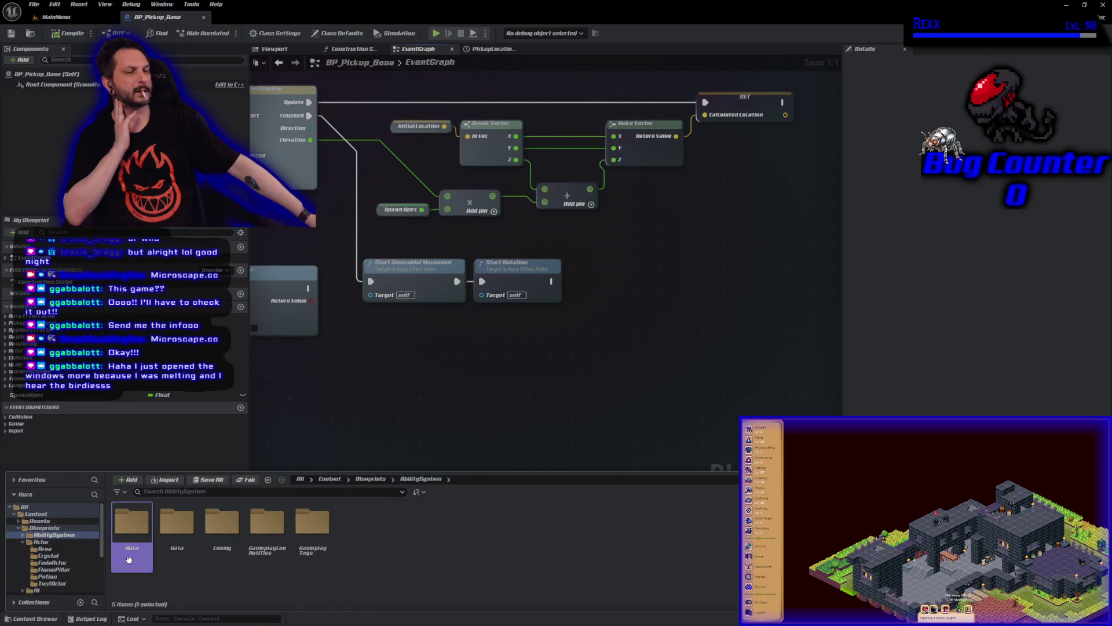
double_click(132, 521)
double_click(131, 521)
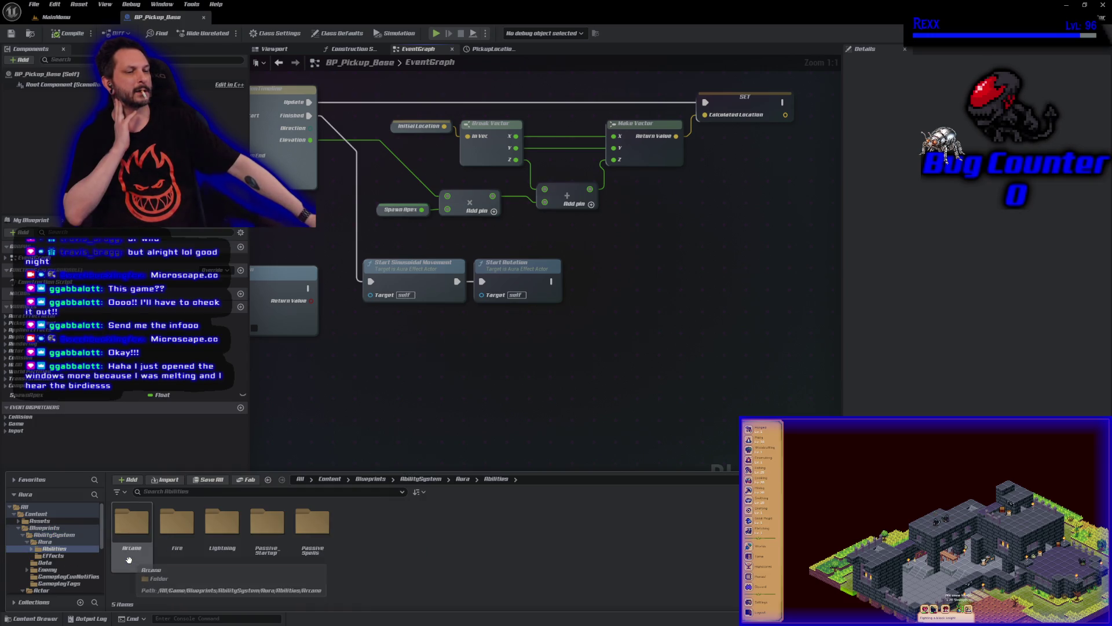
double_click(181, 560)
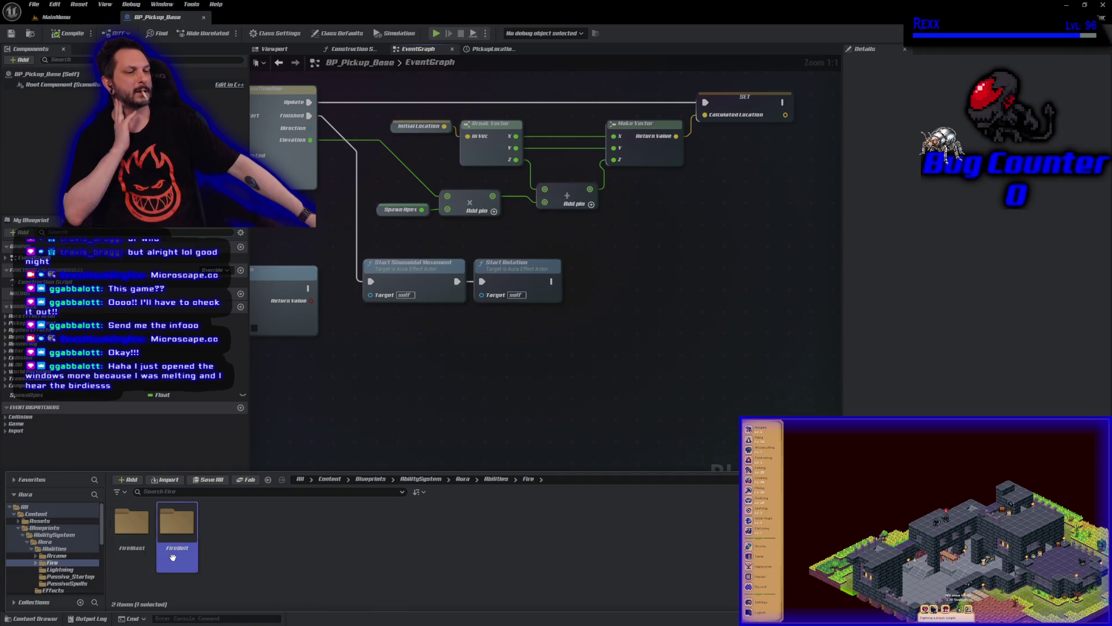
double_click(176, 524)
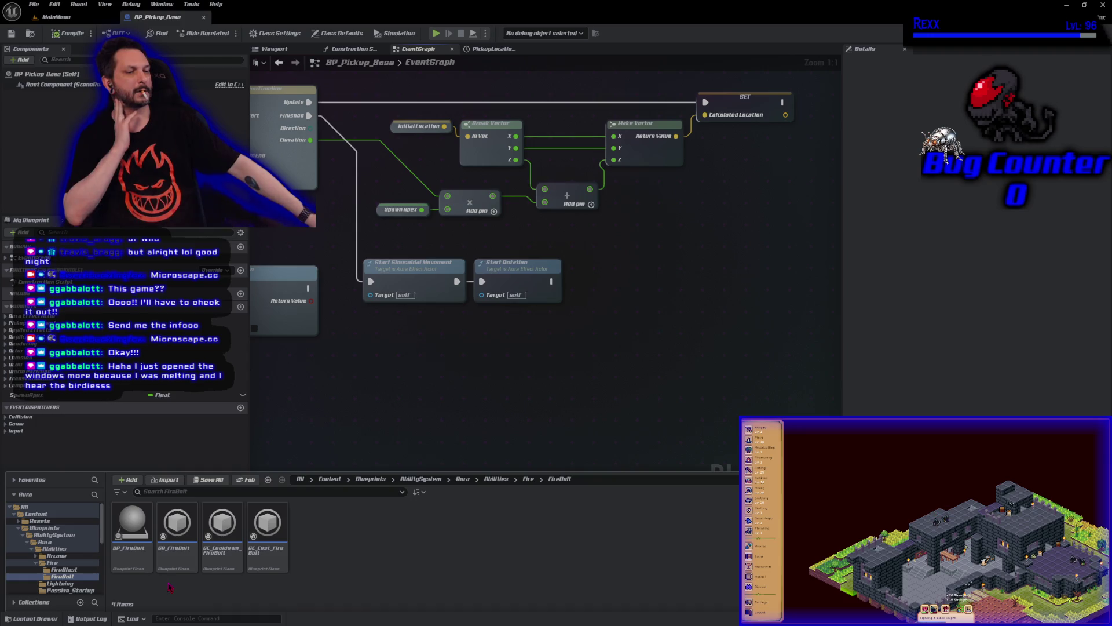
double_click(176, 524)
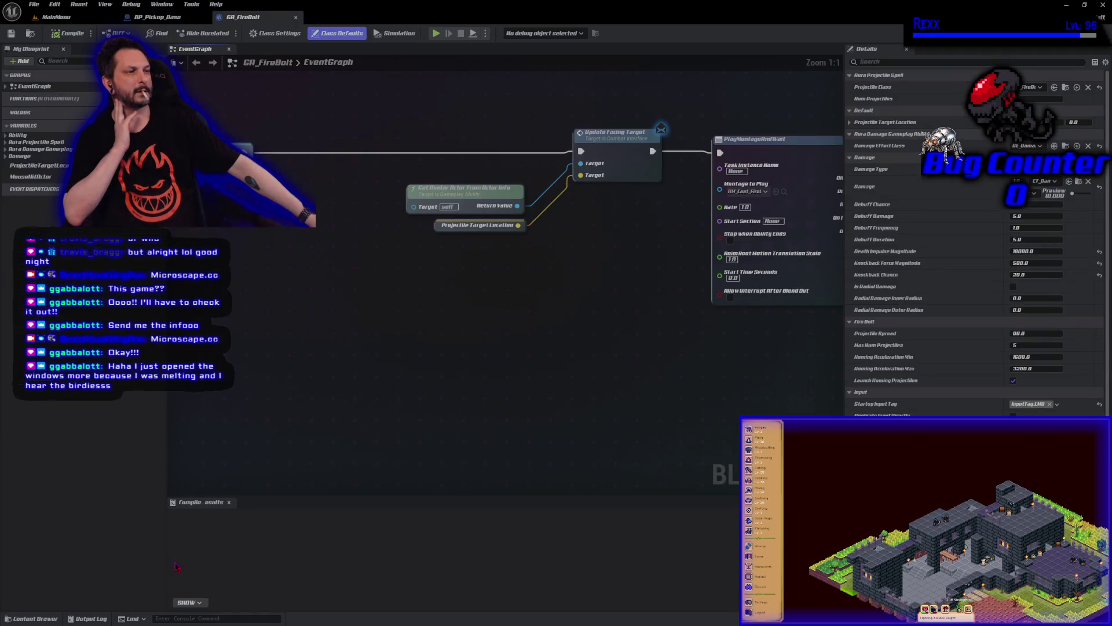
Set Spawn Projectile's Pitch Override to 30, compile, and return to the MainMenu level
left_click_drag(697, 355, 6, 322)
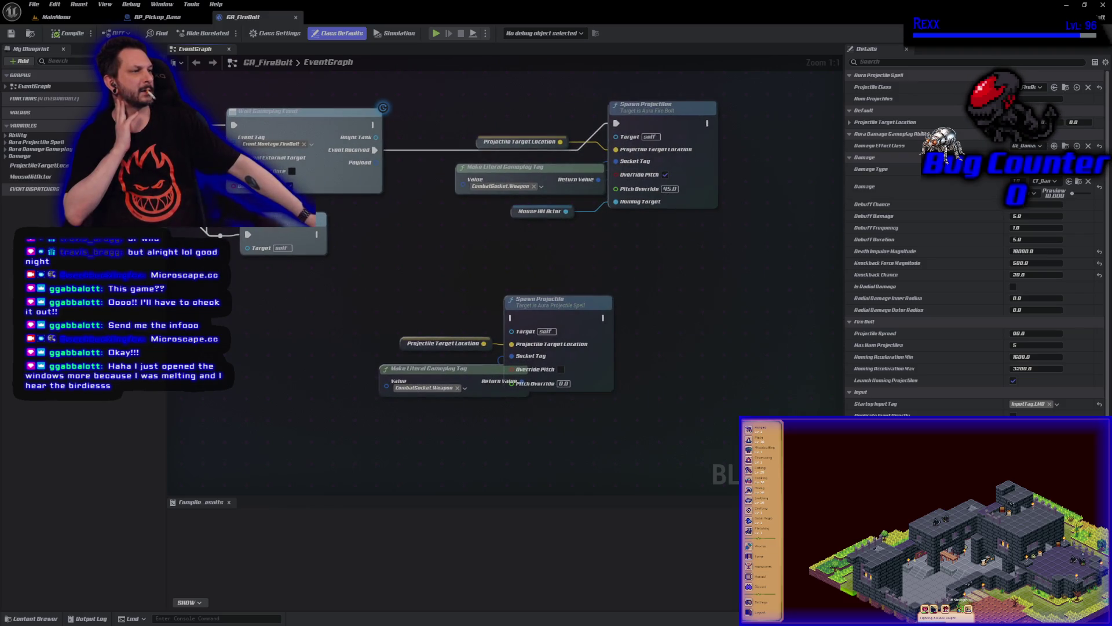
left_click_drag(306, 293, 305, 294)
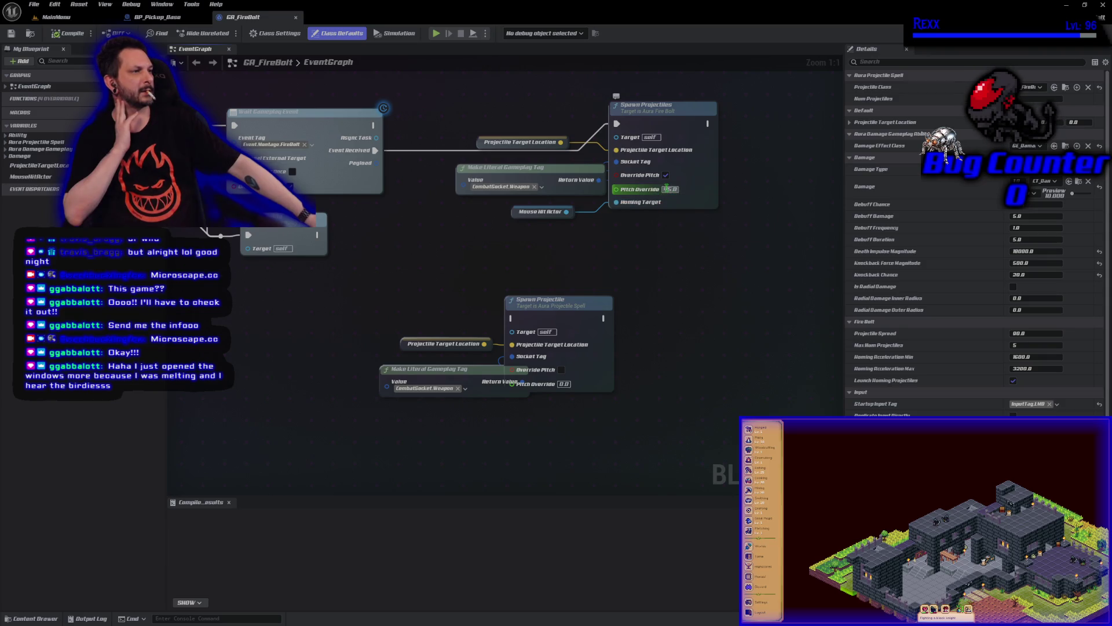
type("30")
key("Return")
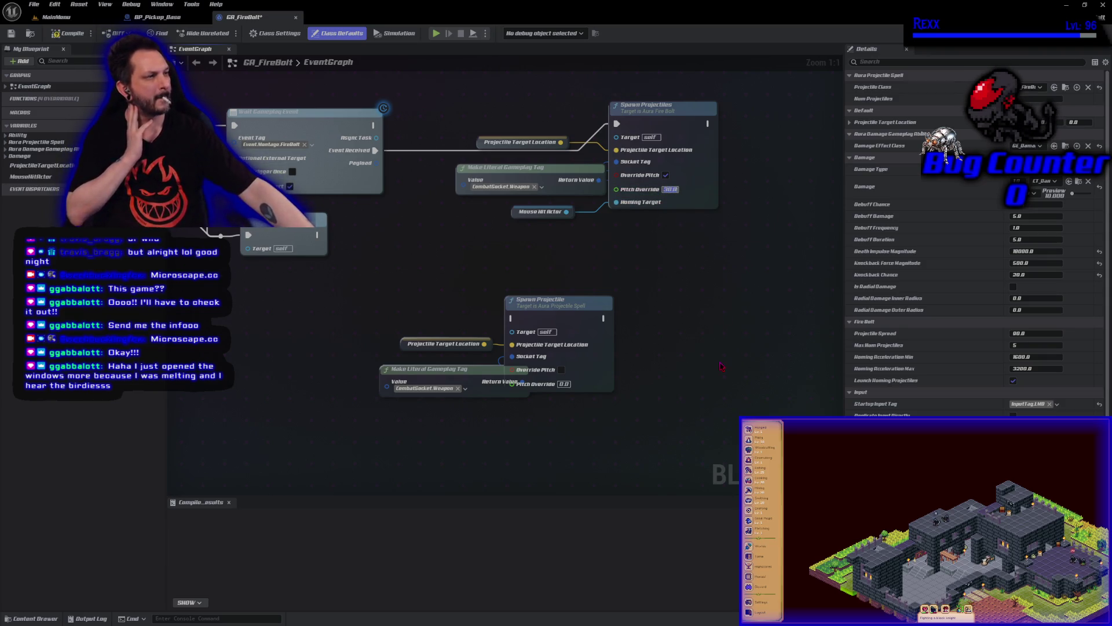
left_click(68, 33)
left_click(56, 17)
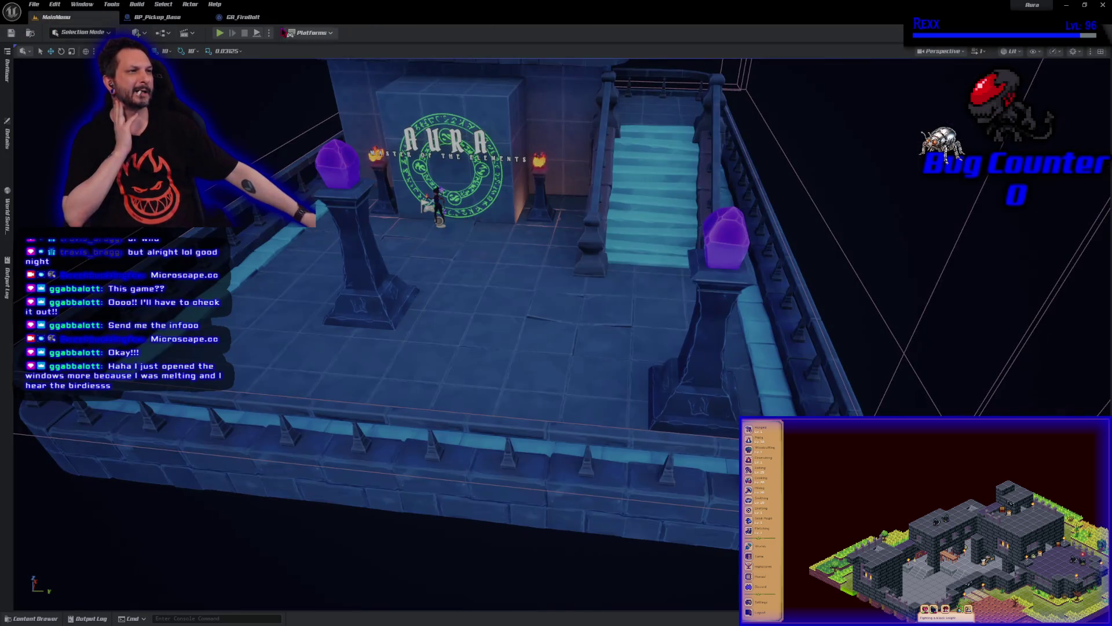
Play in editor, replace the Level 1 save slot with a new game, and enter it
left_click(219, 33)
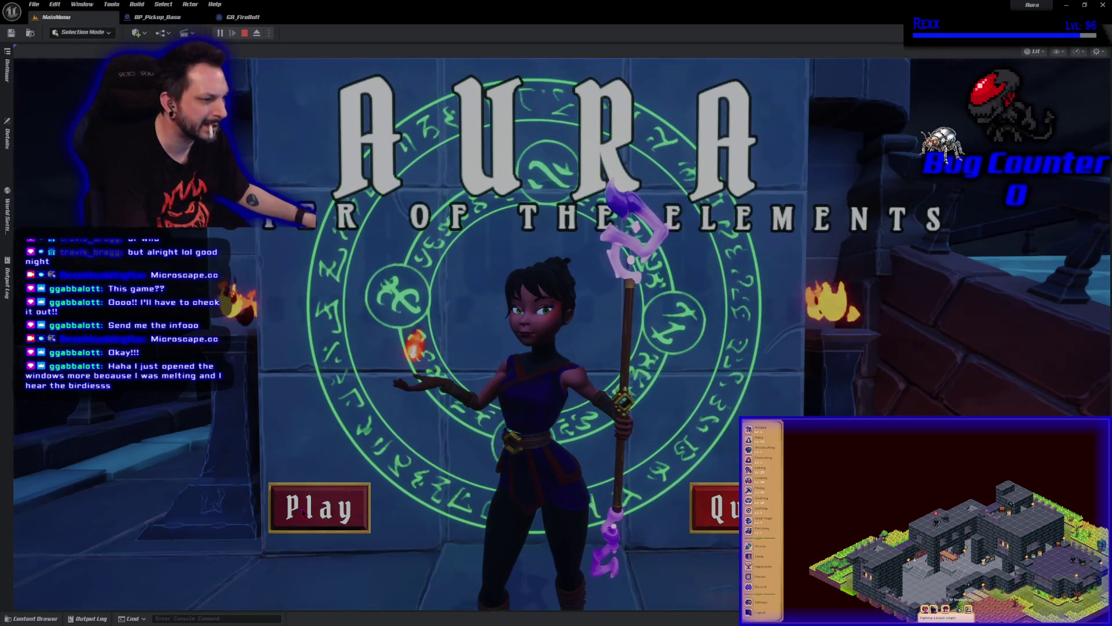
left_click(303, 512)
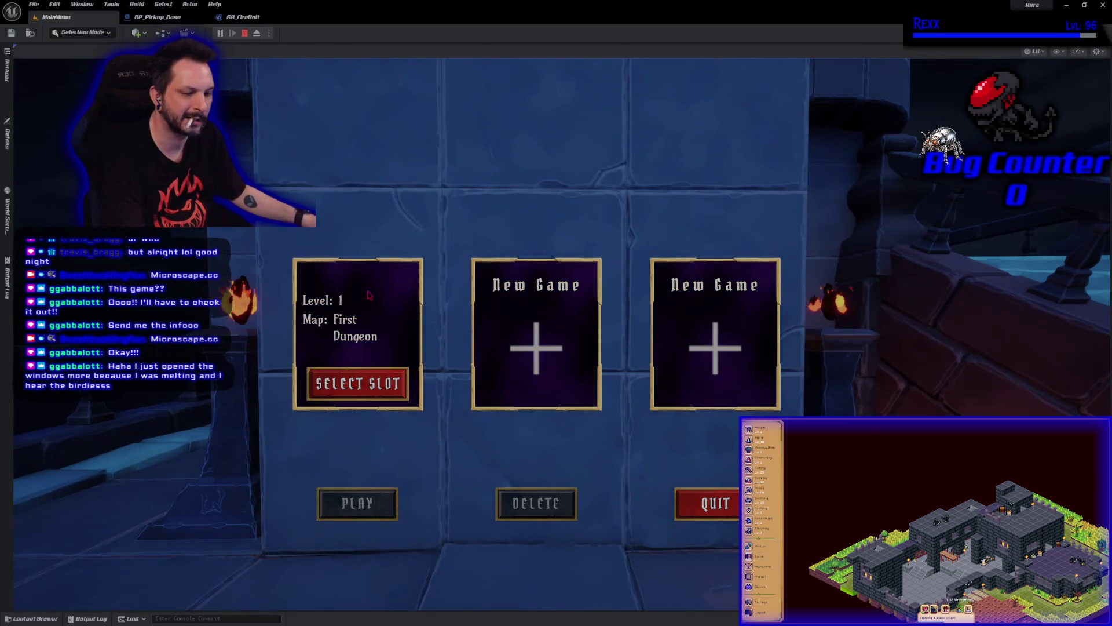
left_click(358, 383)
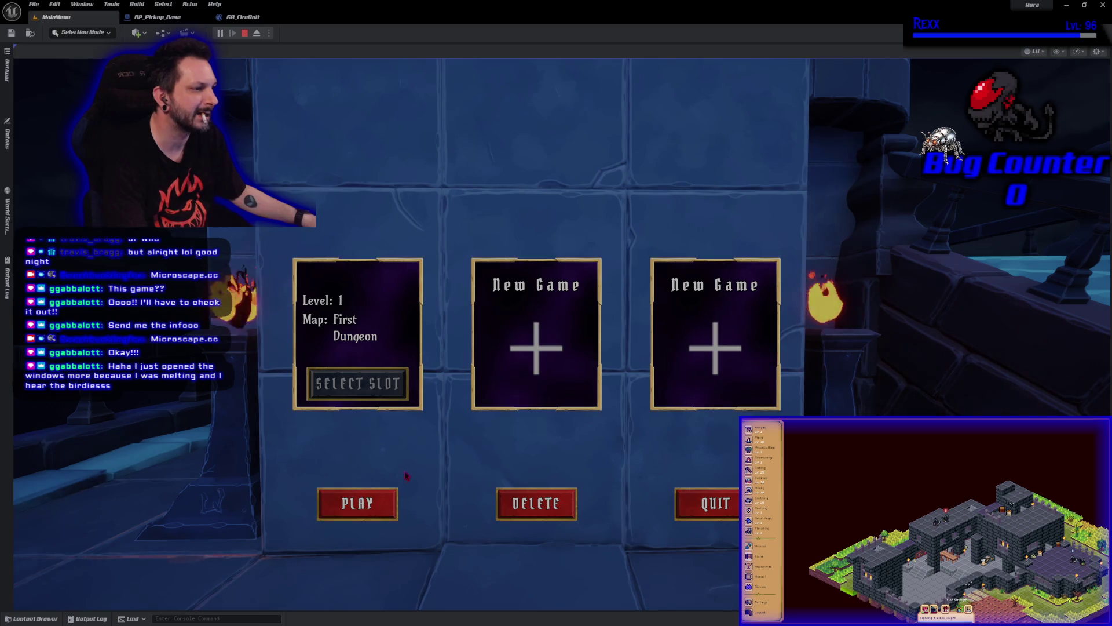
left_click(537, 503)
left_click(620, 180)
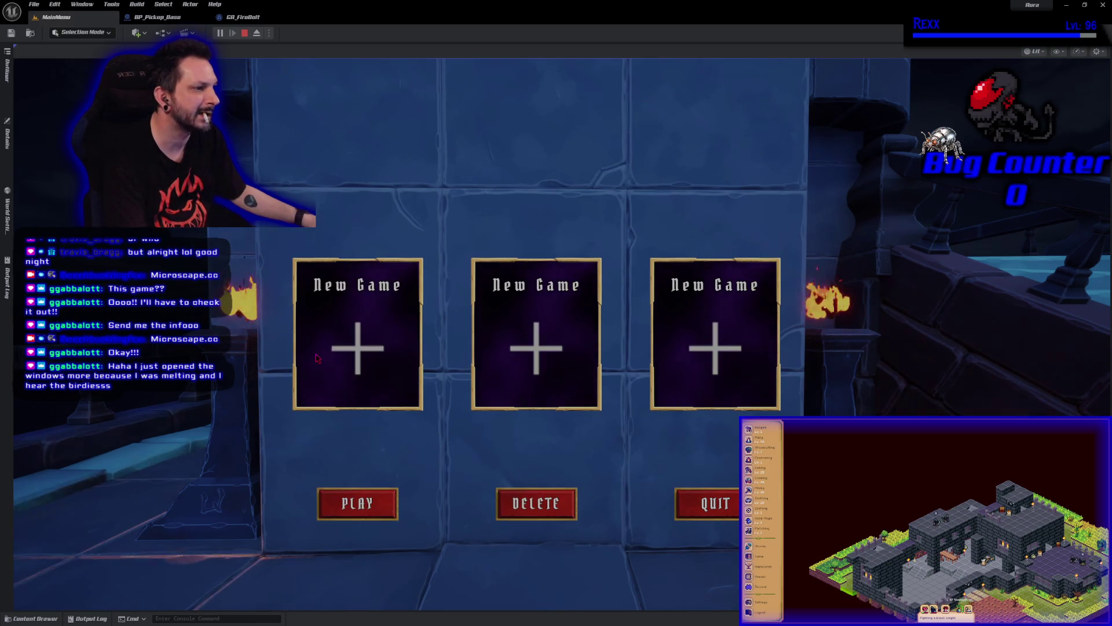
left_click(357, 348)
left_click(358, 381)
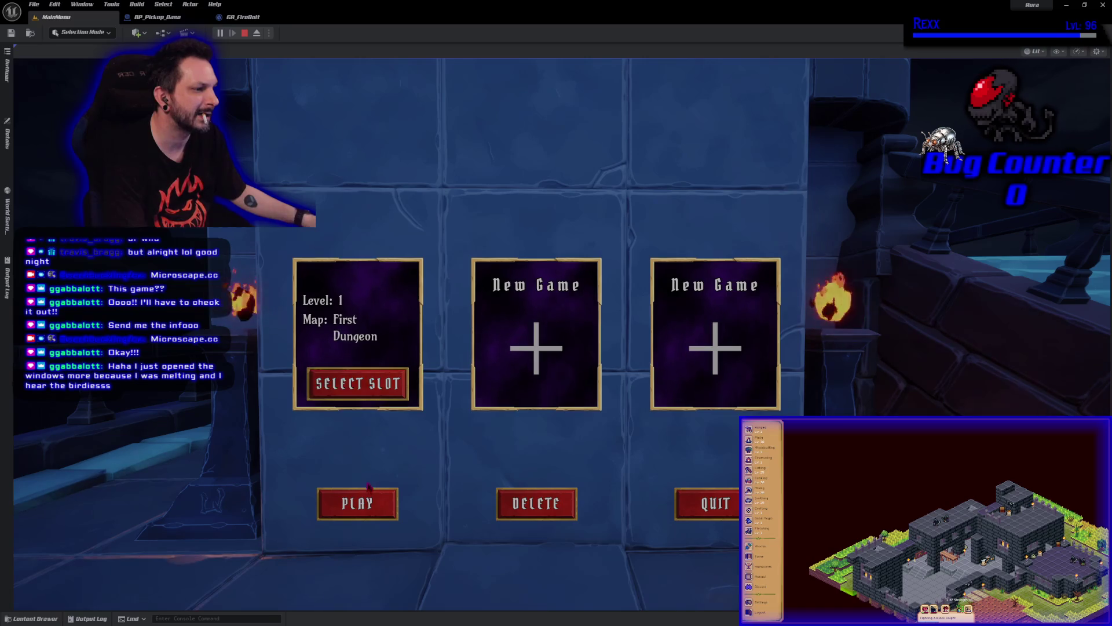
left_click(369, 496)
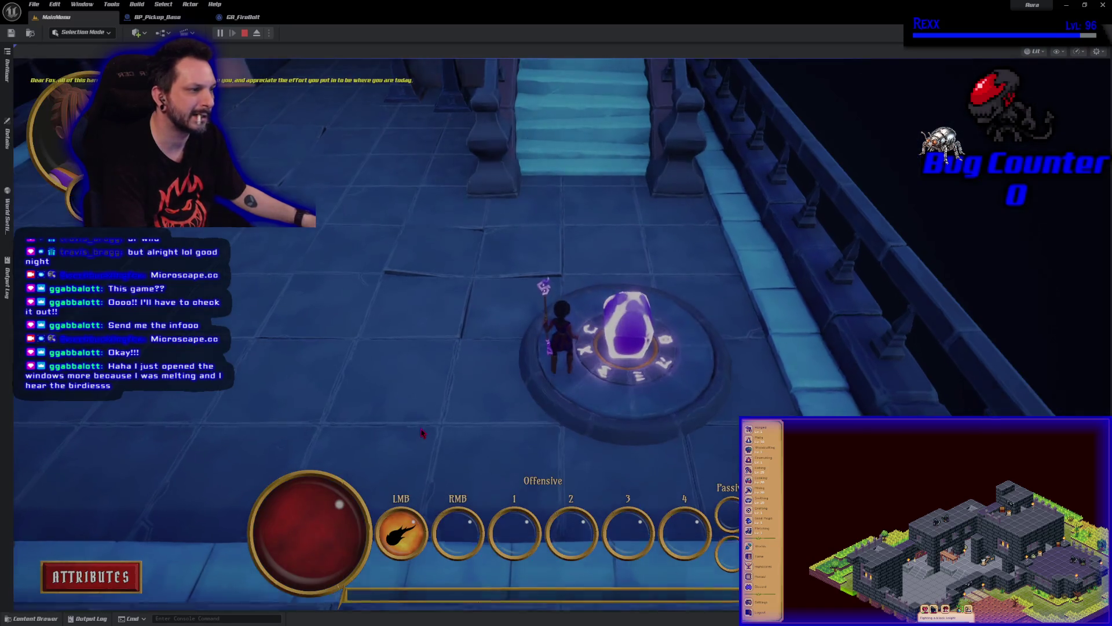
Run into the torch-lit hall, fire bolts at the green enemy, then stop the playtest
left_click(421, 433)
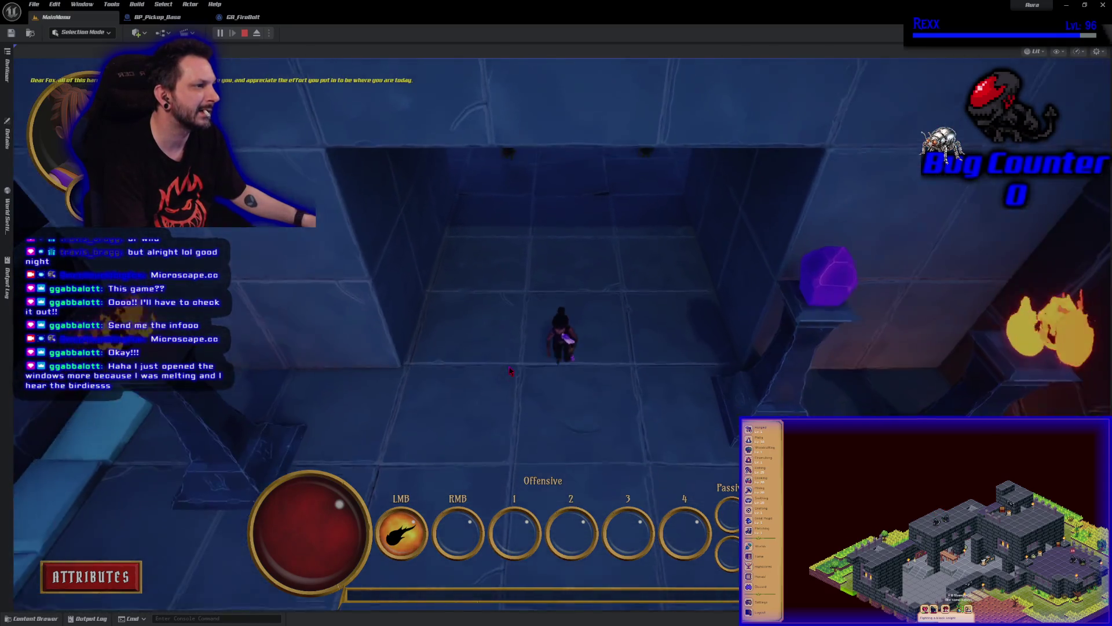
left_click(530, 92)
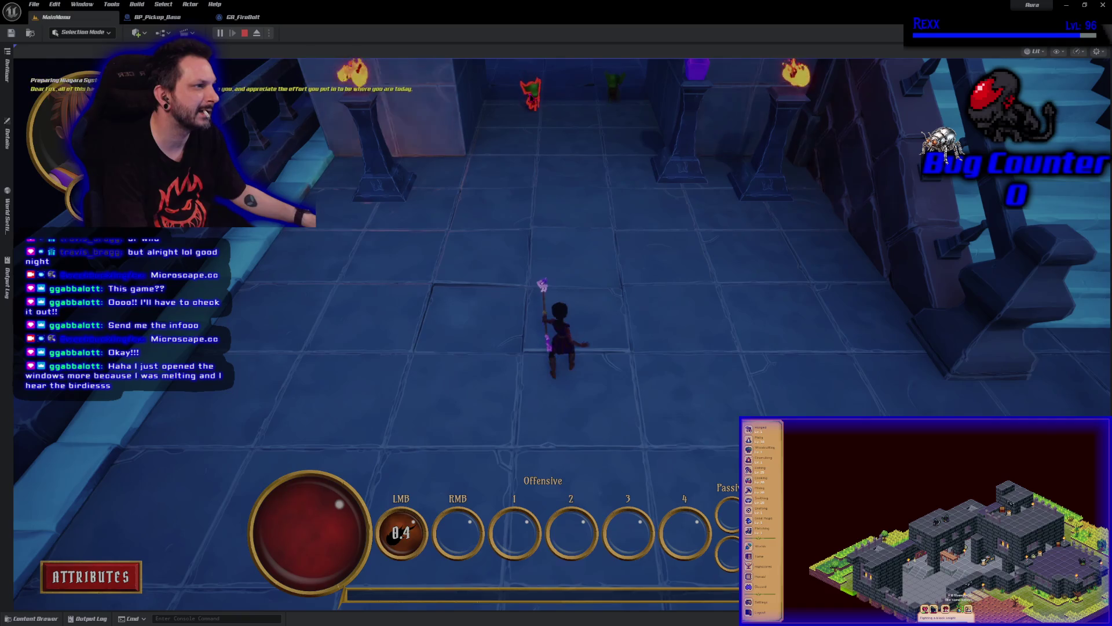
left_click(530, 96)
left_click(571, 166)
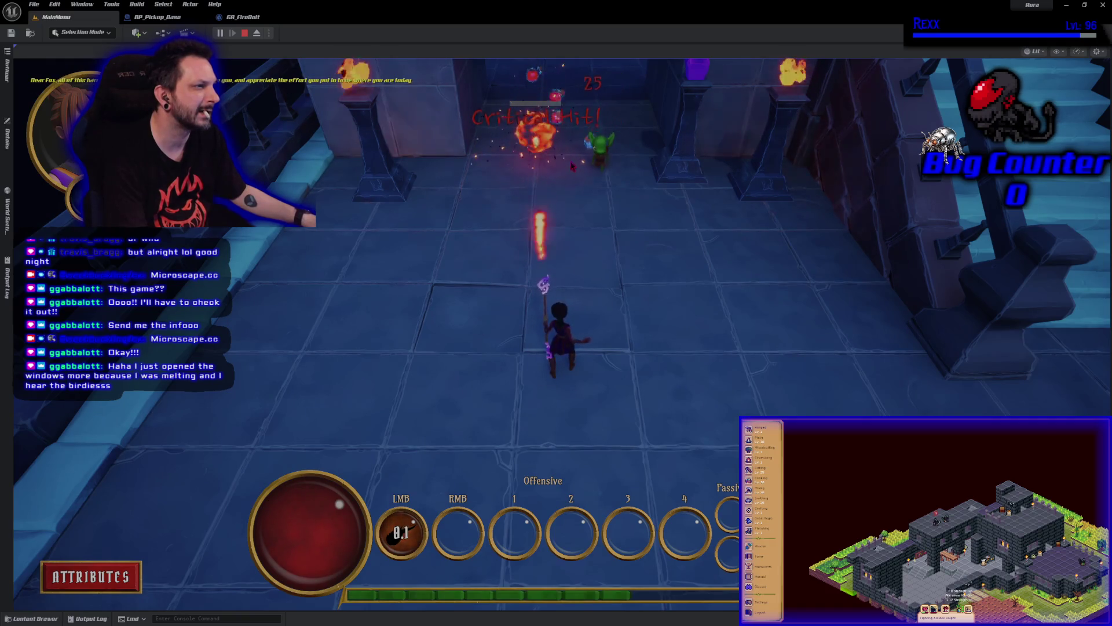
left_click(580, 174)
left_click(589, 224)
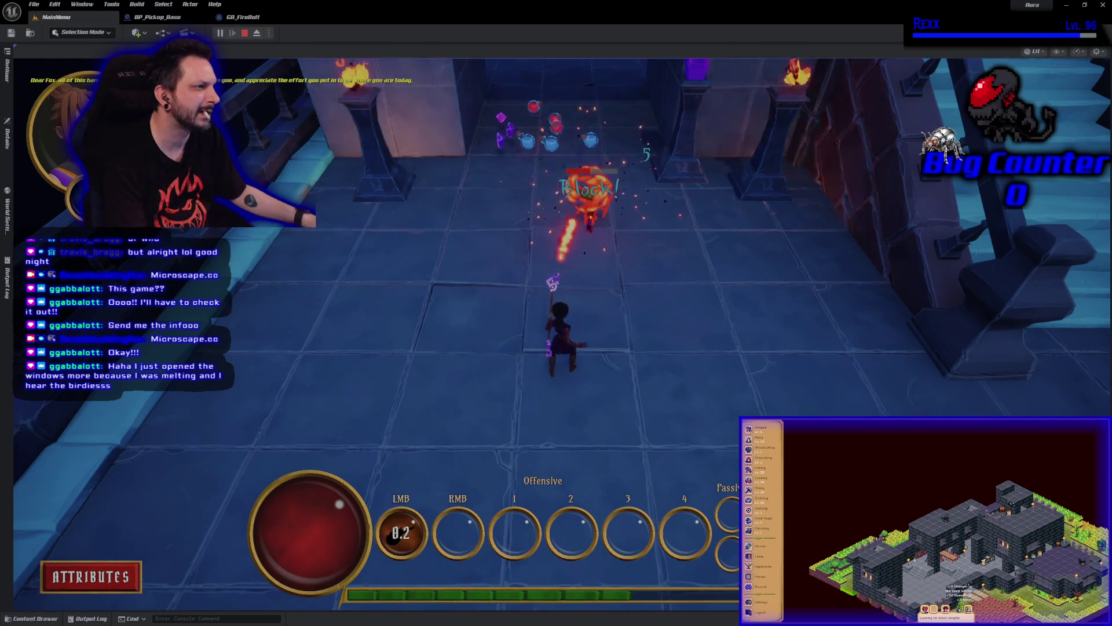
key("Escape")
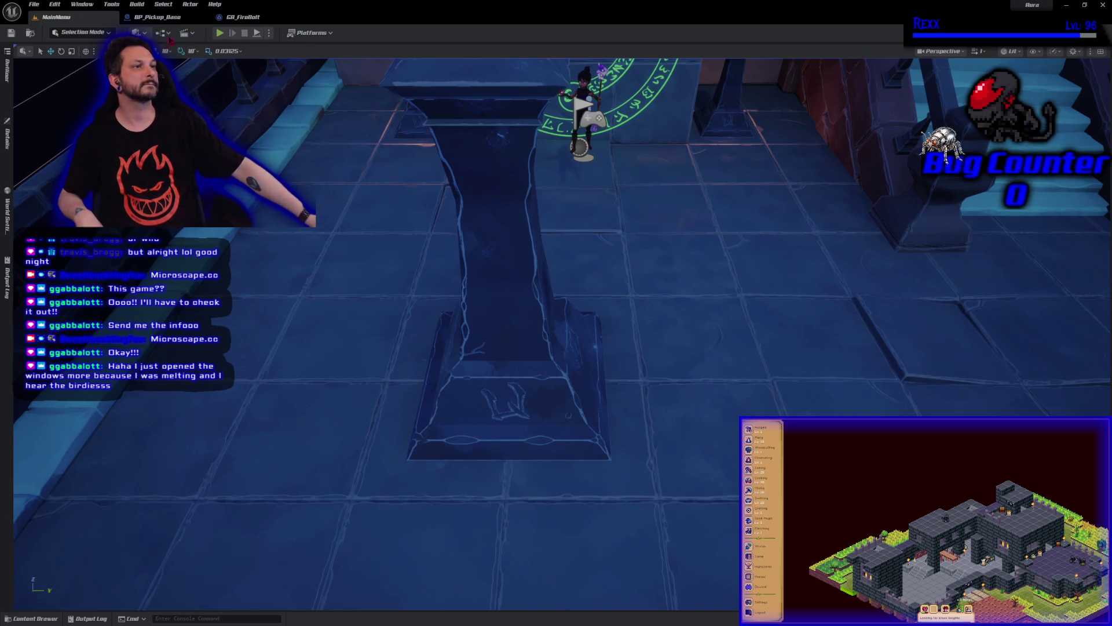
left_click(246, 18)
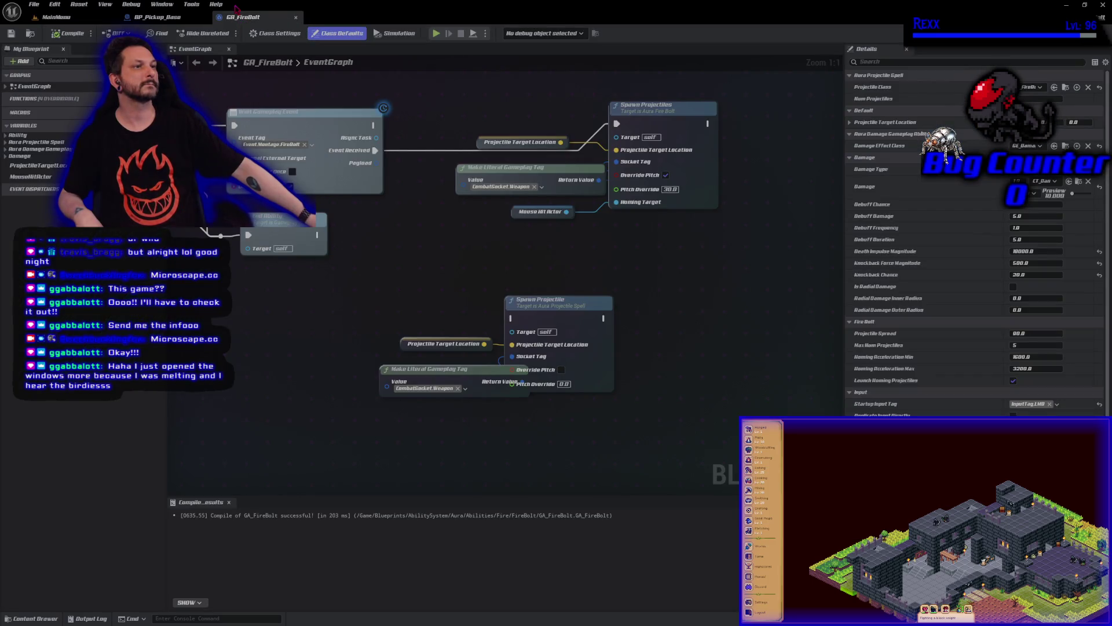
Close GA_FireBolt and collapse BP_Pickup_Base's vector math nodes into a new function
middle_click(252, 19)
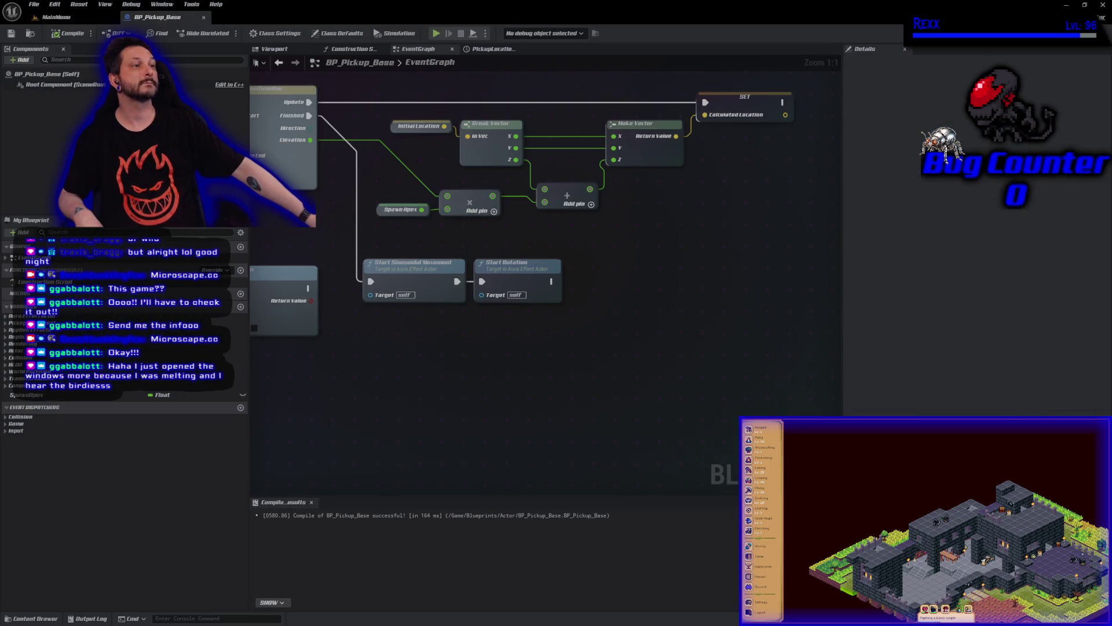
left_click_drag(586, 75, 571, 154)
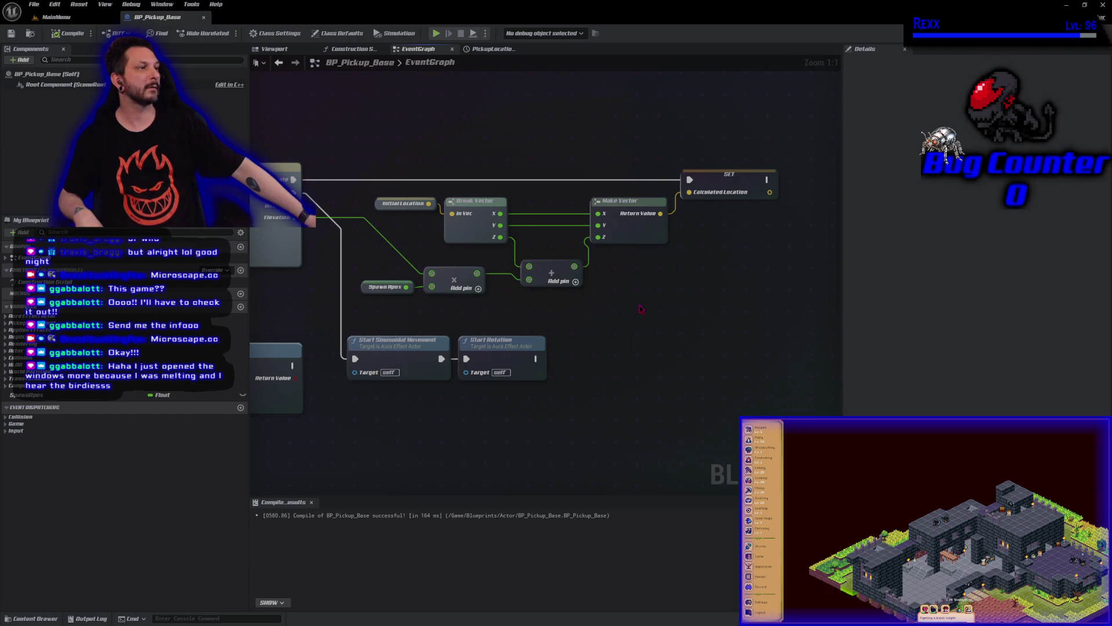
left_click_drag(641, 309, 379, 194)
right_click(468, 234)
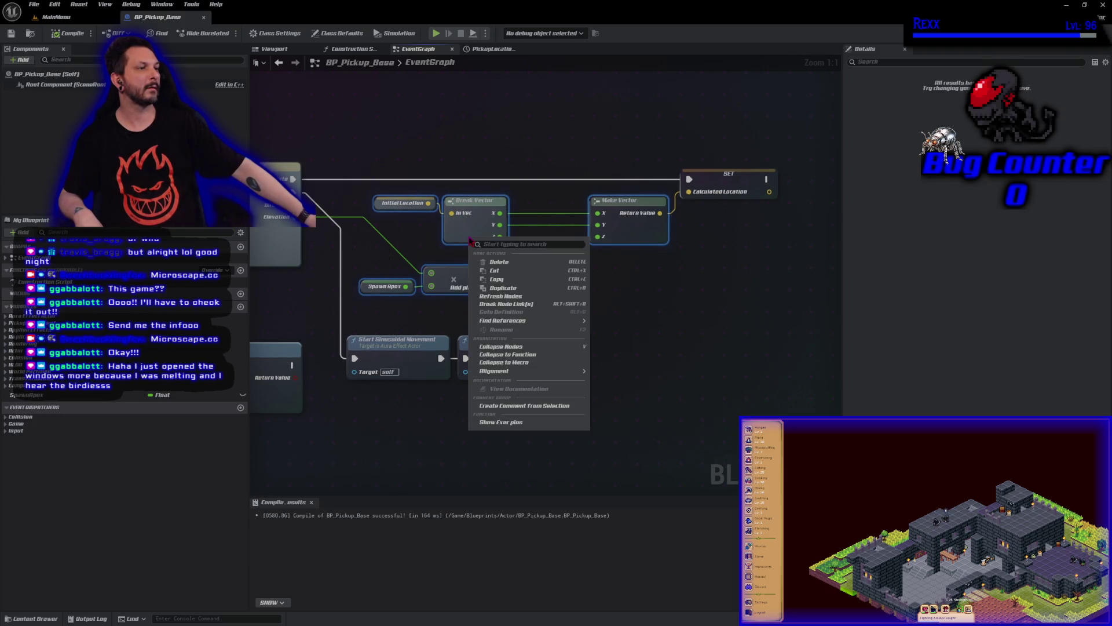
left_click(538, 361)
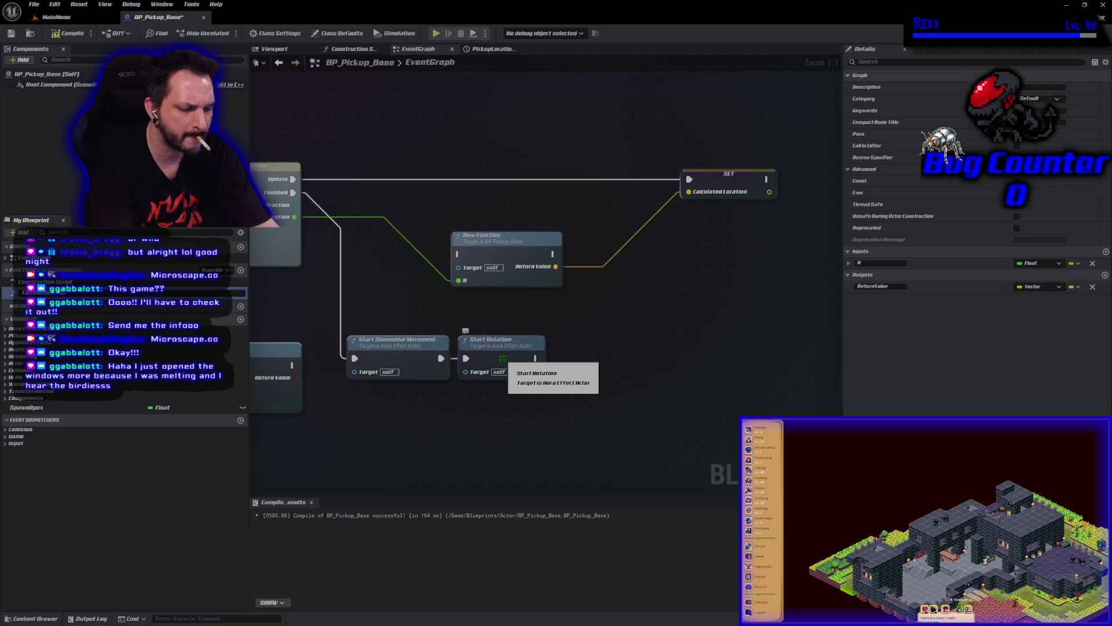
Name the function Calculate Elevation, make it pure, and tidy its node and SET Calculated Location
key("Return")
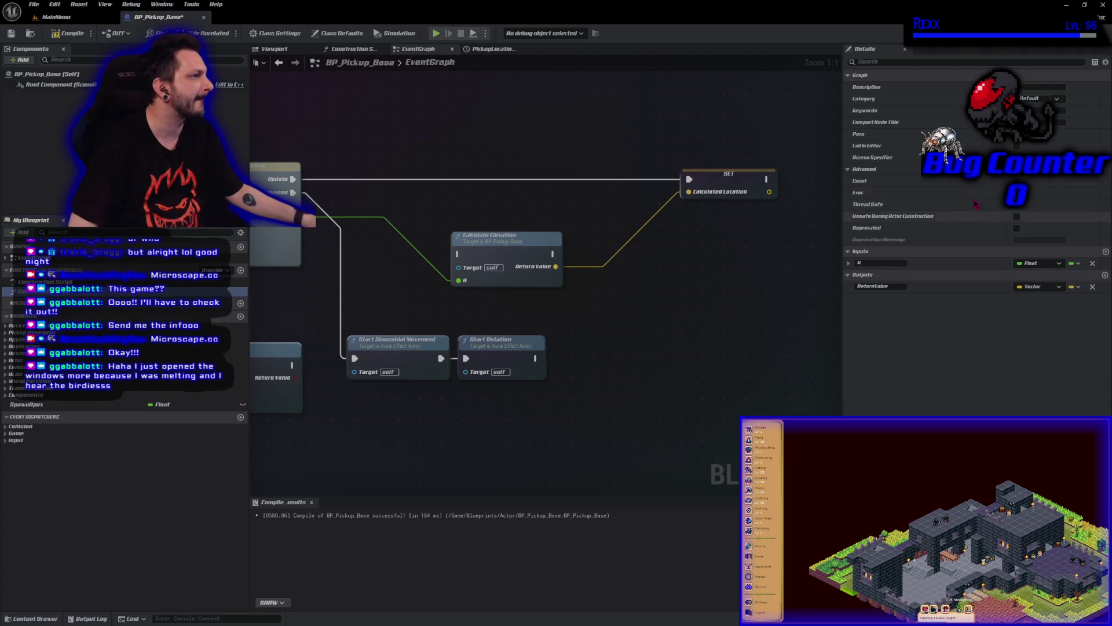
left_click(1017, 134)
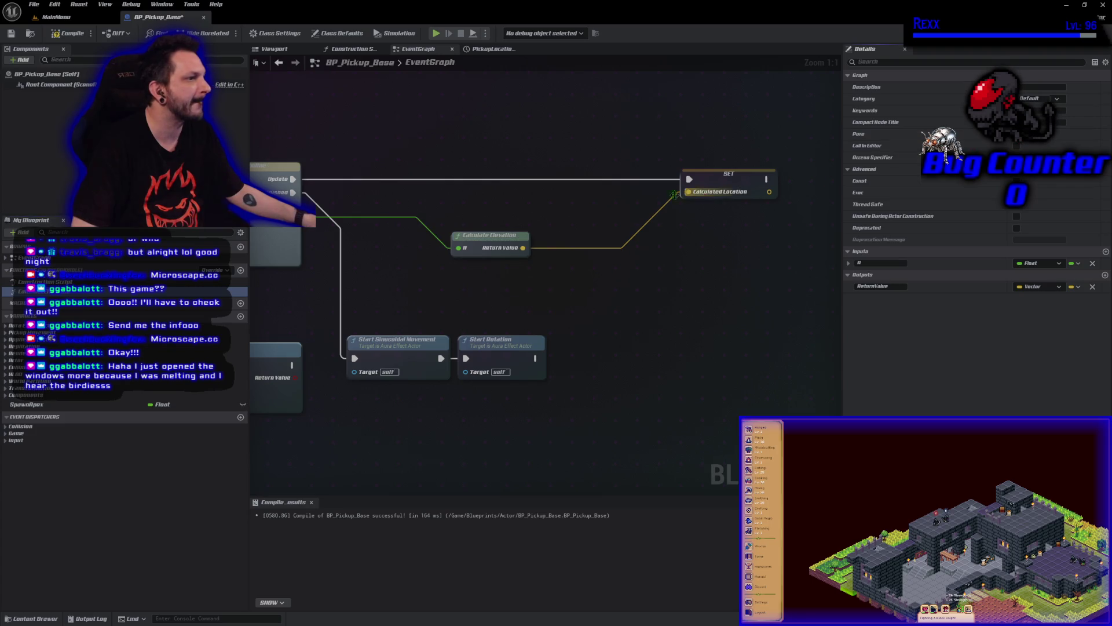
mouse_move(498, 237)
left_mouse_down()
mouse_move(463, 210)
mouse_move(411, 212)
left_mouse_up()
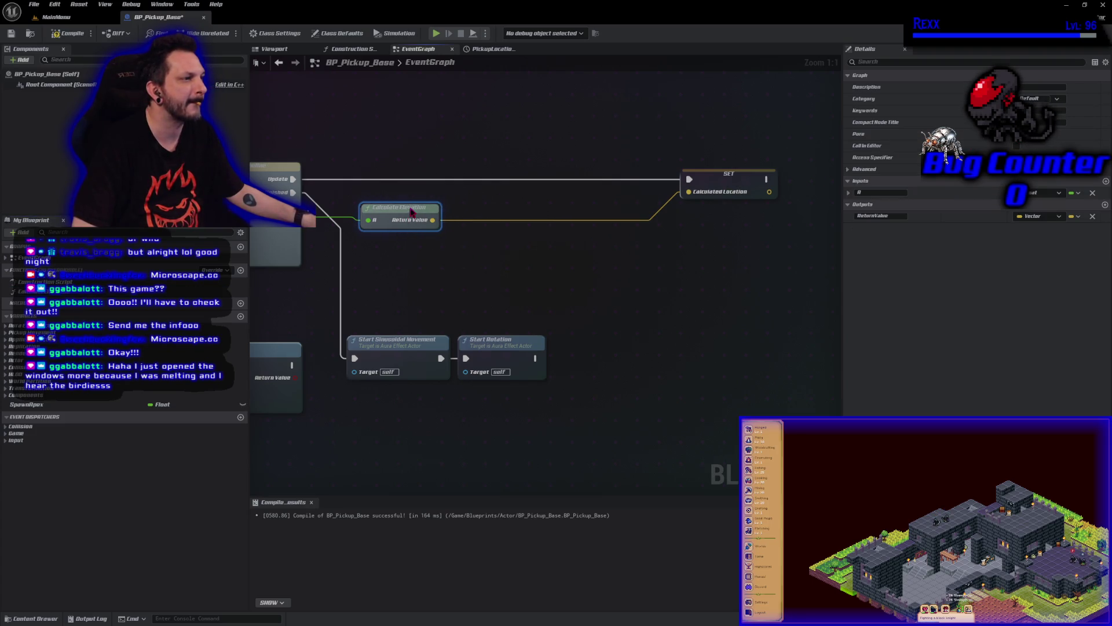
left_click_drag(744, 183, 525, 187)
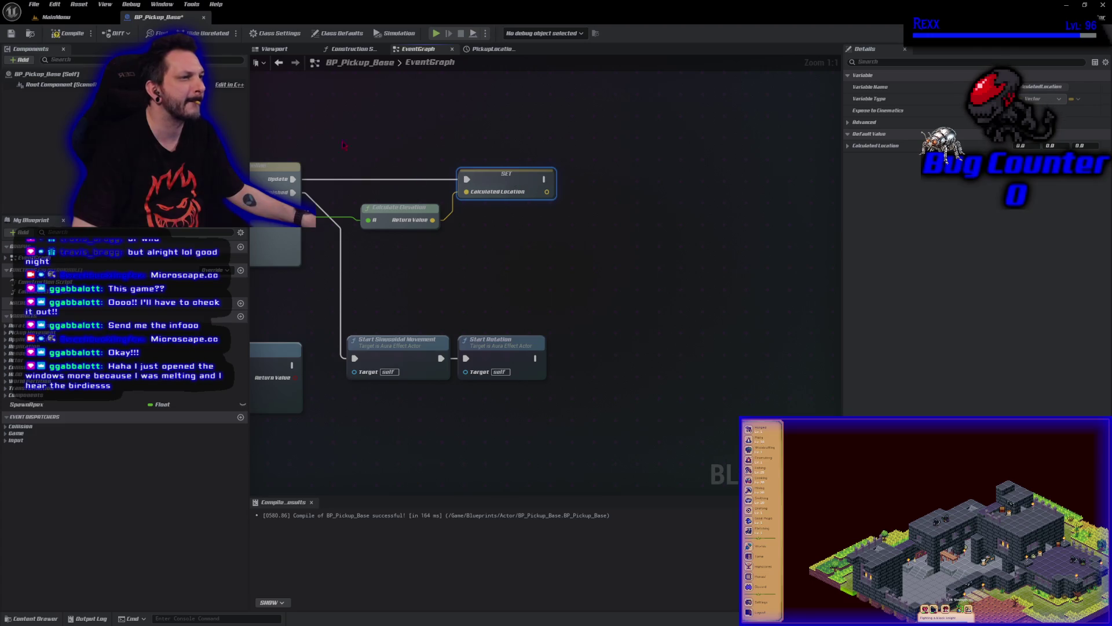
left_click(33, 4)
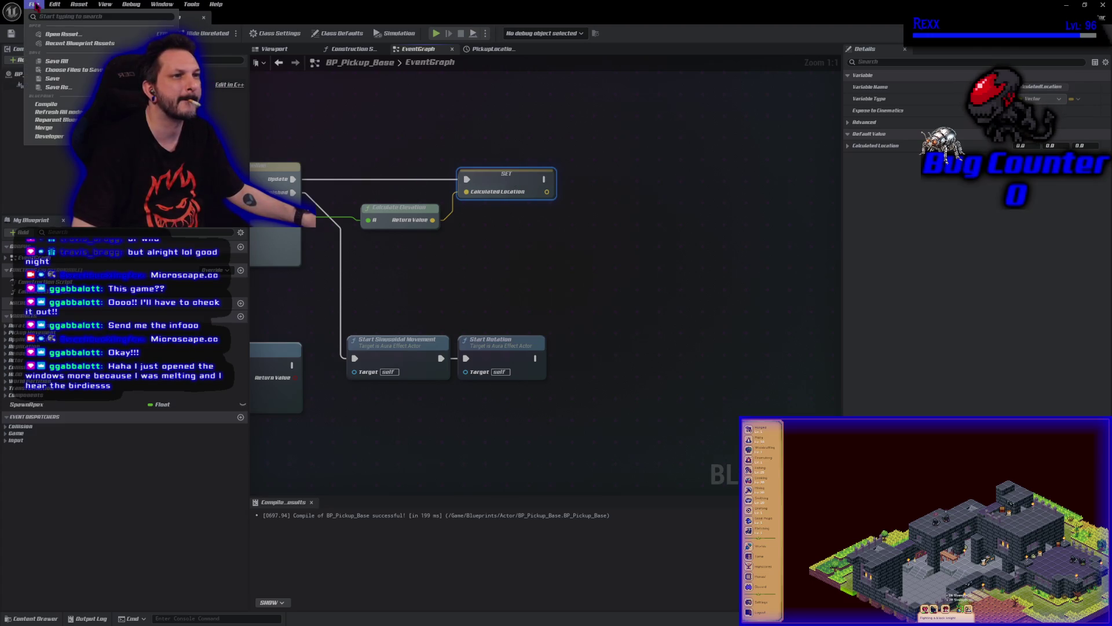
Save BP_Pickup_Base and move Start Sinusoidal Movement and Start Rotation up together
left_click(58, 69)
left_click(34, 4)
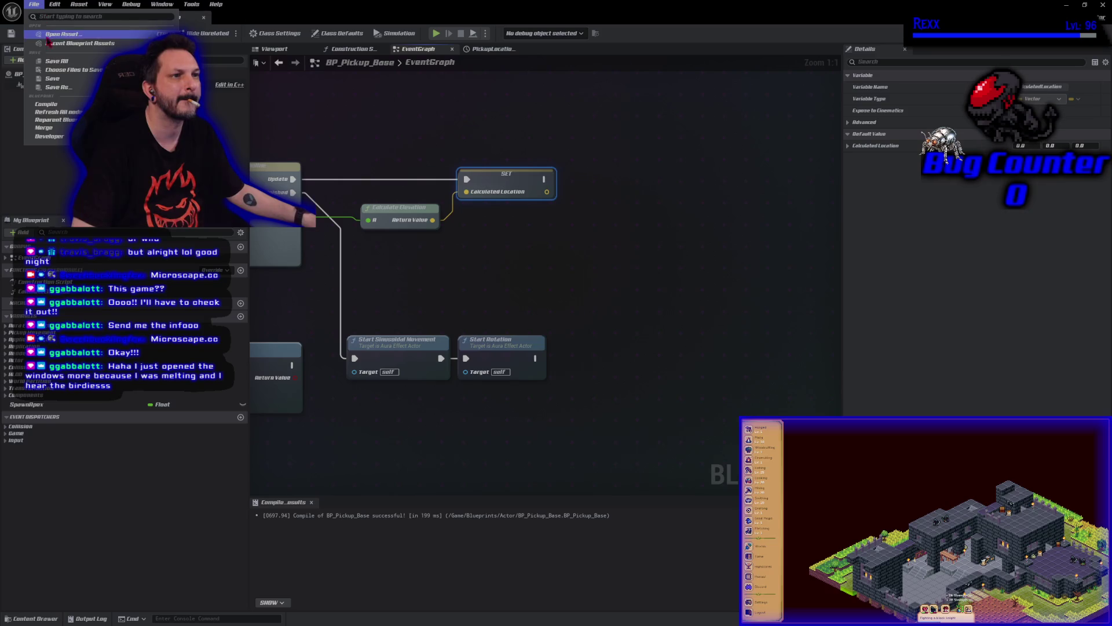
left_click(58, 64)
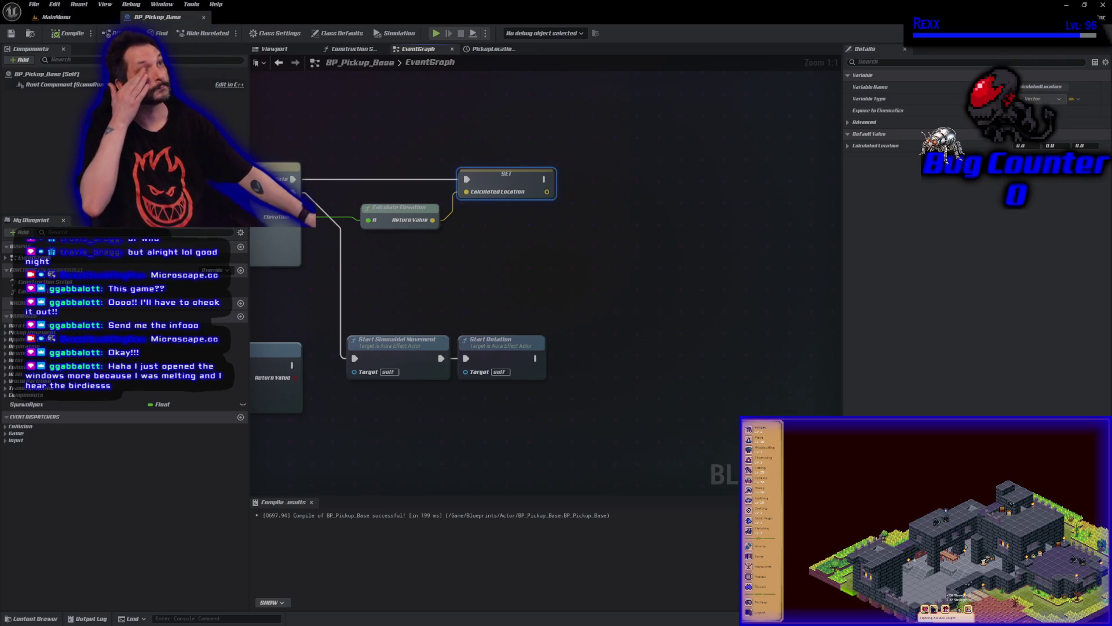
mouse_move(545, 428)
left_mouse_down()
mouse_move(371, 348)
mouse_move(382, 253)
left_mouse_up()
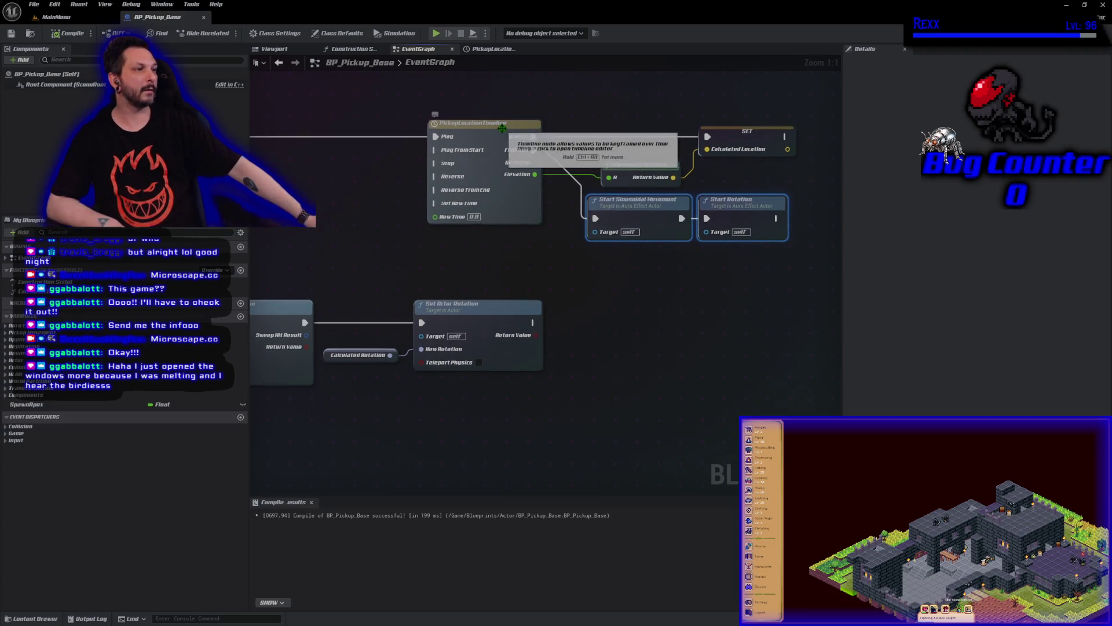
Add a float track named Scale to PickupLocationTimeline
double_click(494, 131)
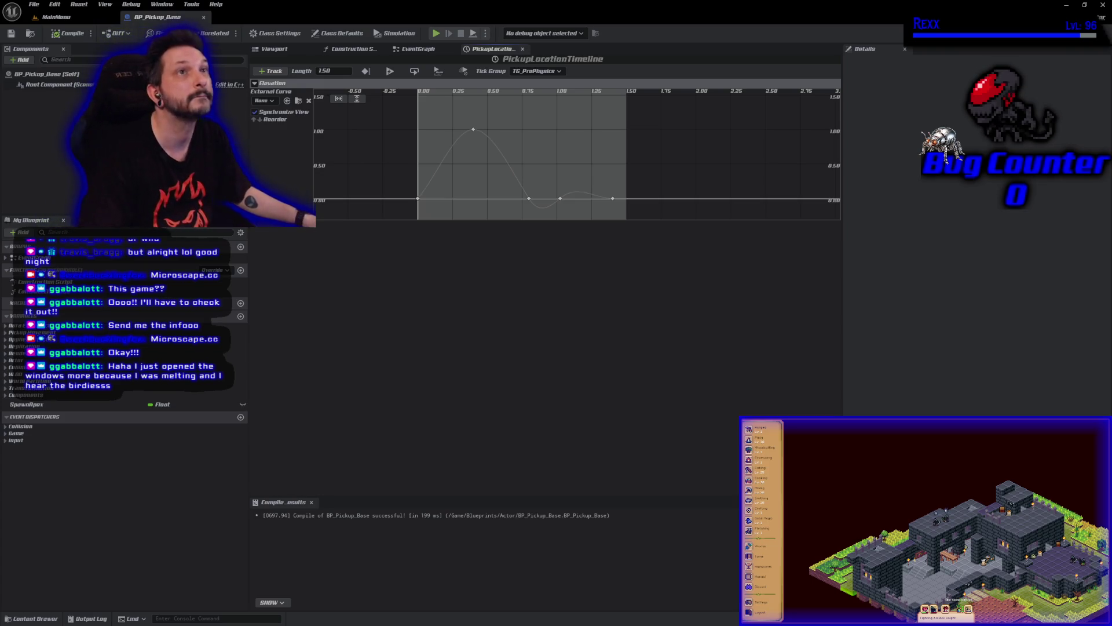
left_click(278, 71)
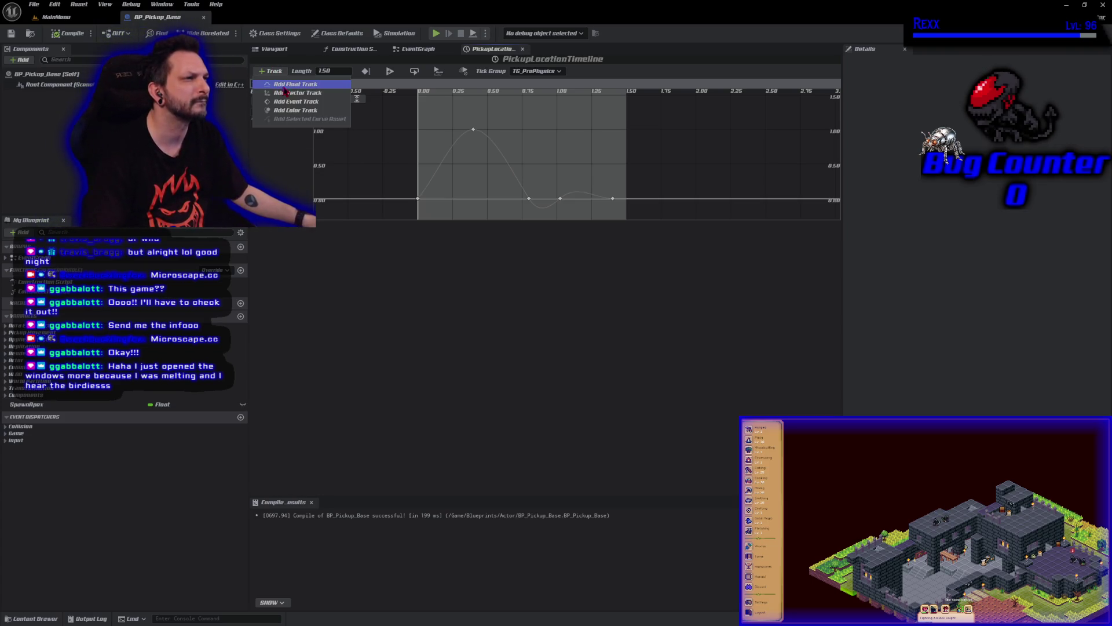
left_click(275, 81)
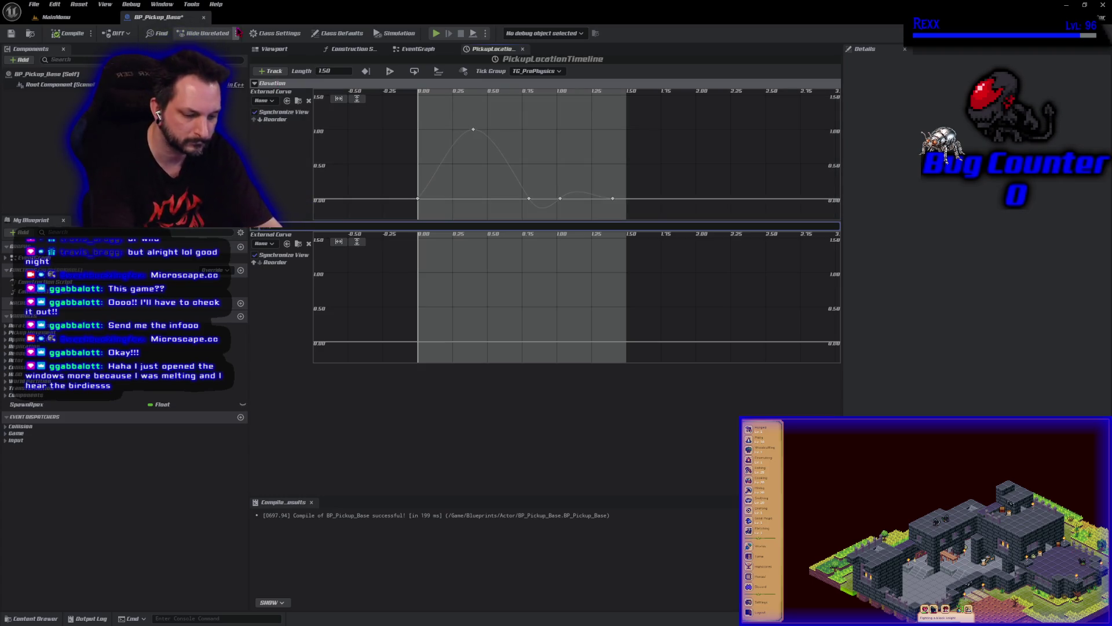
type("Scale")
key("Return")
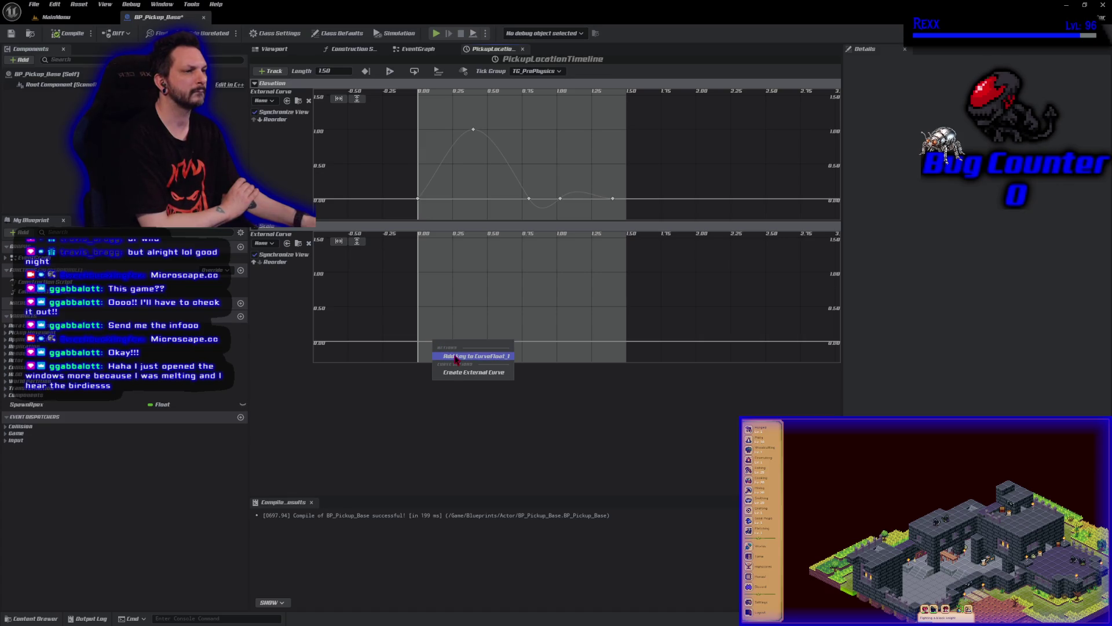
Key the Scale curve at time 0, then add a second key
left_click(457, 356)
left_click(397, 241)
type("0")
key("Return")
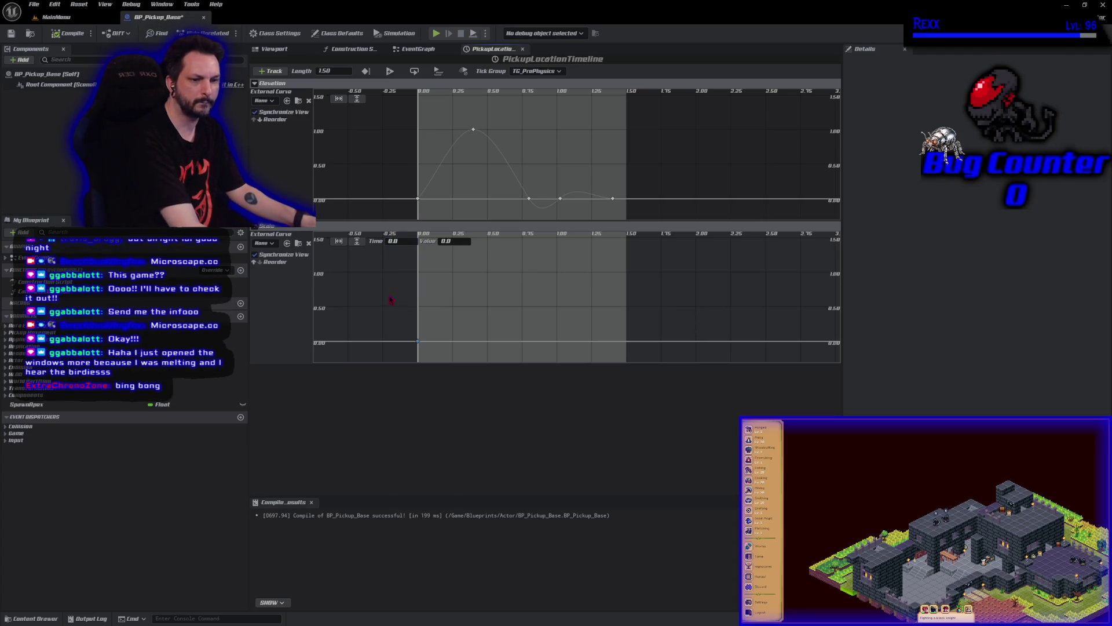
left_click(447, 327)
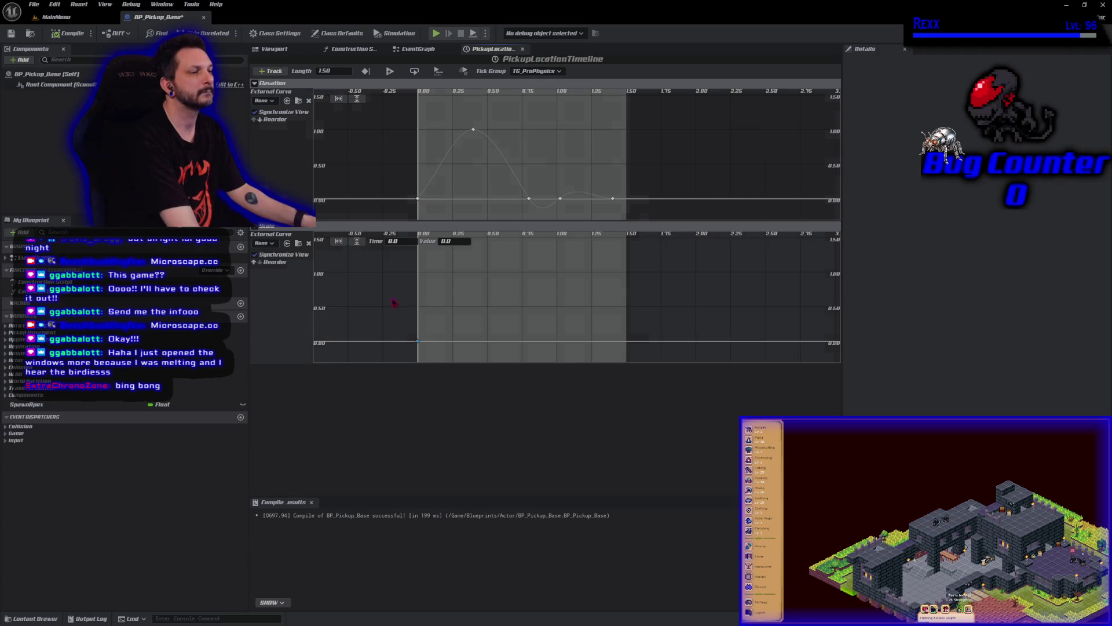
right_click(438, 314)
left_click(449, 324)
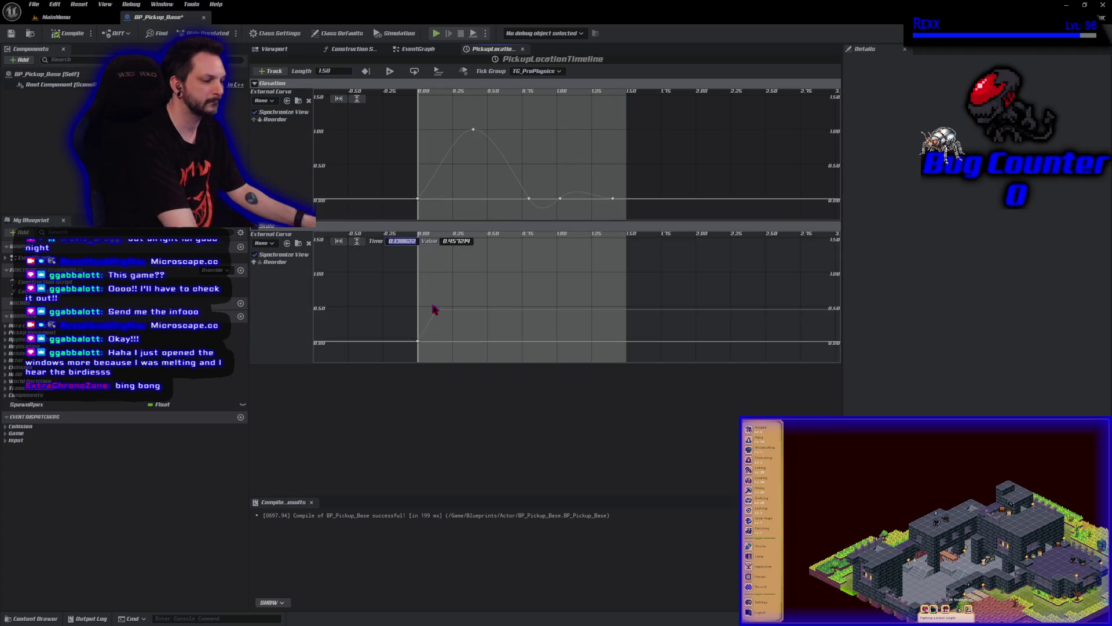
Set the second Scale key to time 0.1 and value 1.2
type("0.1")
key("Tab")
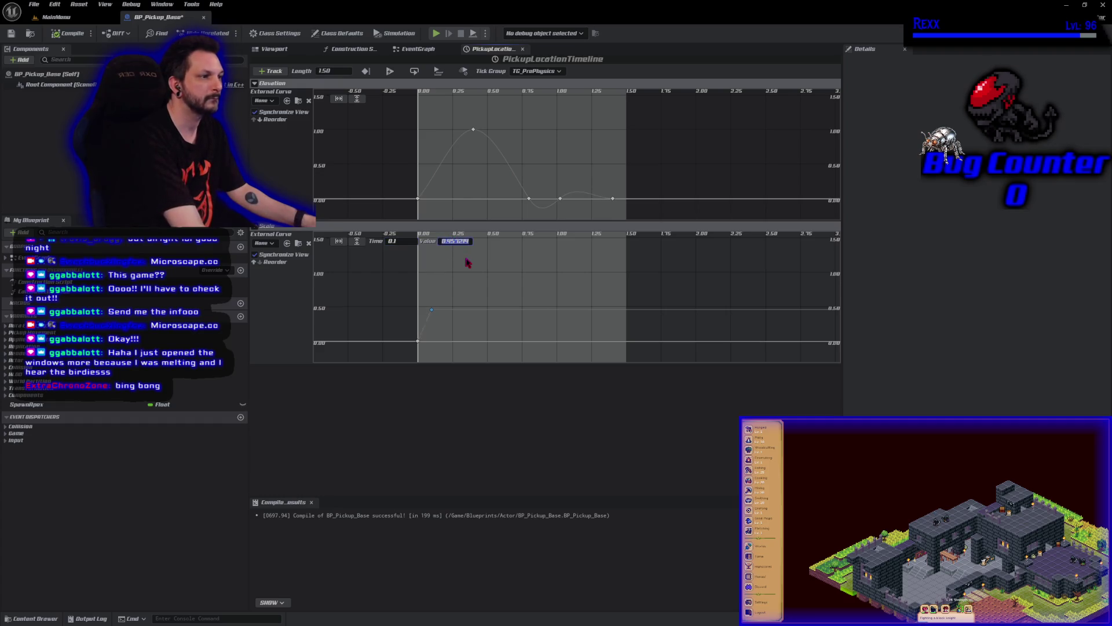
type("1.2")
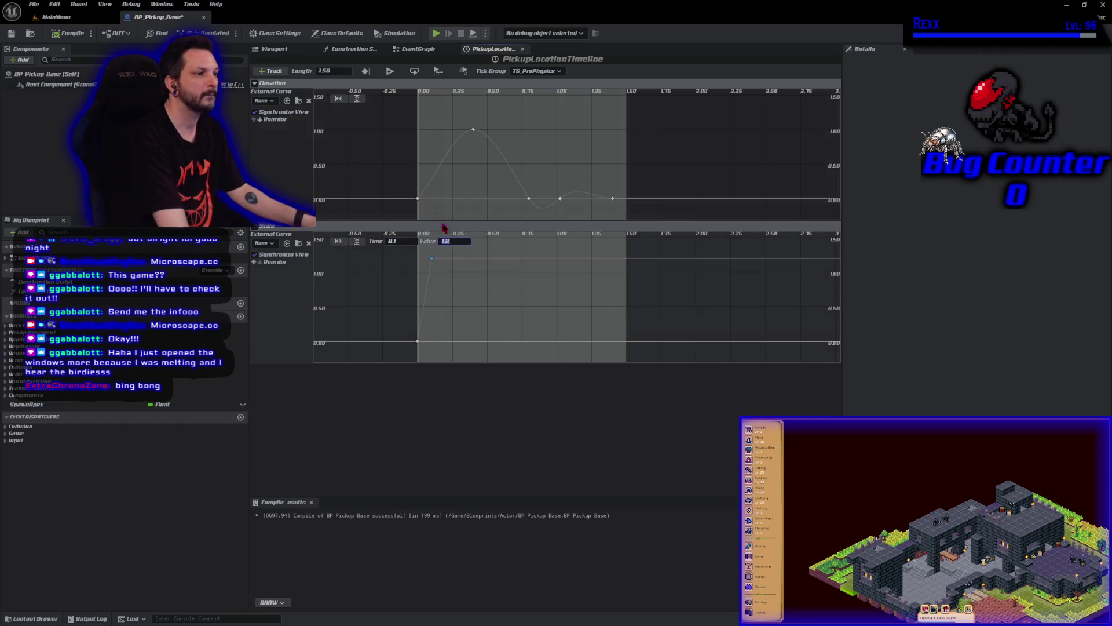
key("Return")
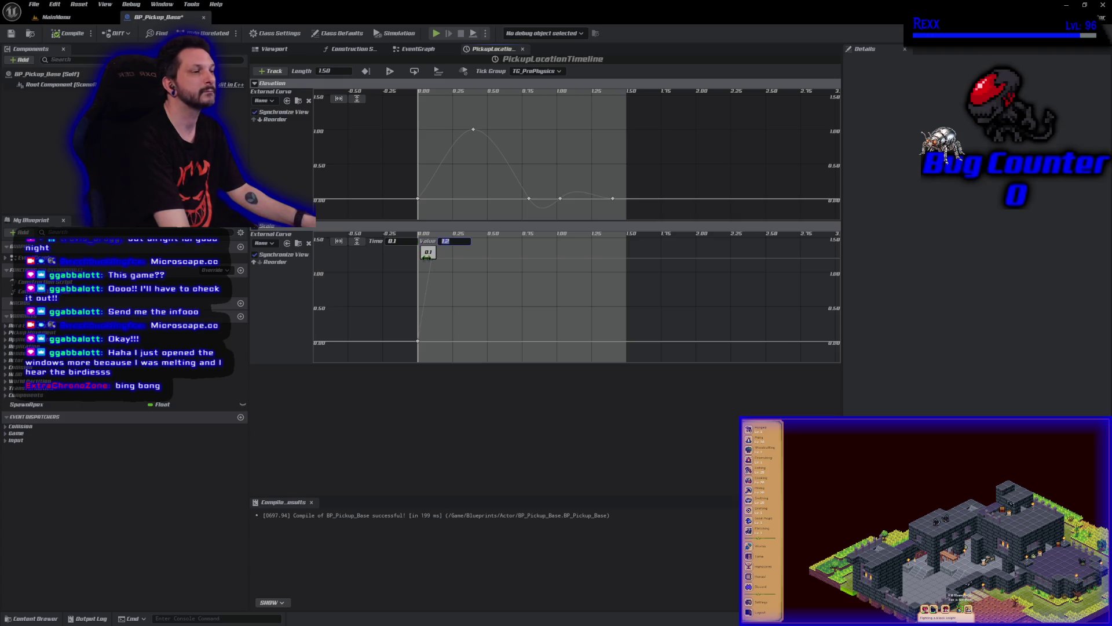
Add a third Scale key at time 0.2 with value 0.8
right_click(458, 284)
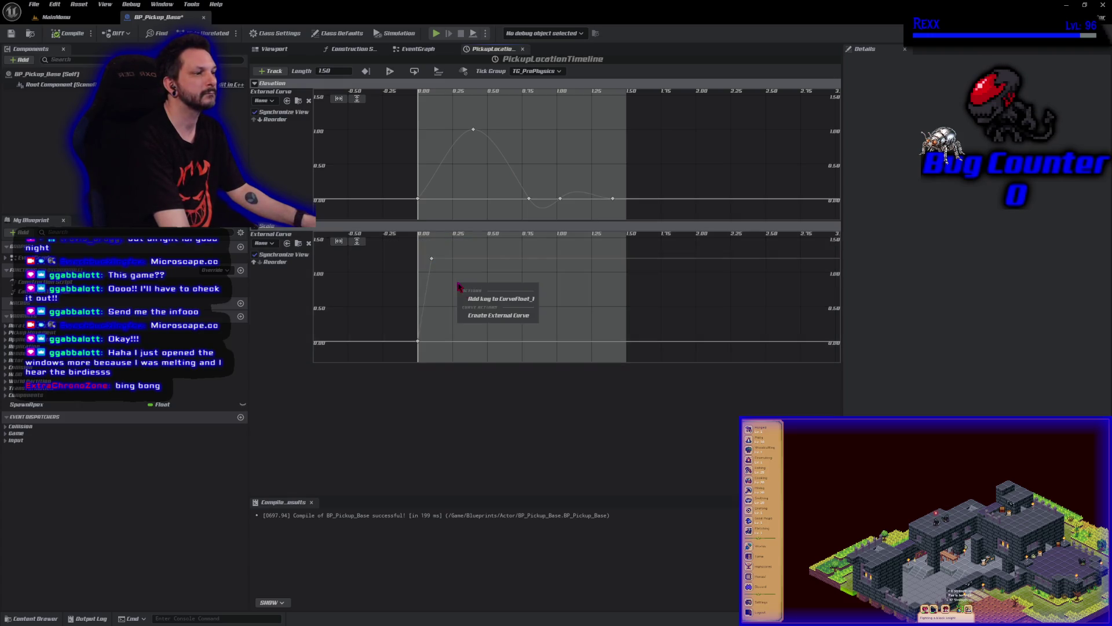
left_click(485, 299)
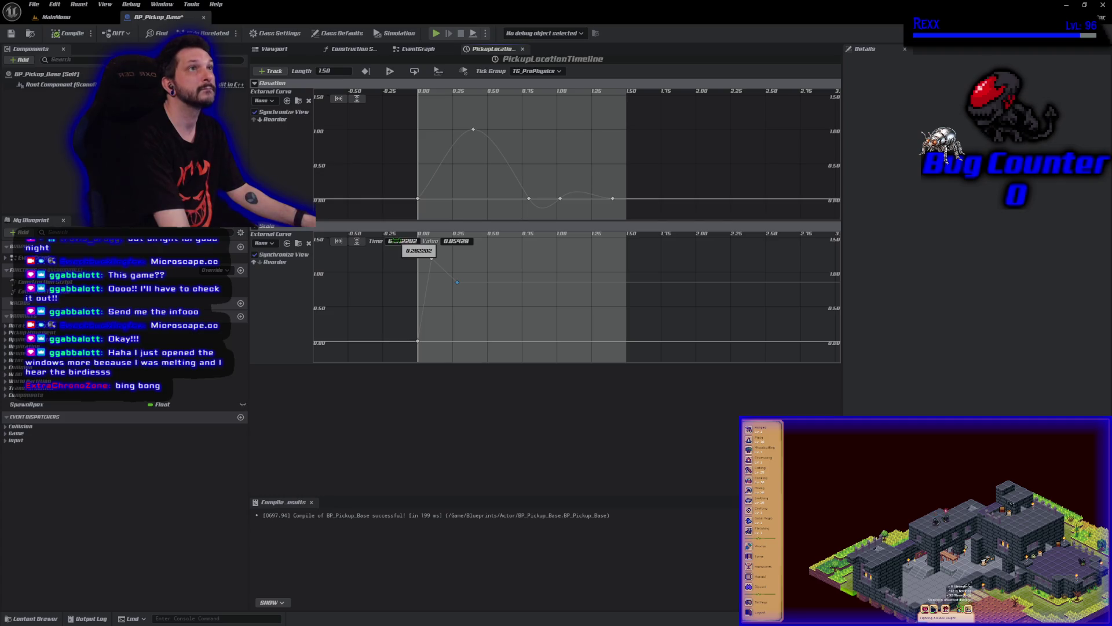
left_click(457, 241)
type("0.")
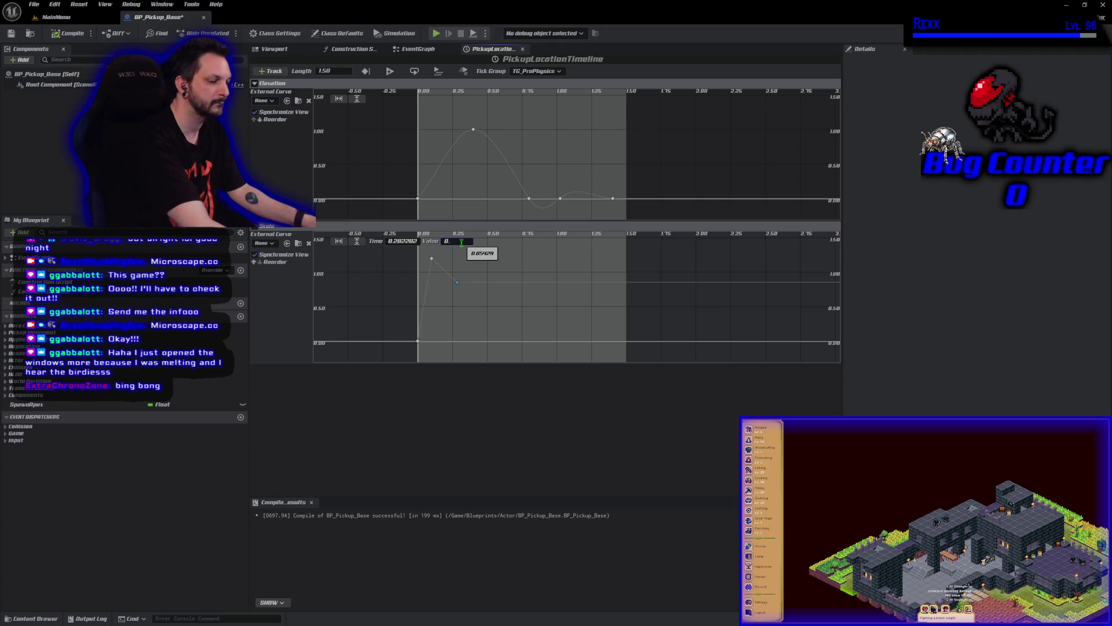
type("8")
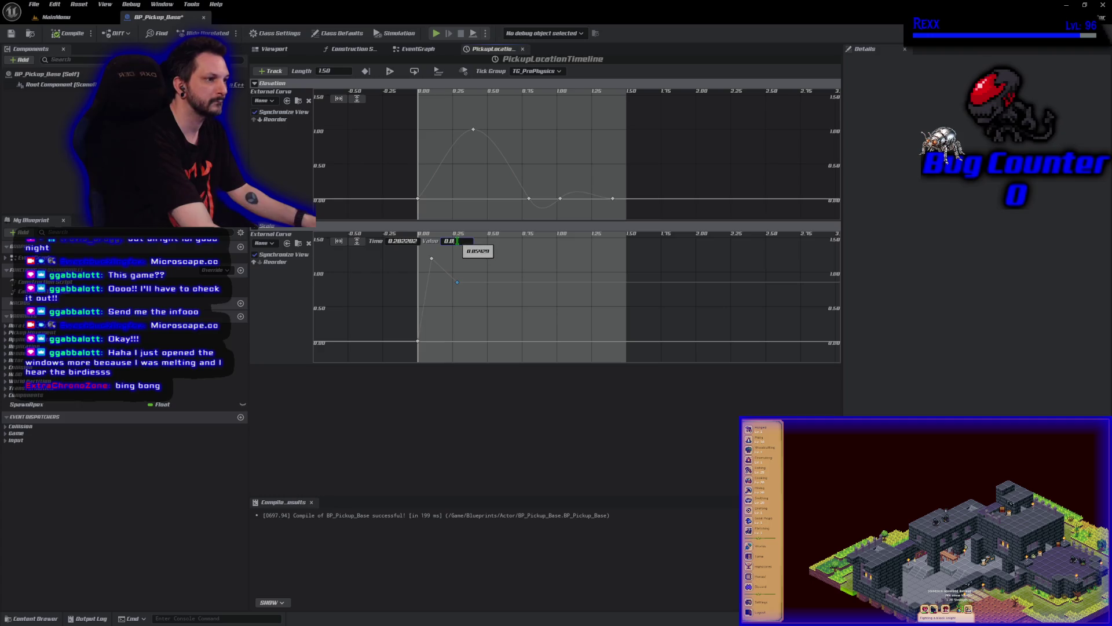
key("Return")
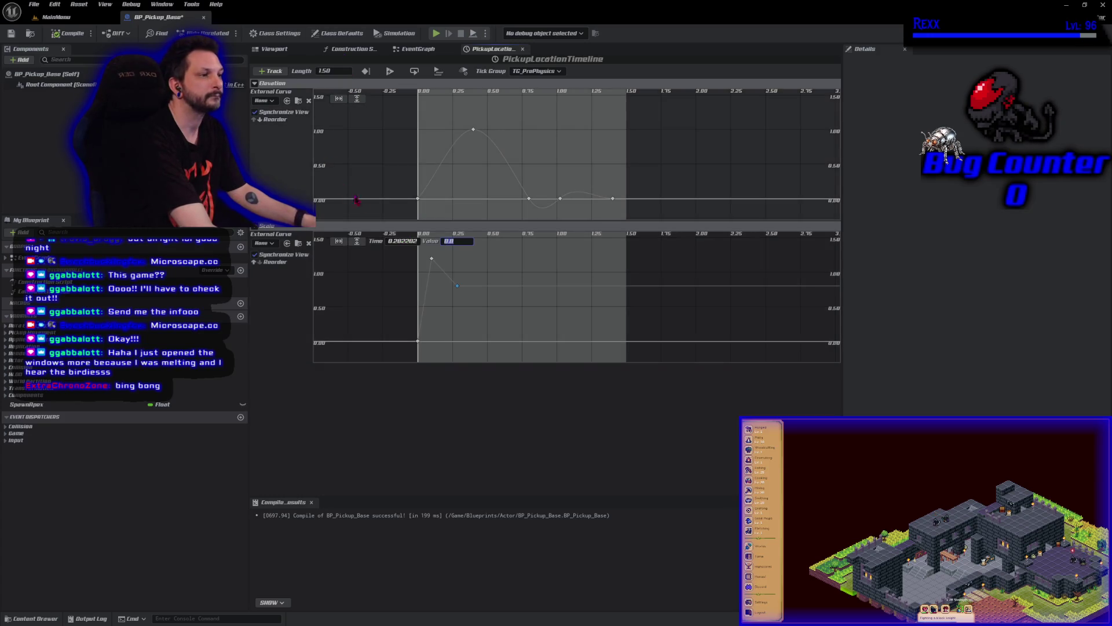
left_click(400, 241)
type("0.2")
key("Return")
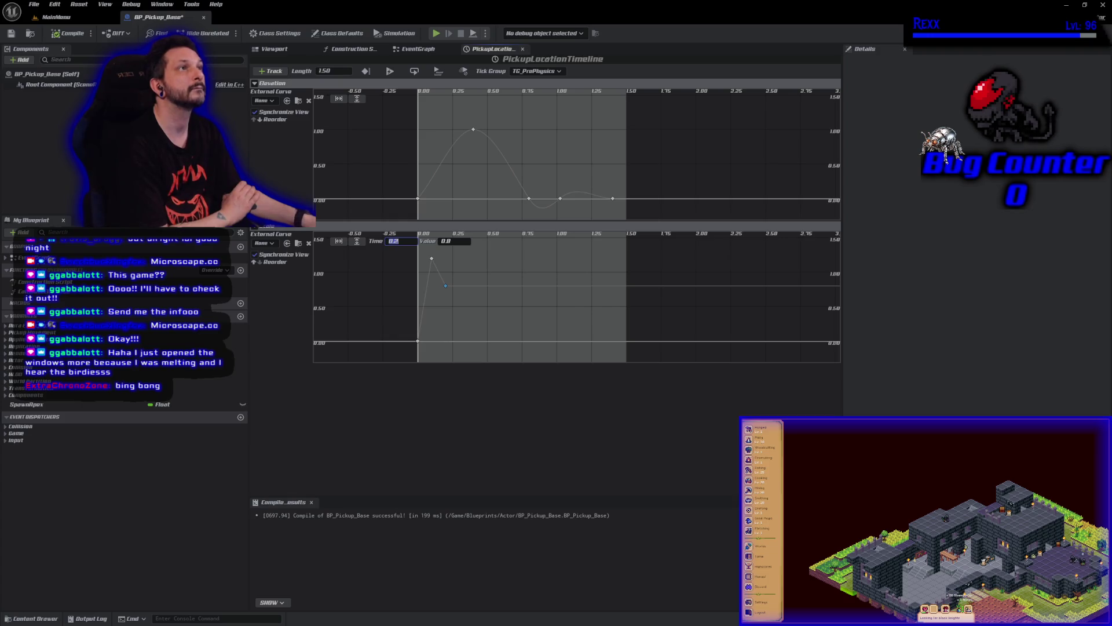
Add two more Scale keys, the last near time 0.53 with value 1.0
right_click(474, 257)
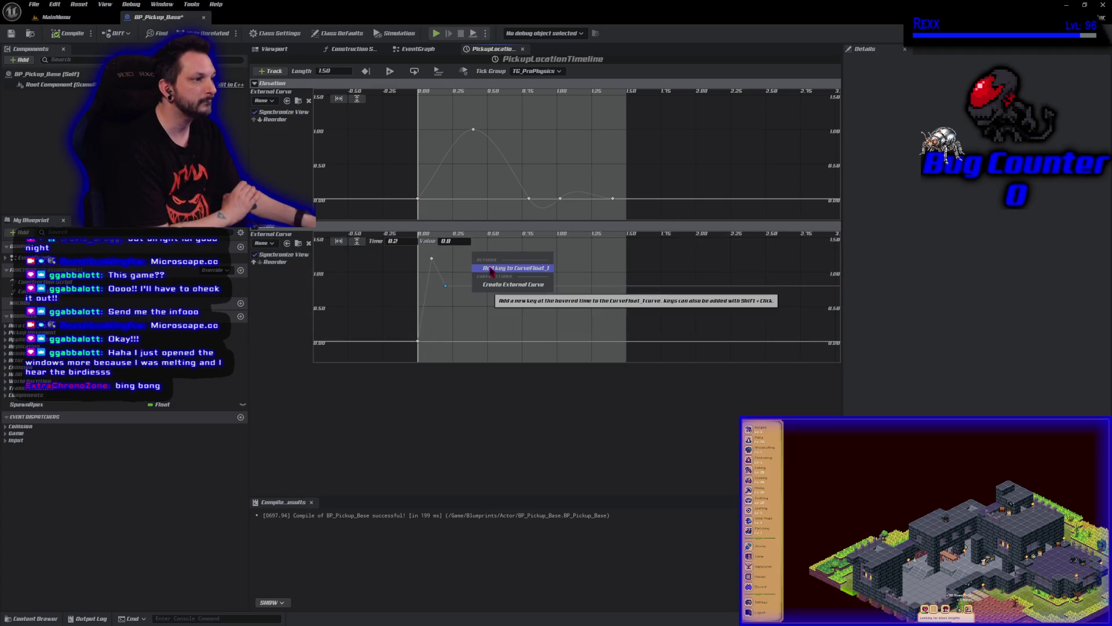
left_click(491, 270)
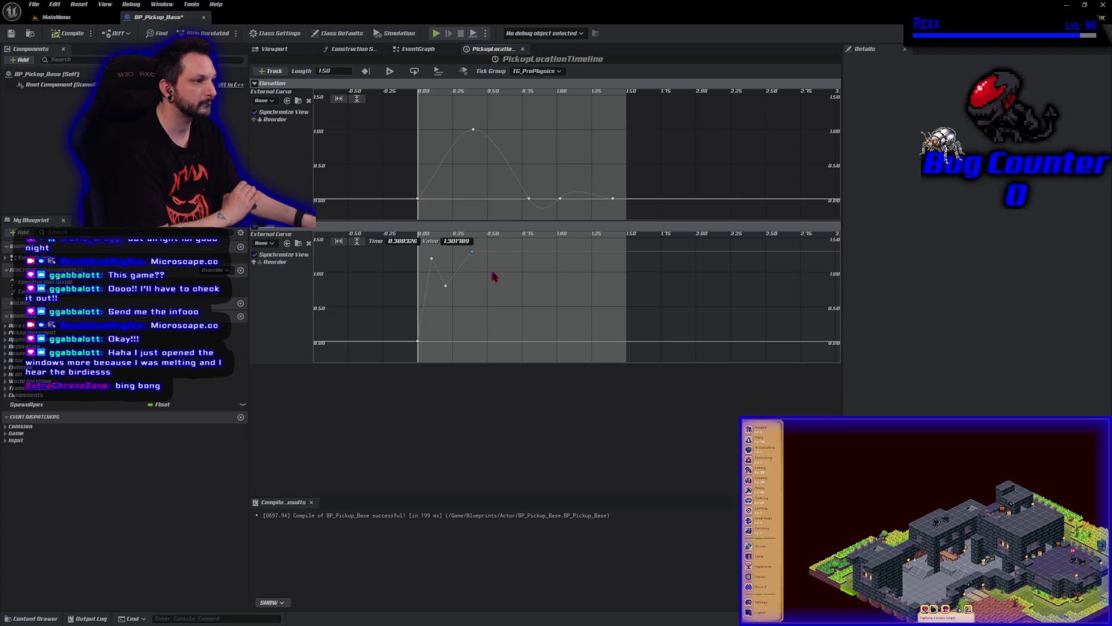
right_click(493, 277)
left_click(501, 284)
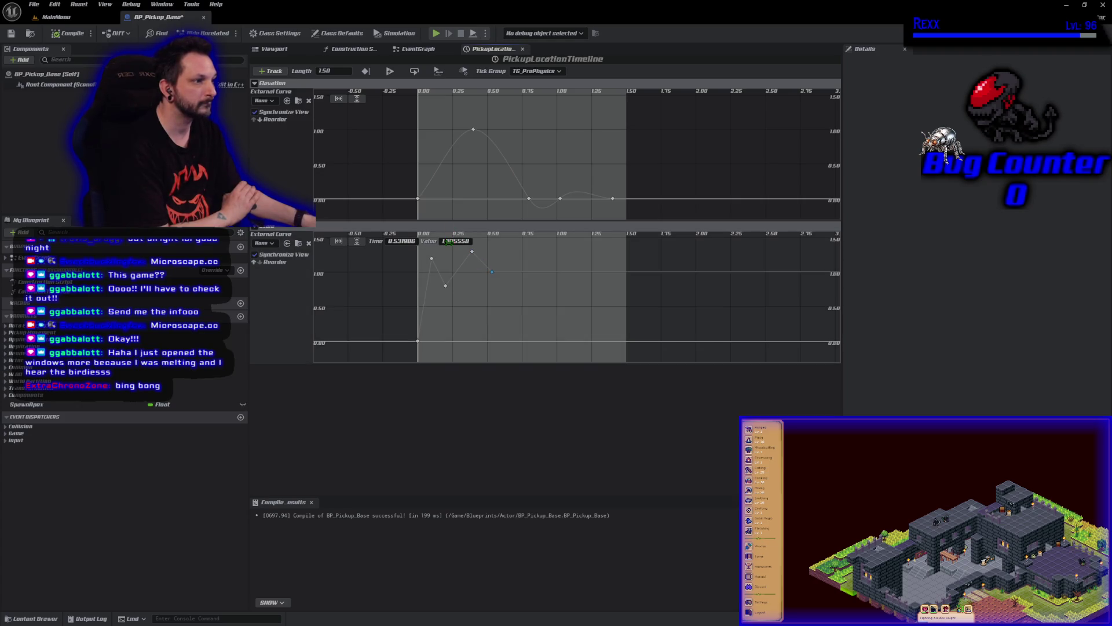
left_click(449, 241)
type("1.0")
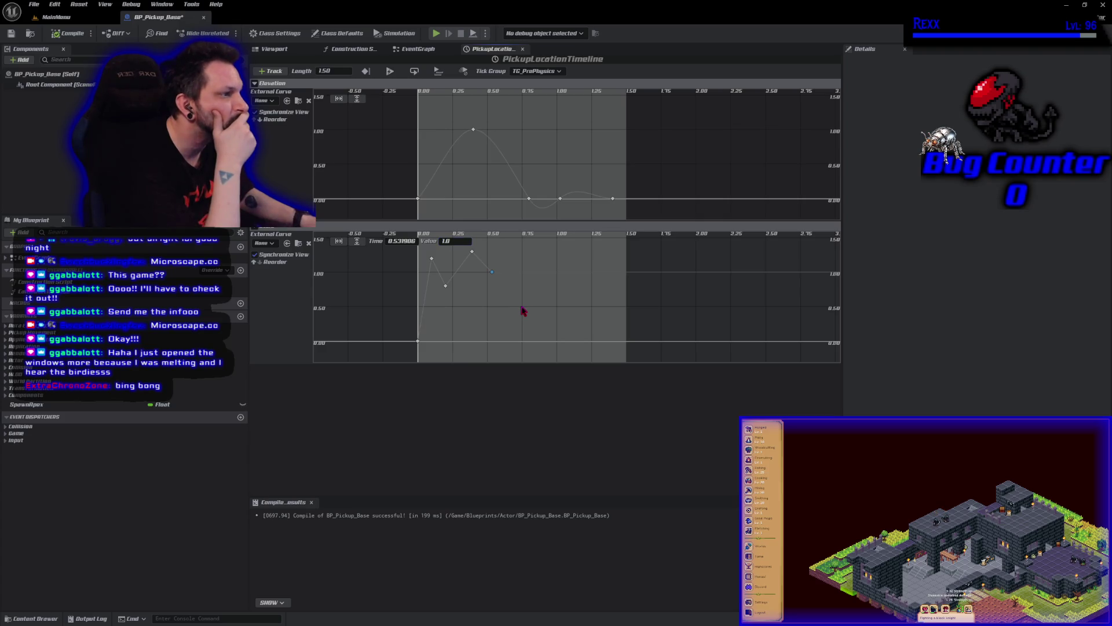
Add a Scale key at time 0.75 with value 1.0
right_click(522, 311)
left_click(550, 325)
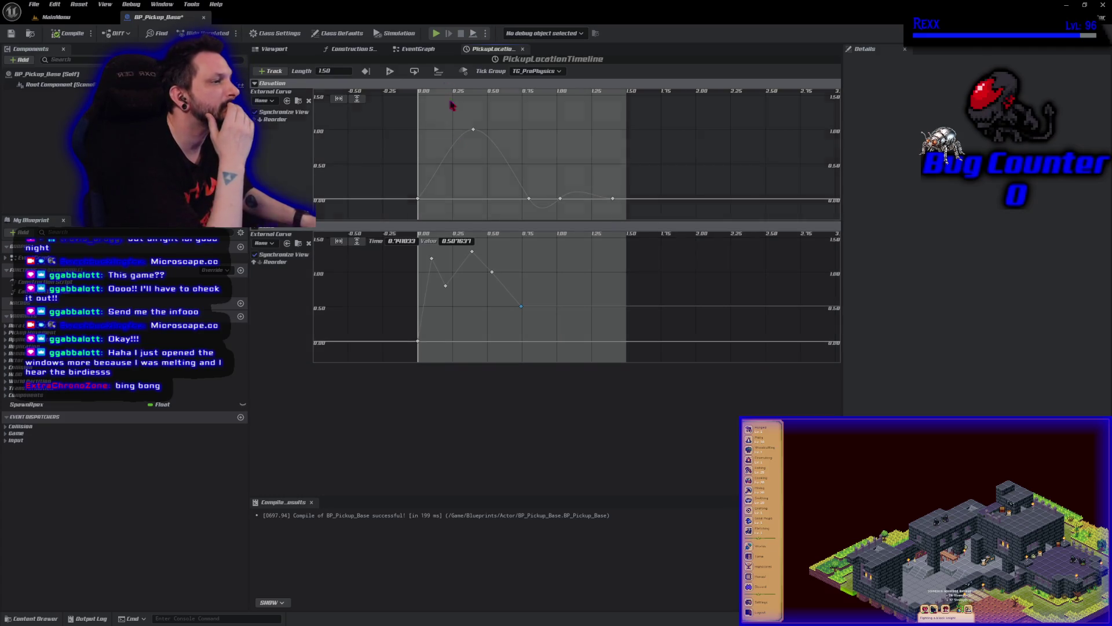
mouse_move(522, 305)
left_mouse_down()
mouse_move(533, 273)
mouse_move(522, 273)
left_mouse_up()
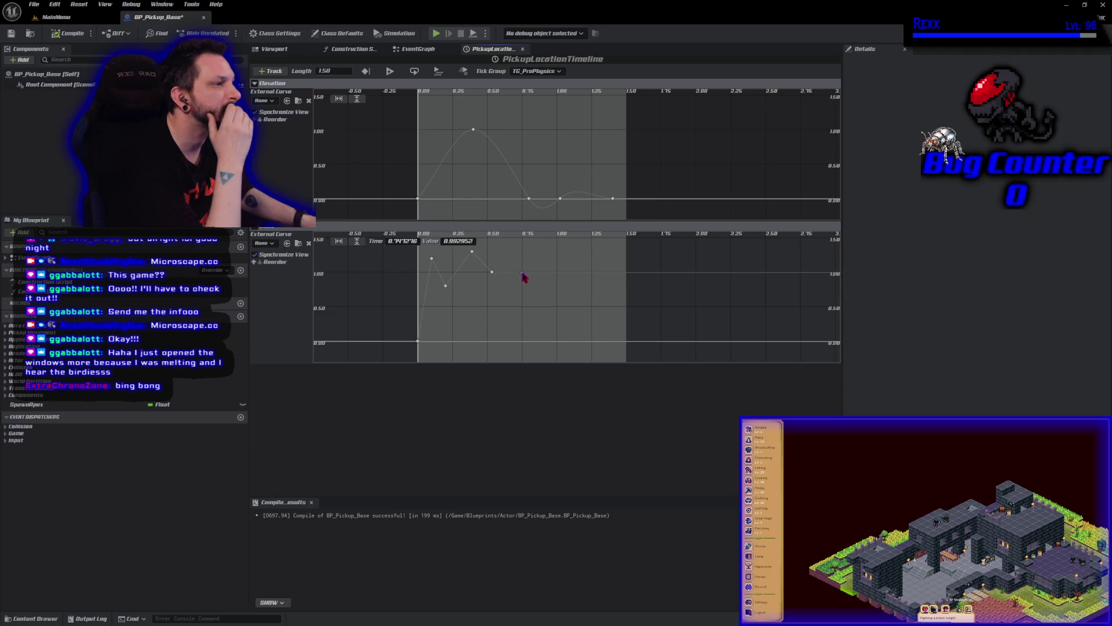
left_click(405, 241)
type("0")
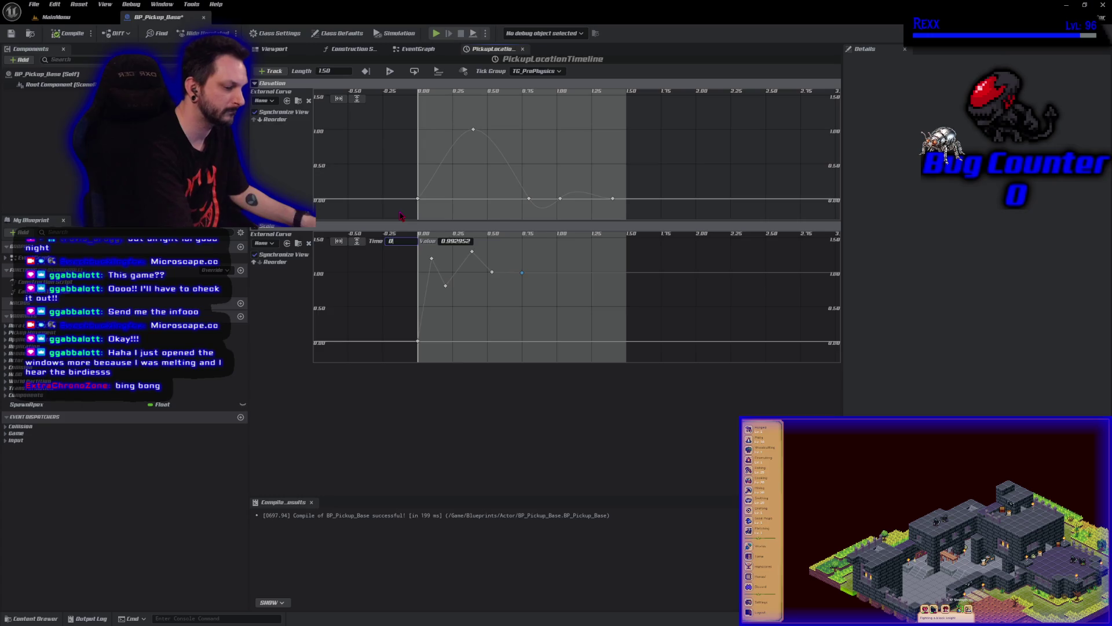
type(".75")
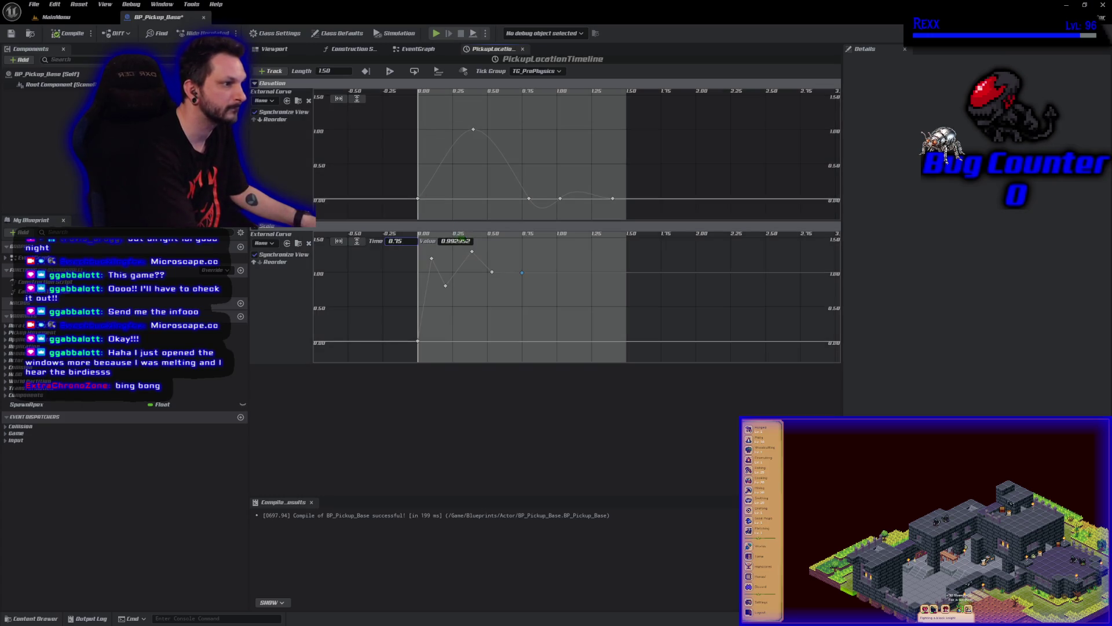
left_click(457, 241)
type("1.0")
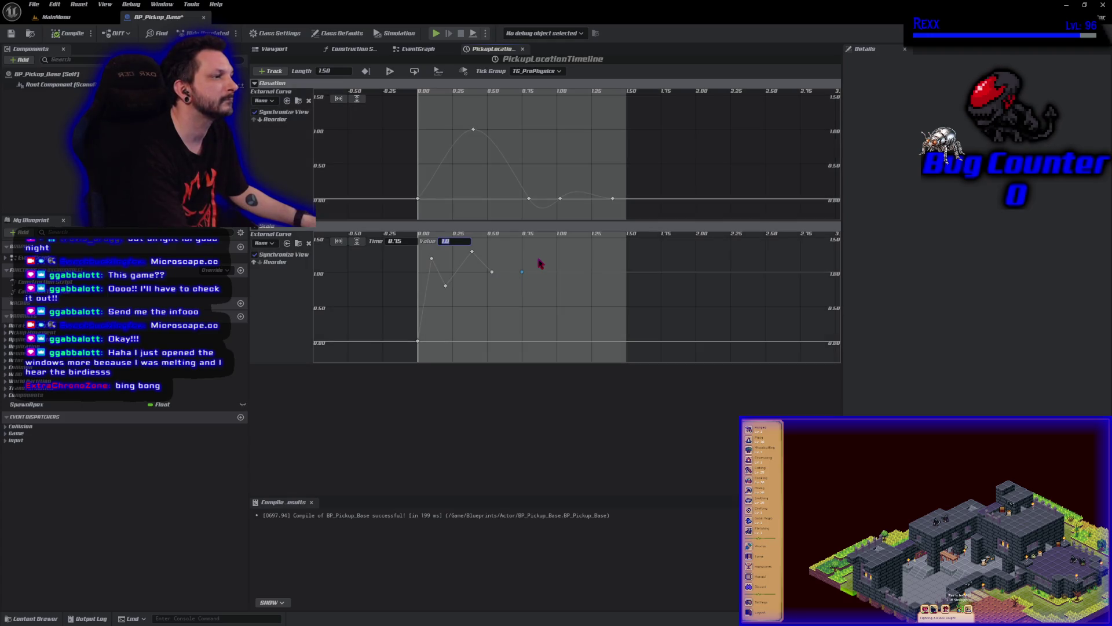
Add wobble keys above, just below, and about 1.1 near time 1.0
right_click(538, 264)
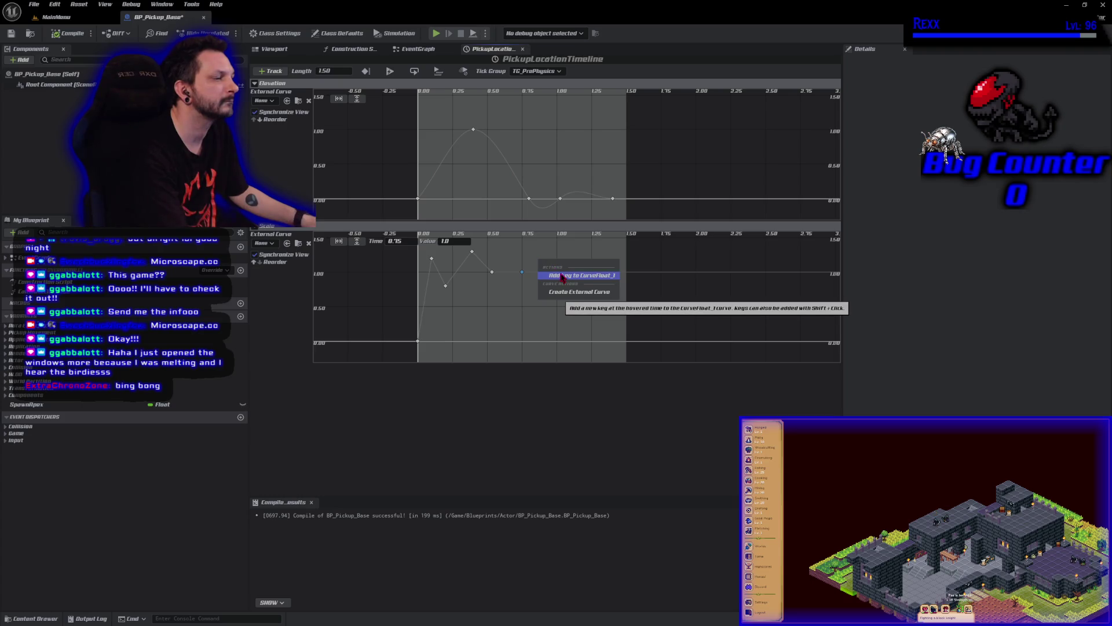
left_click(562, 275)
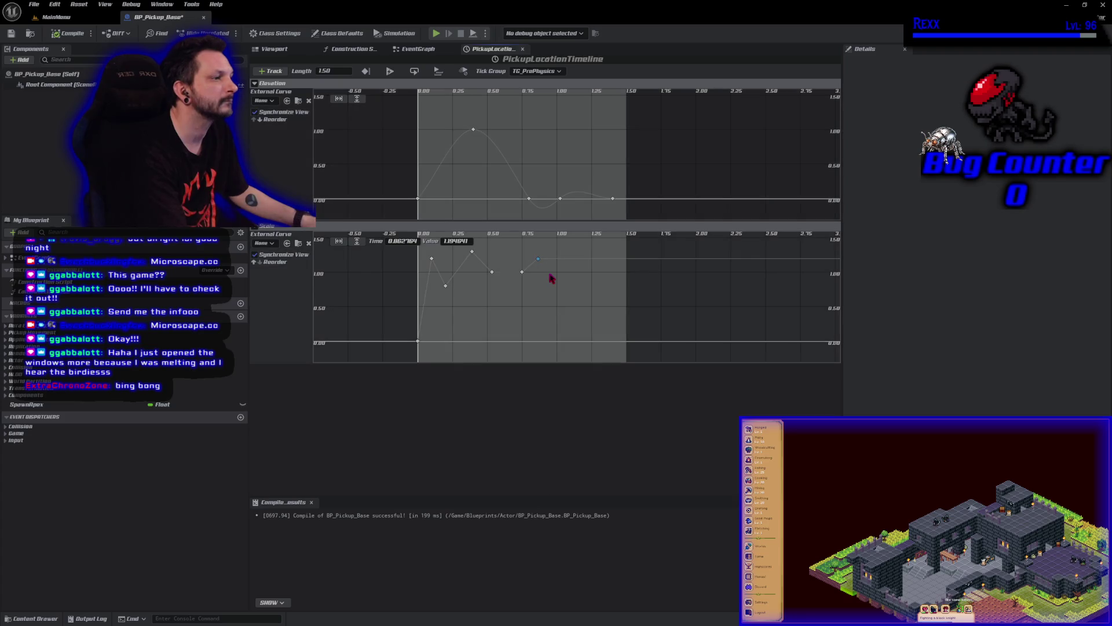
right_click(552, 278)
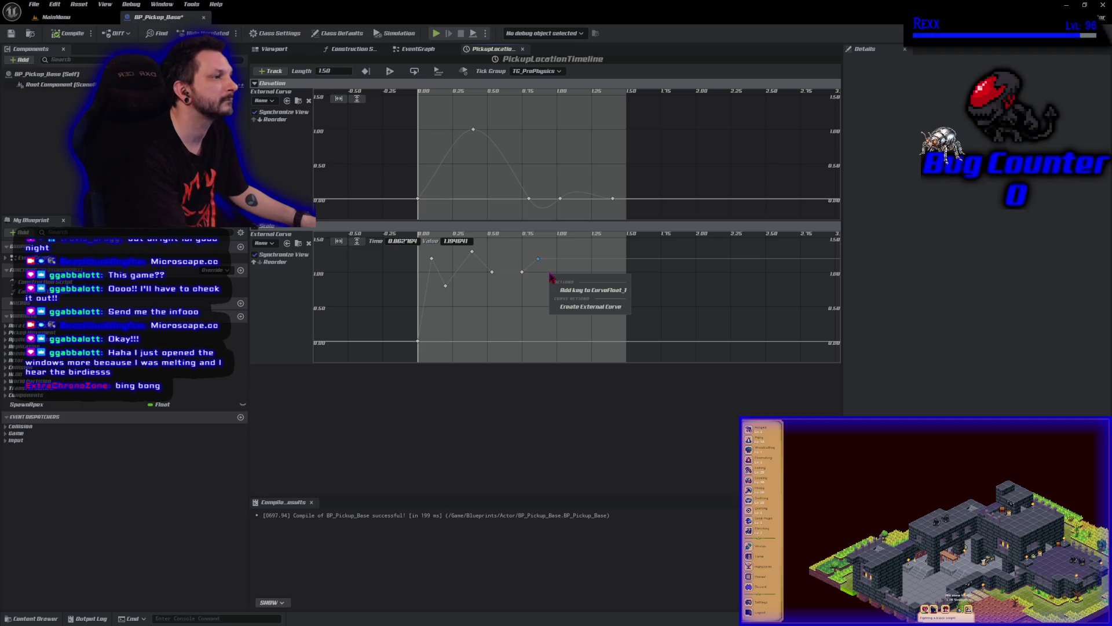
left_click(532, 289)
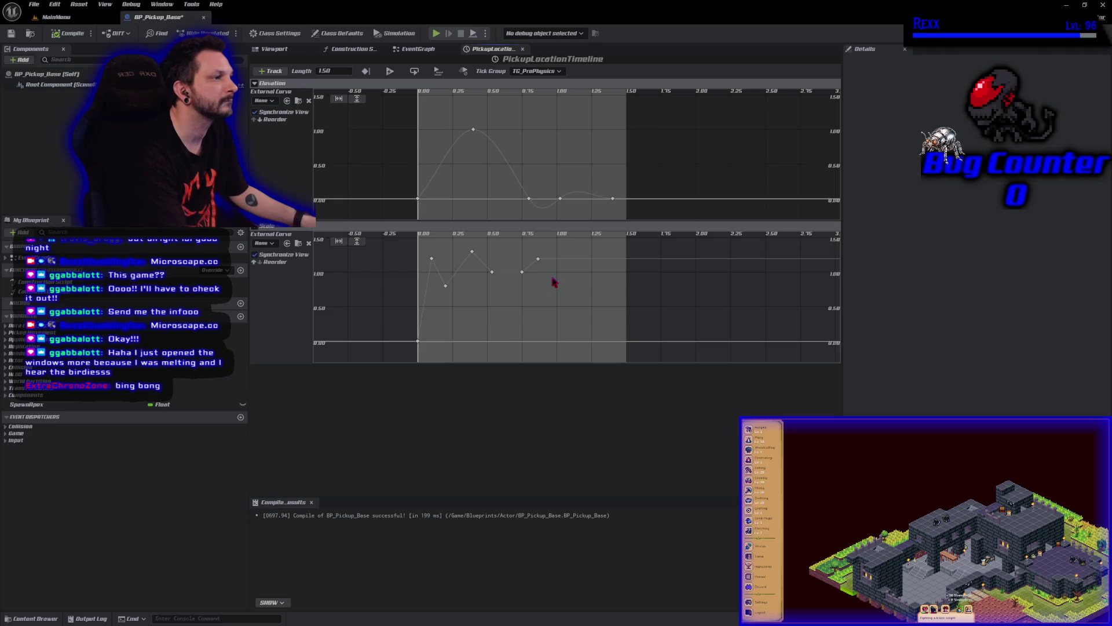
right_click(548, 282)
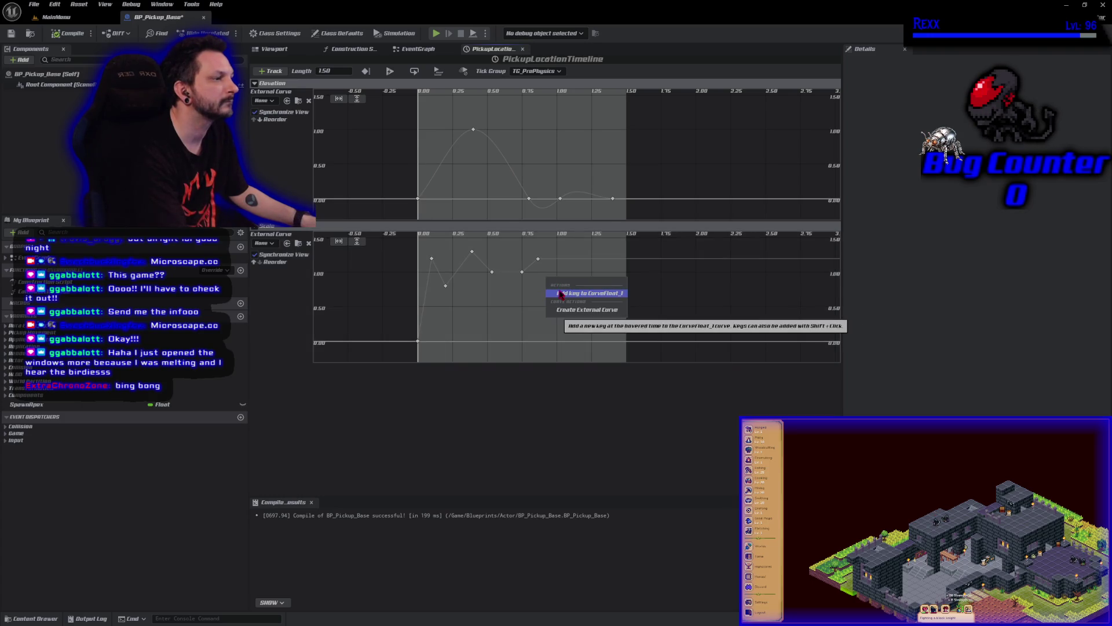
left_click(561, 293)
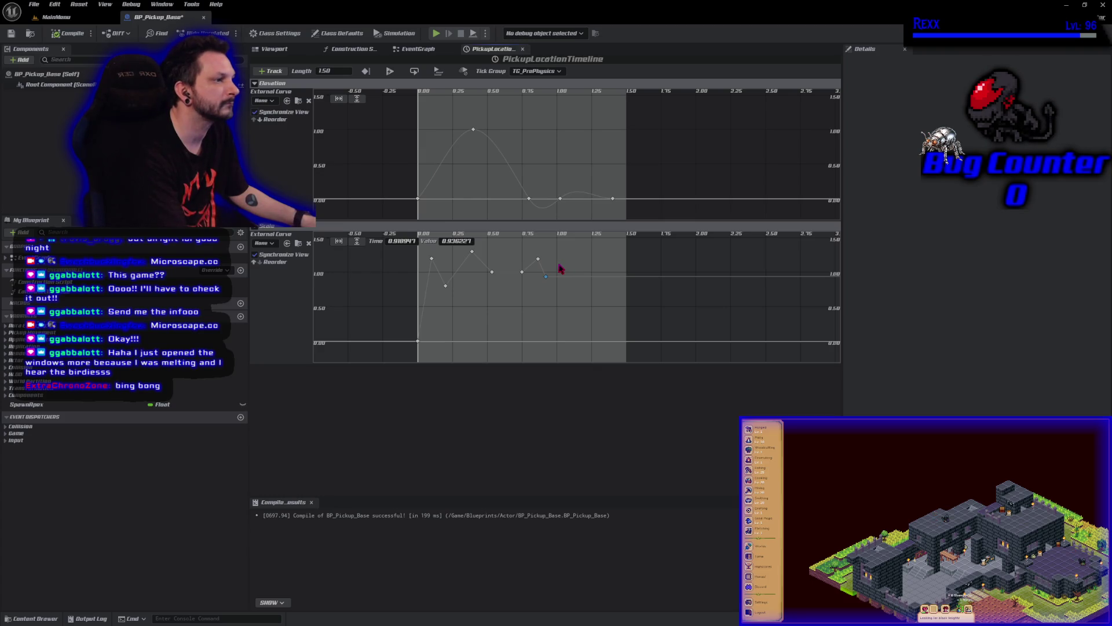
right_click(561, 268)
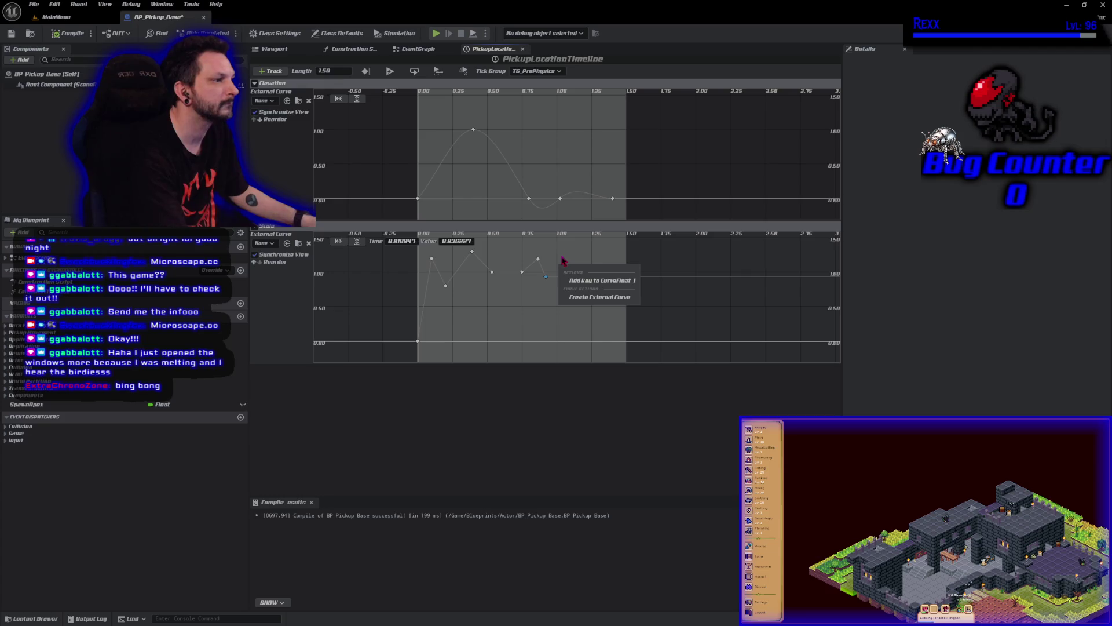
right_click(561, 260)
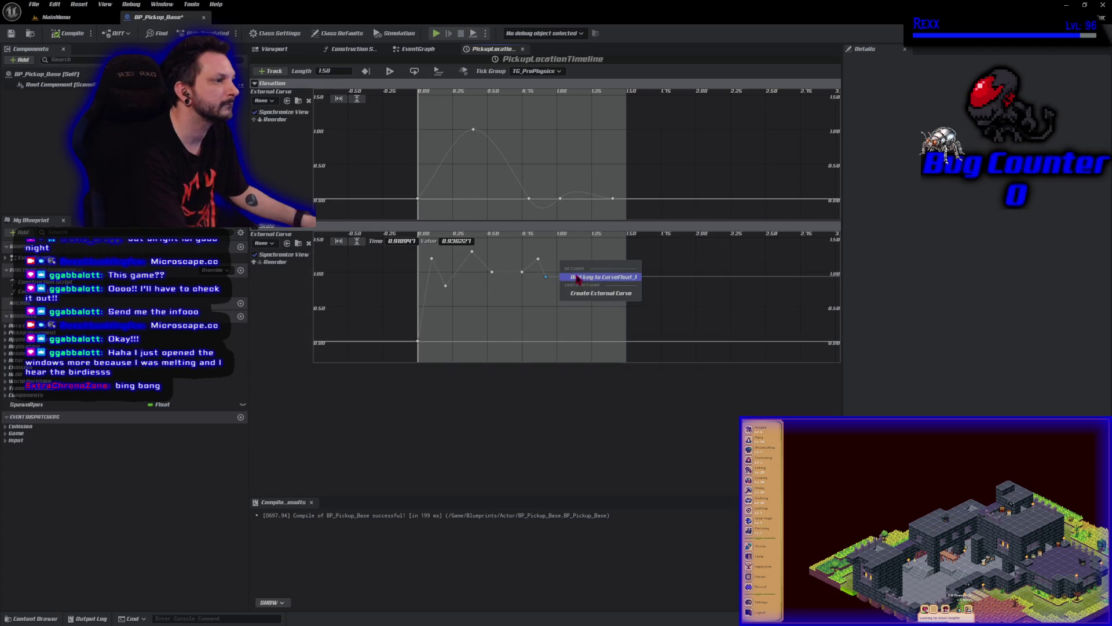
left_click(578, 278)
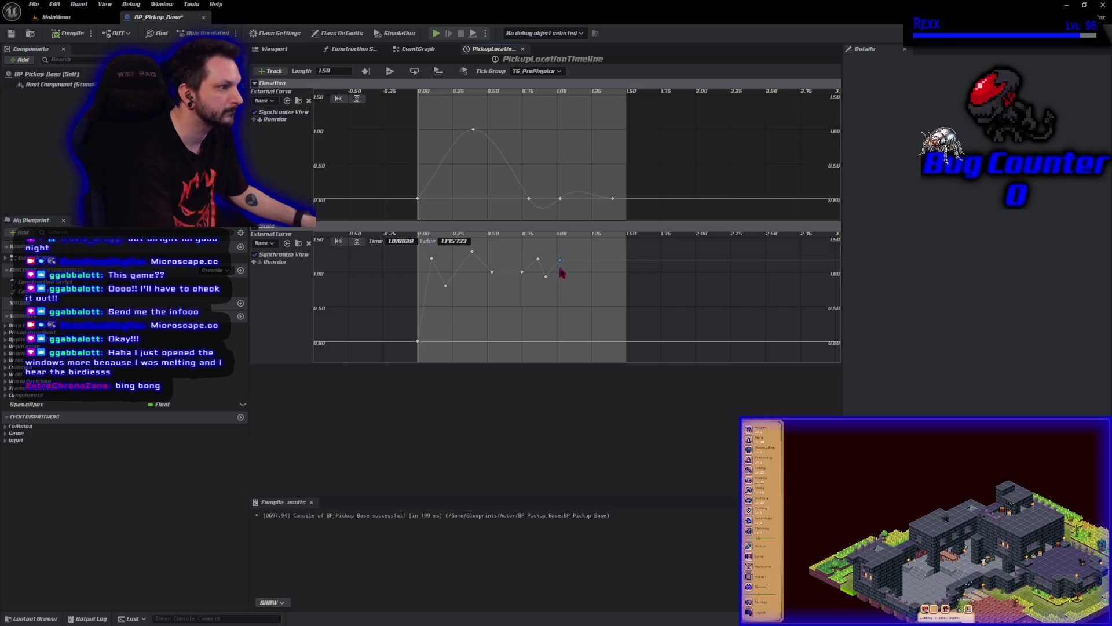
left_click_drag(560, 260, 563, 266)
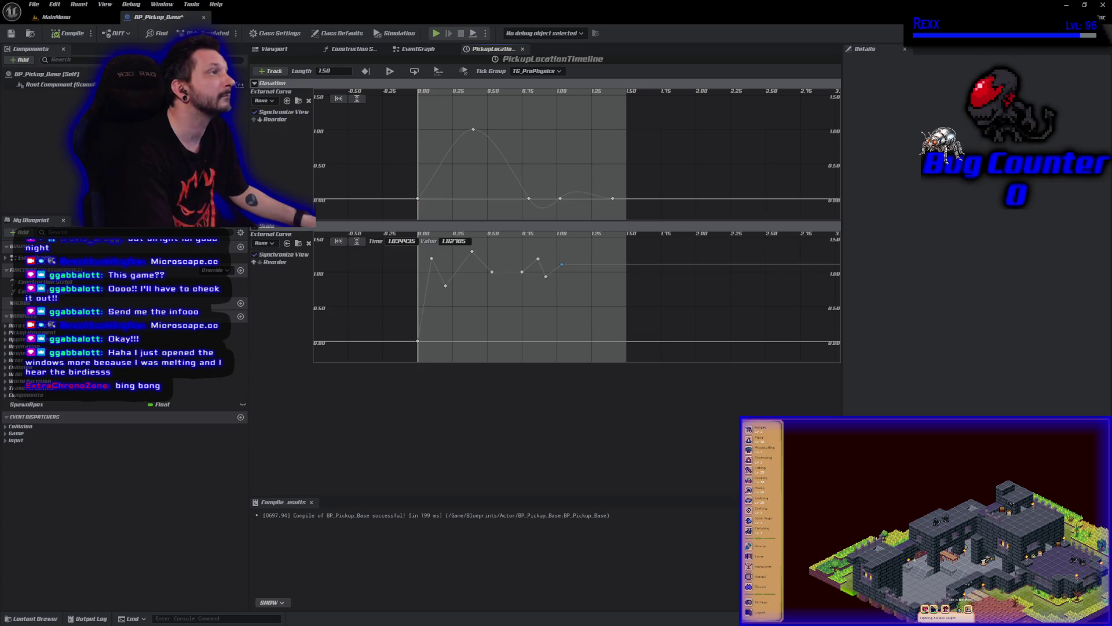
Add a final Scale key near time 1.27 with value 1.0
right_click(597, 268)
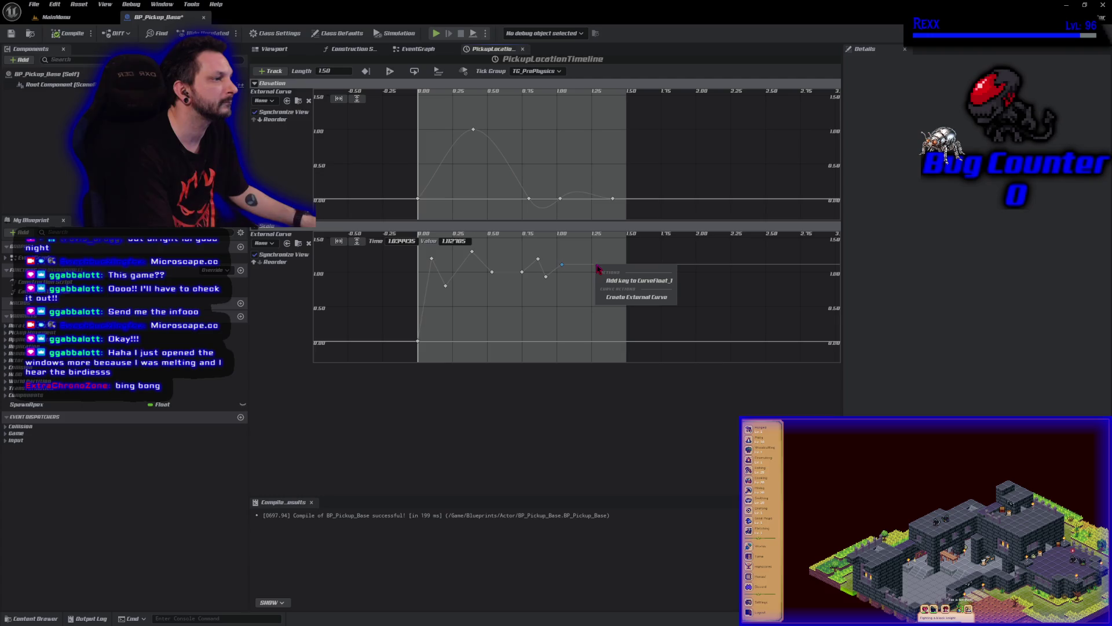
left_click(622, 281)
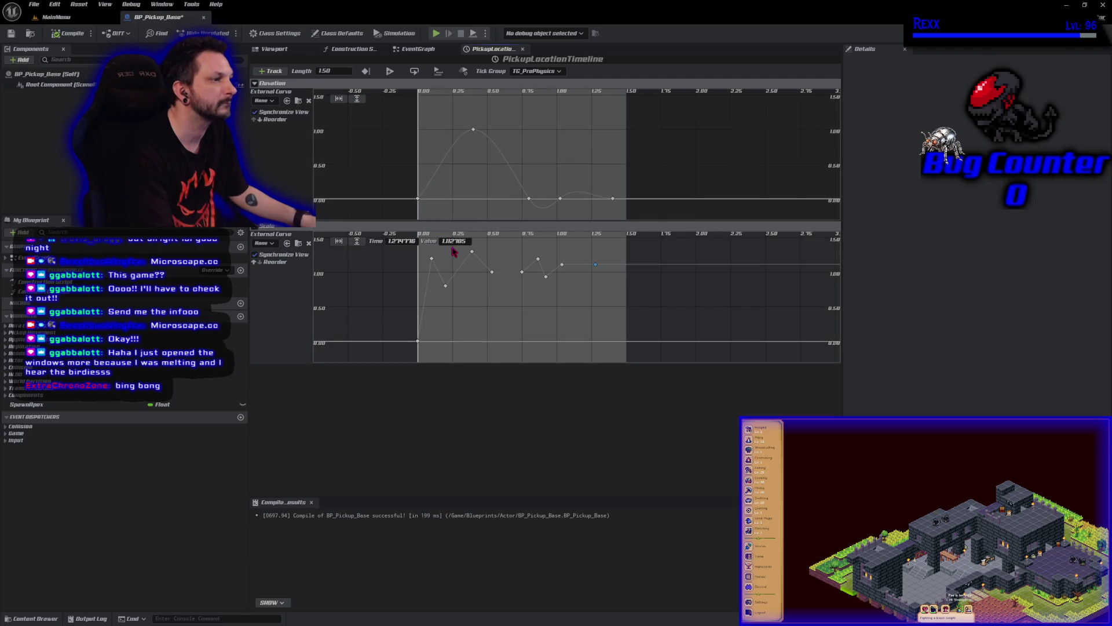
left_click(454, 240)
type("1.0")
key("Return")
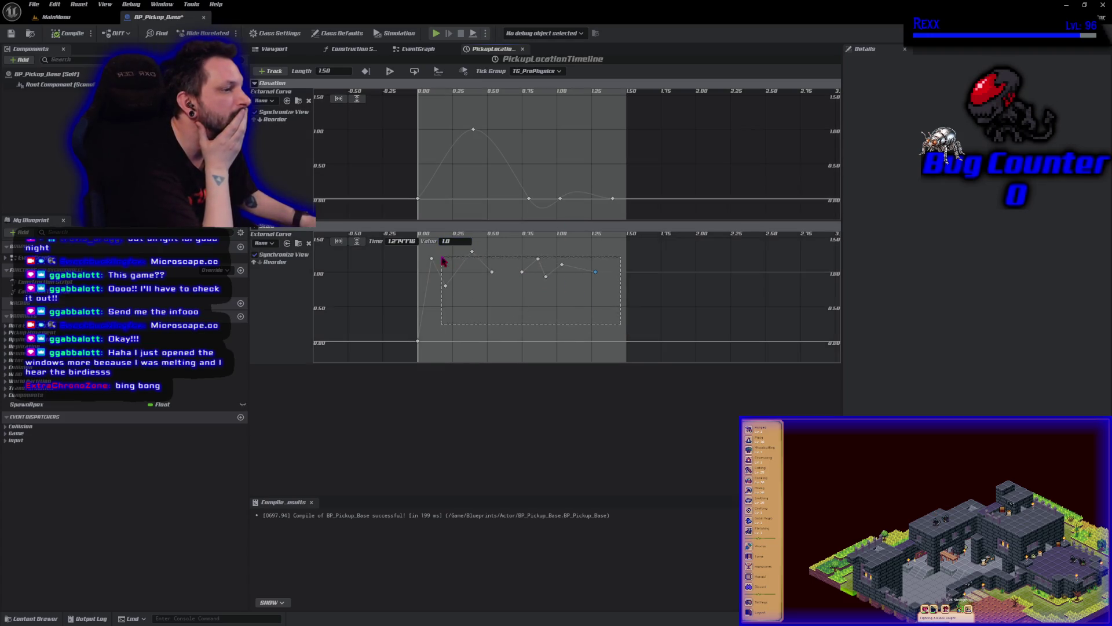
Switch most Scale keys to Auto interpolation and save the blueprint
left_click_drag(442, 255, 628, 347)
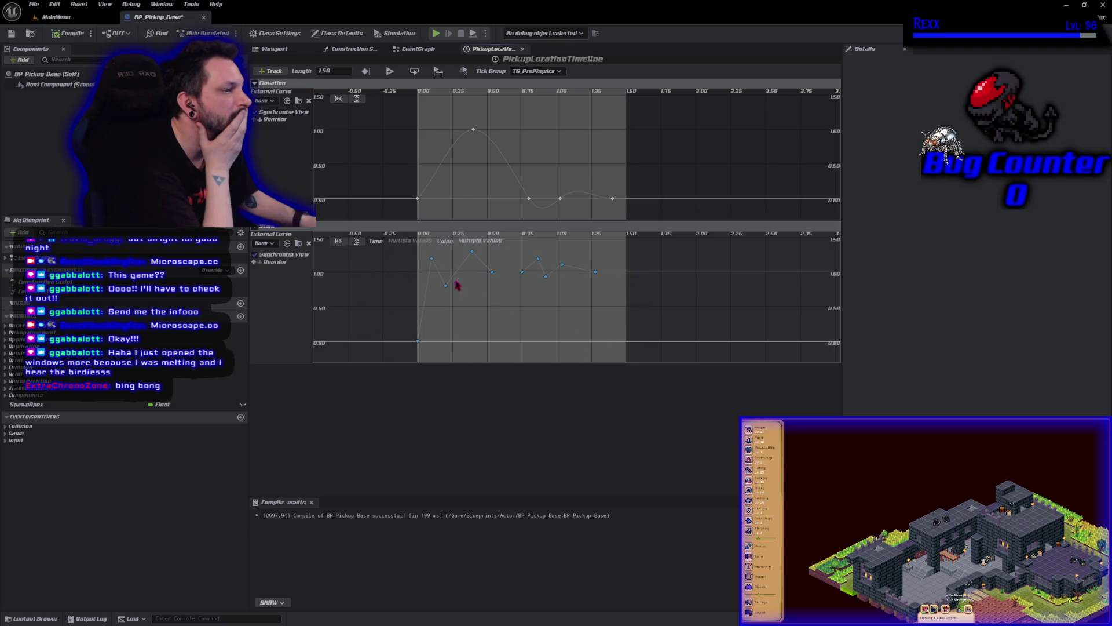
right_click(600, 278)
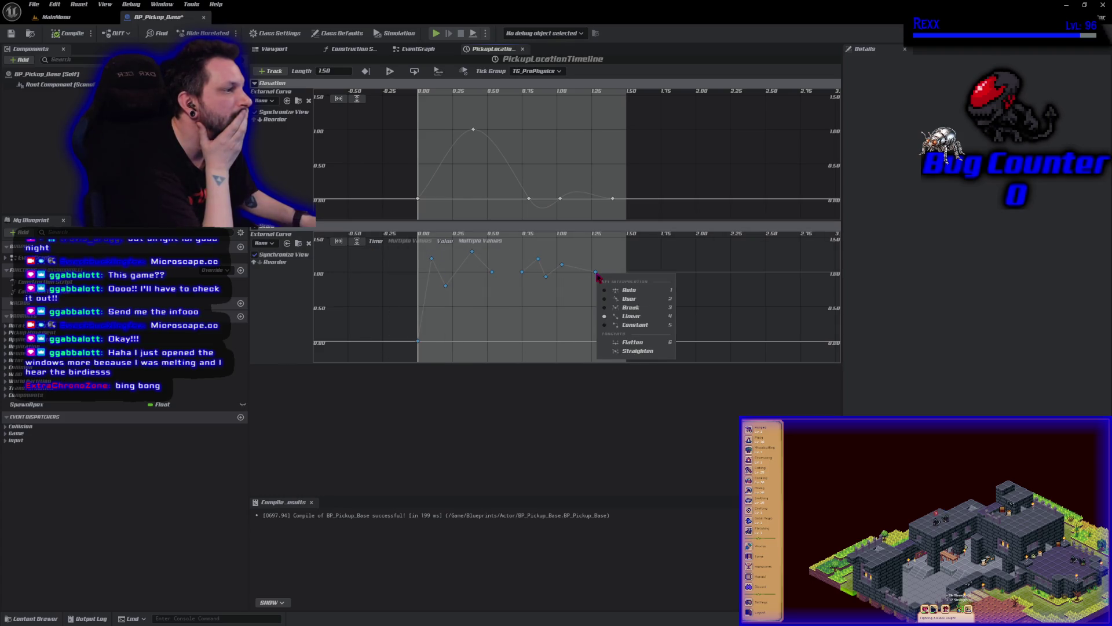
left_click(629, 294)
left_click(360, 295)
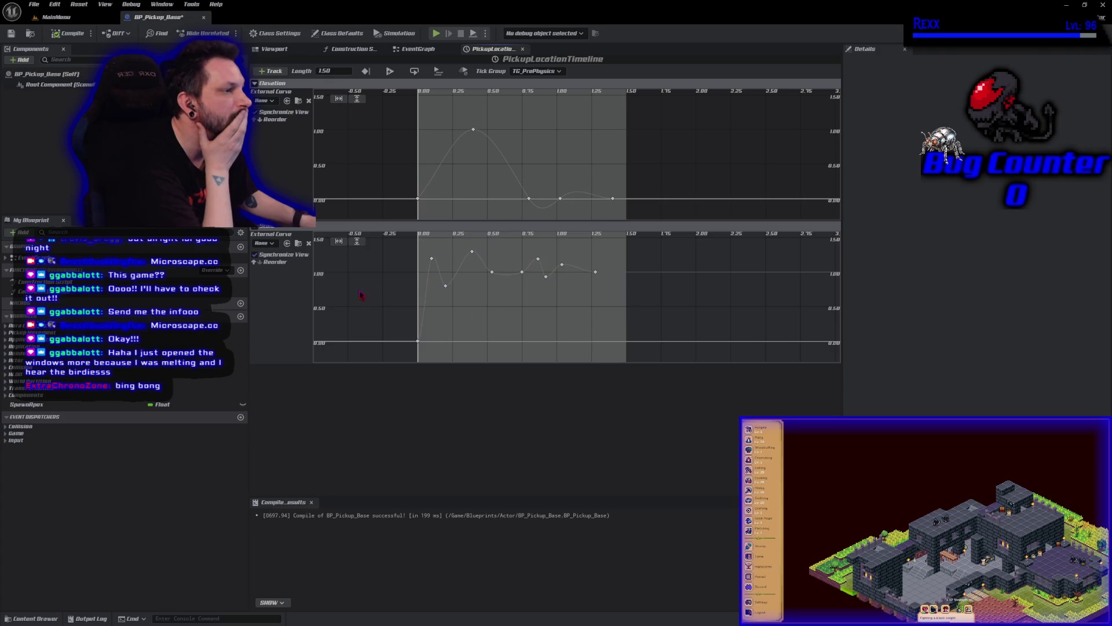
left_click(11, 33)
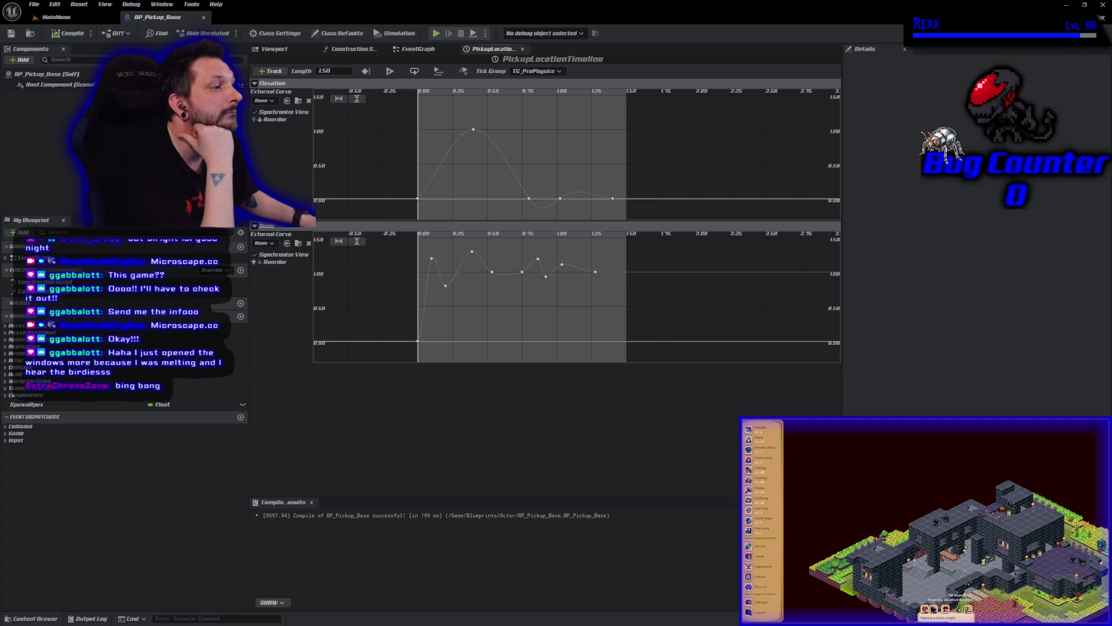
Steepen the first key's tangent so the curve rises sharply from 0, then save
left_click(418, 341)
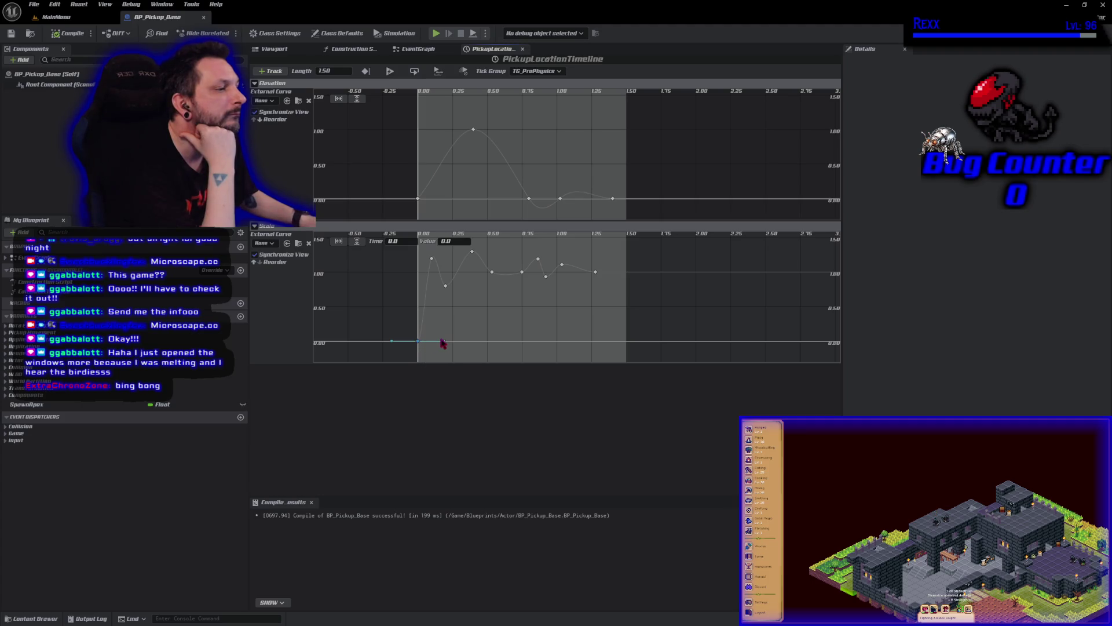
mouse_move(443, 344)
left_mouse_down()
mouse_move(446, 315)
mouse_move(429, 290)
left_mouse_up()
key("ctrl+s")
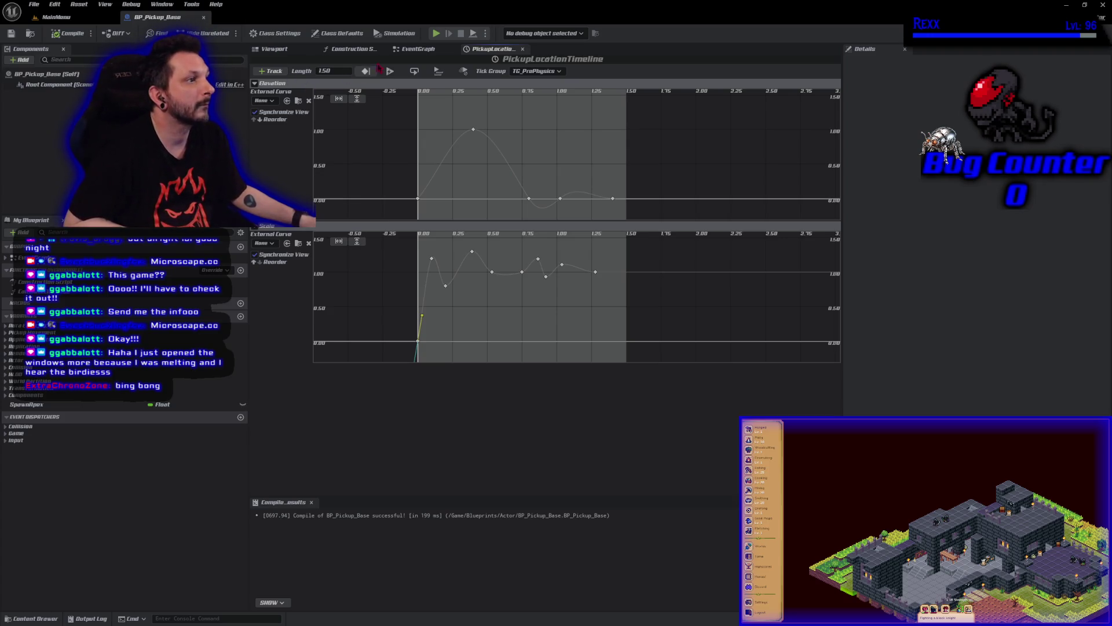
left_click(419, 49)
Add a Set Actor Scale 3D node after SET and split its New Scale 3D pin
mouse_move(716, 287)
left_mouse_down()
mouse_move(677, 282)
mouse_move(691, 282)
left_mouse_up()
right_click(673, 190)
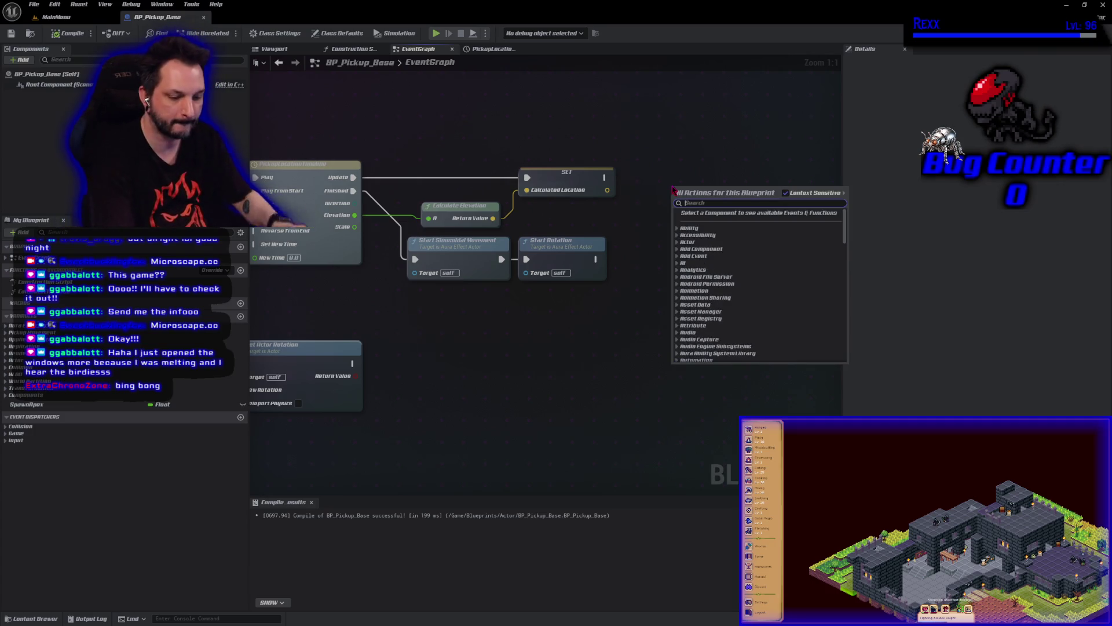
type("set actor scale")
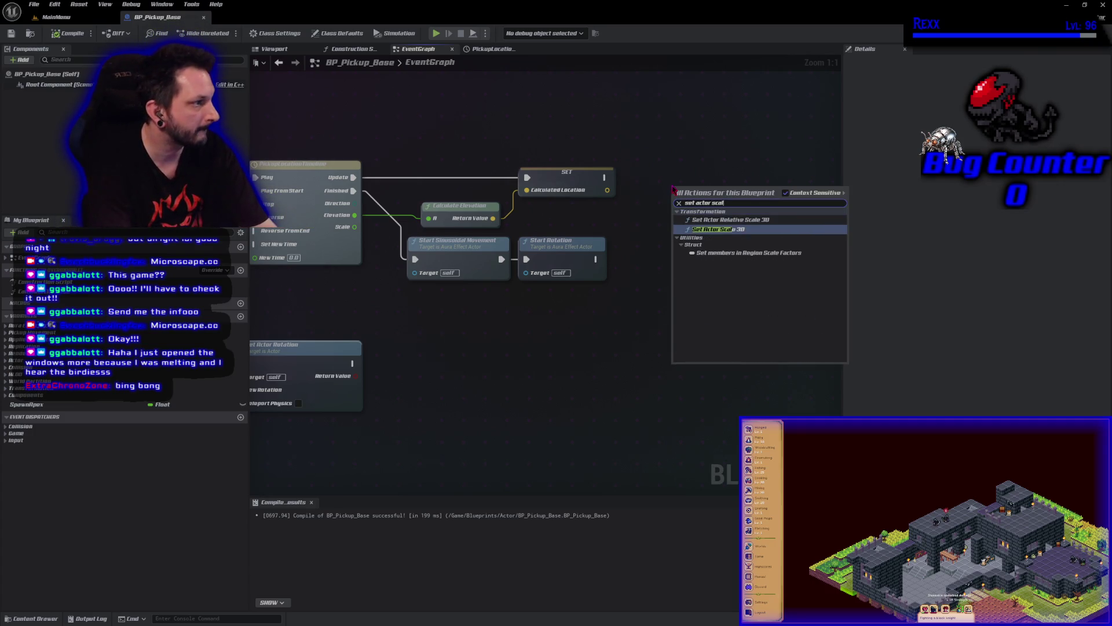
key("Return")
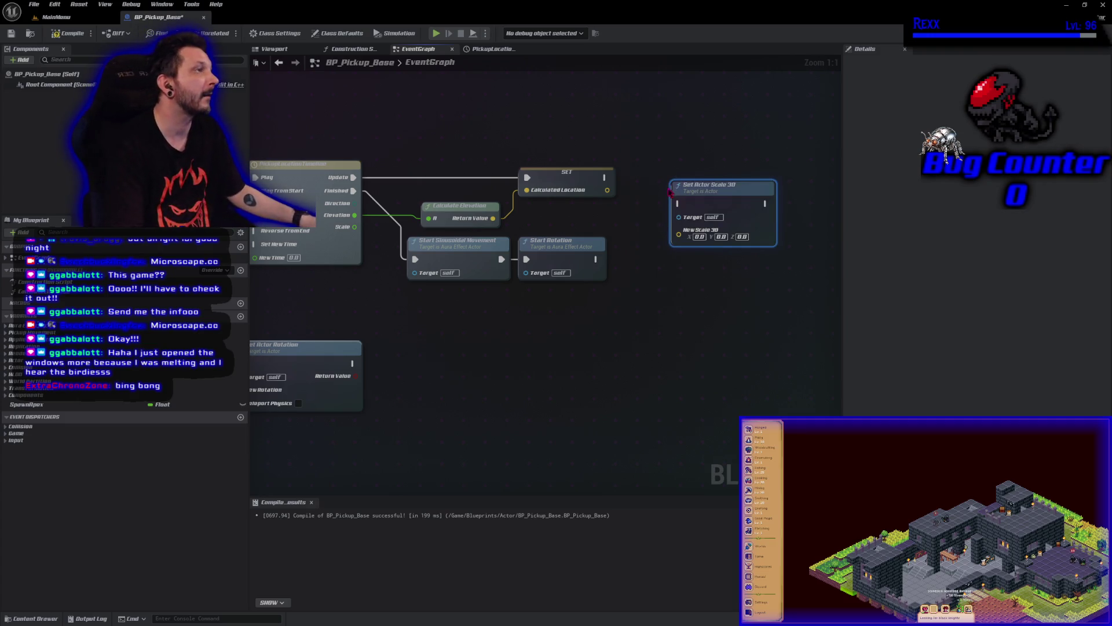
mouse_move(604, 177)
left_mouse_down()
mouse_move(666, 213)
mouse_move(711, 191)
mouse_move(716, 169)
left_mouse_up()
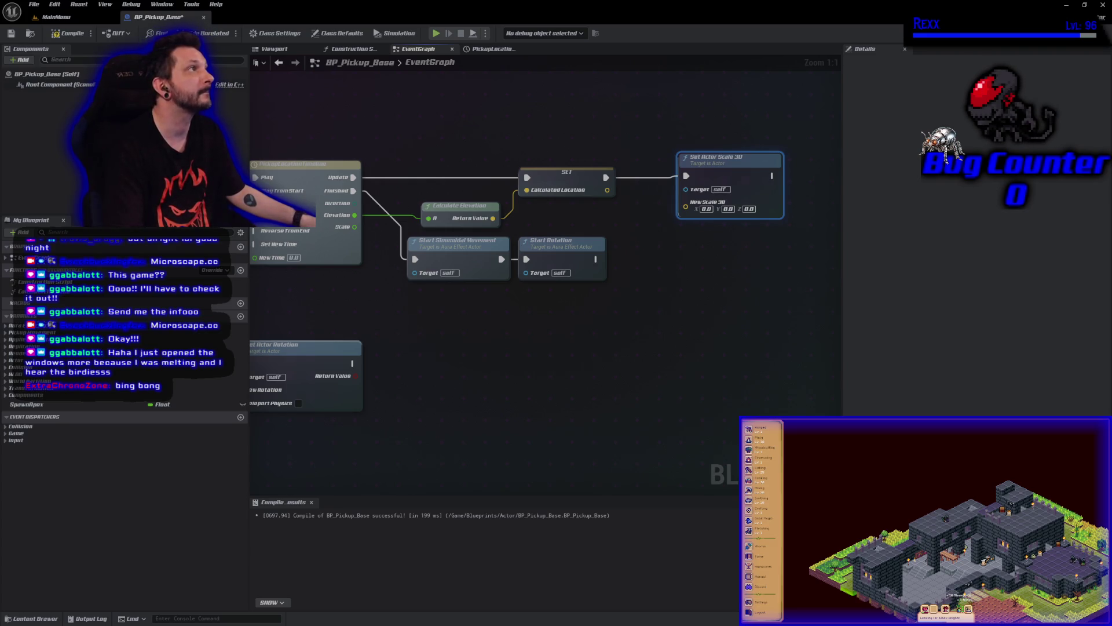
right_click(691, 207)
left_click(709, 242)
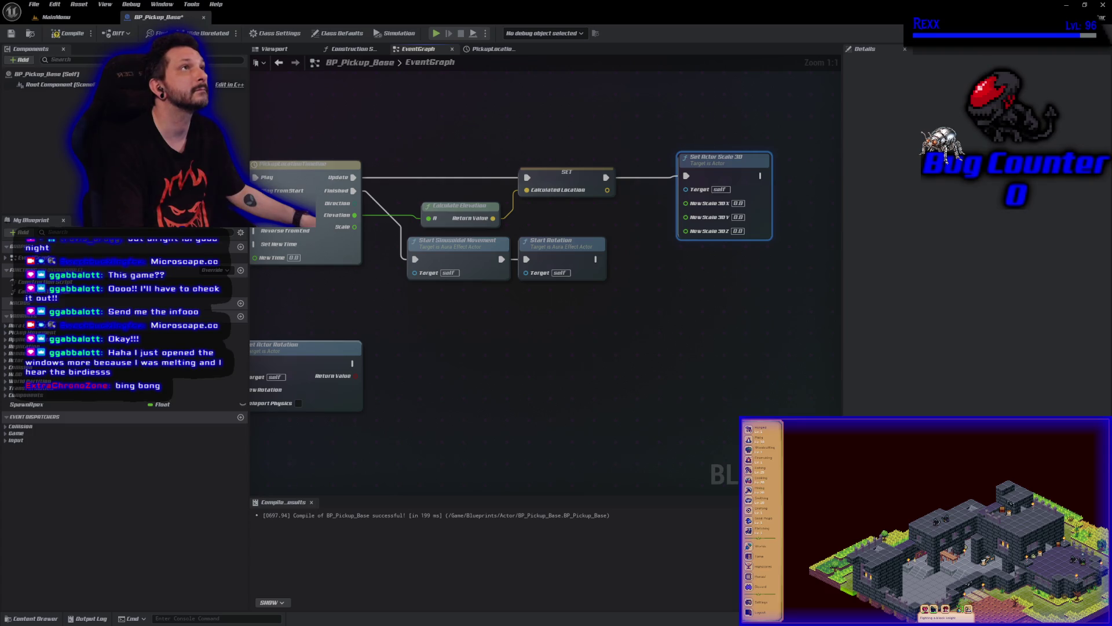
Route the timeline's Scale output through reroute knots to X, Y, Z, then compile and save
mouse_move(355, 226)
left_mouse_down()
mouse_move(403, 310)
mouse_move(623, 301)
mouse_move(685, 231)
left_mouse_up()
type("reroute")
key("Return")
type("rer")
key("Return")
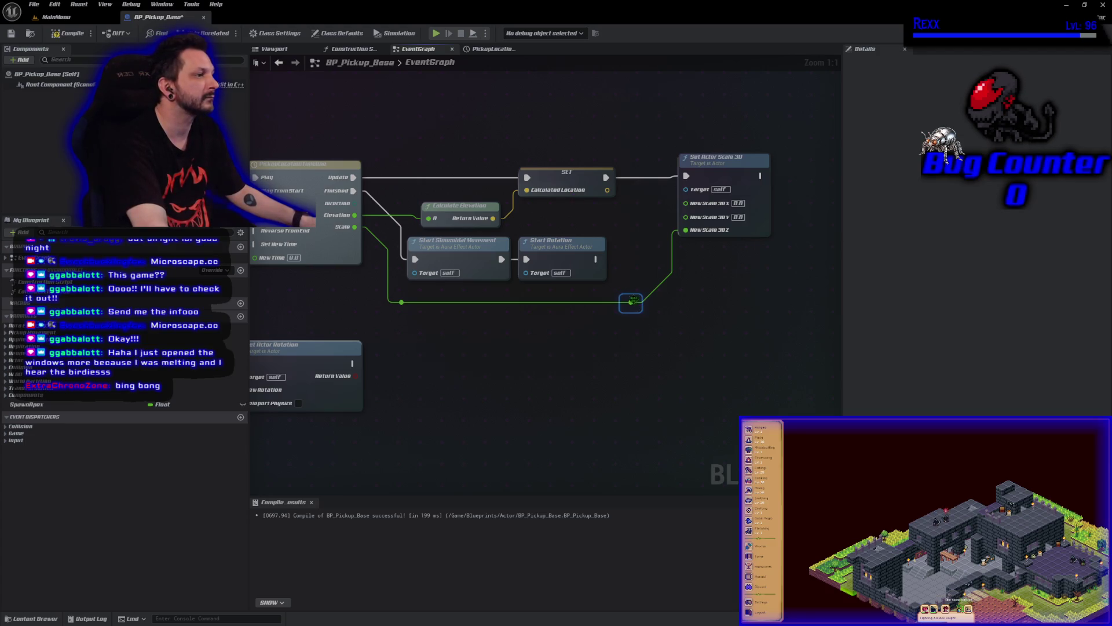
left_click_drag(693, 228, 685, 216)
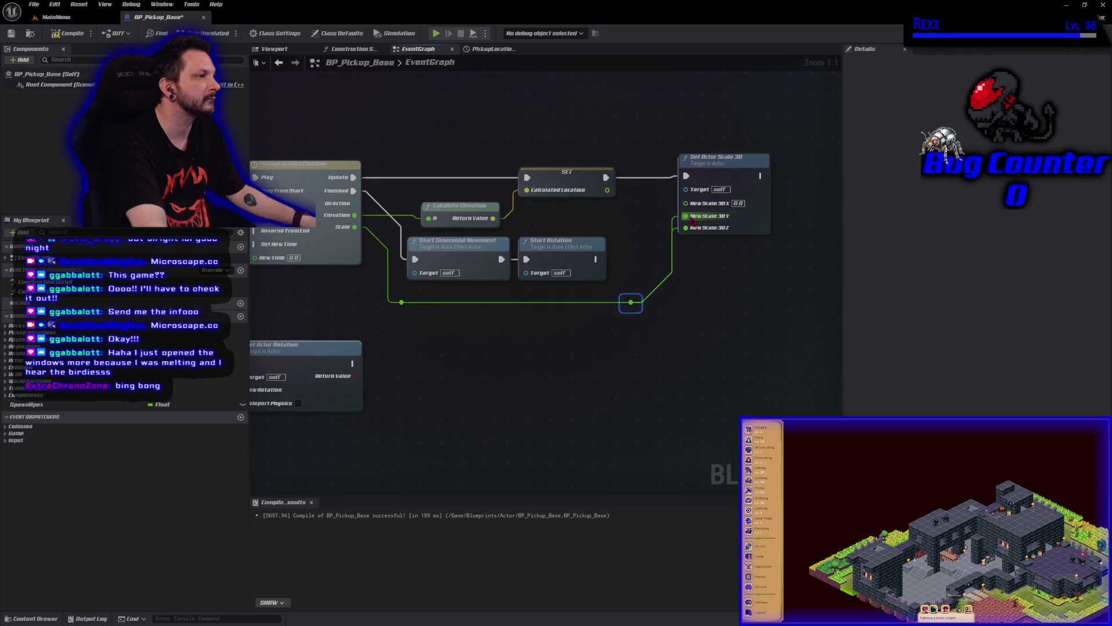
mouse_move(631, 302)
left_mouse_down()
mouse_move(652, 243)
mouse_move(687, 219)
mouse_move(686, 203)
left_mouse_up()
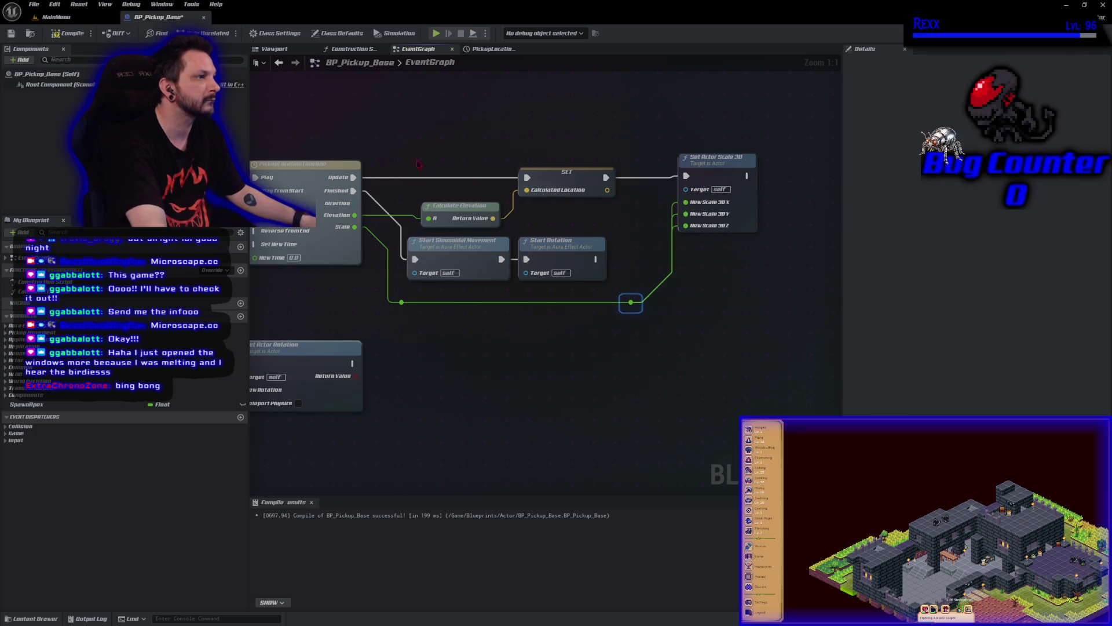
left_click(68, 33)
left_click(11, 33)
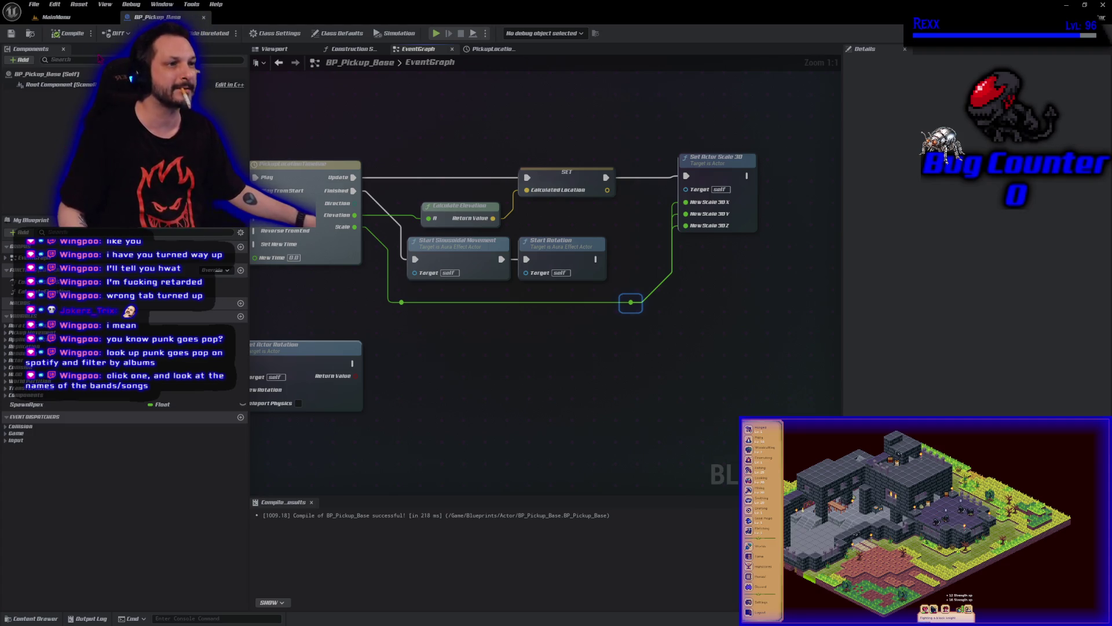
Play the MainMenu level and delete the existing save in slot 1
key("ctrl+Tab")
key("alt+p")
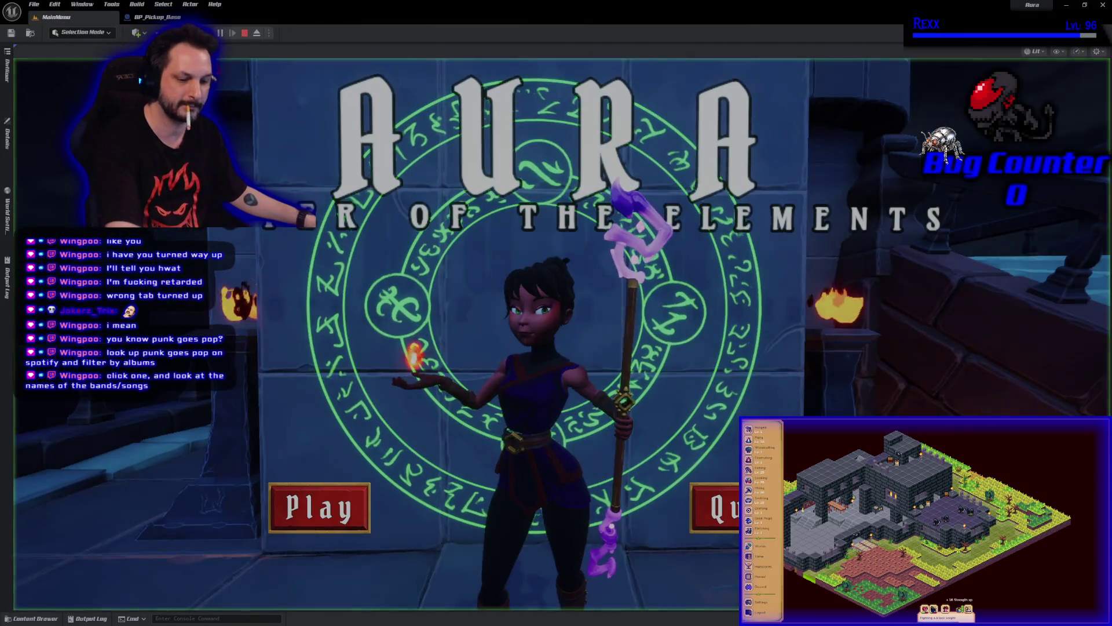
left_click(335, 494)
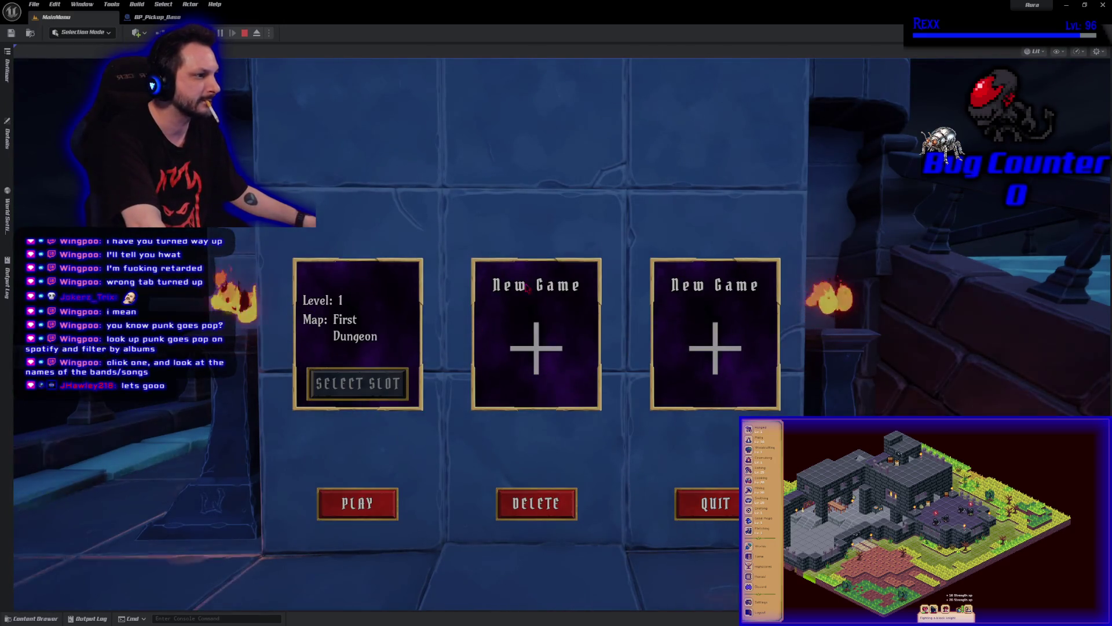
left_click(536, 504)
left_click(623, 179)
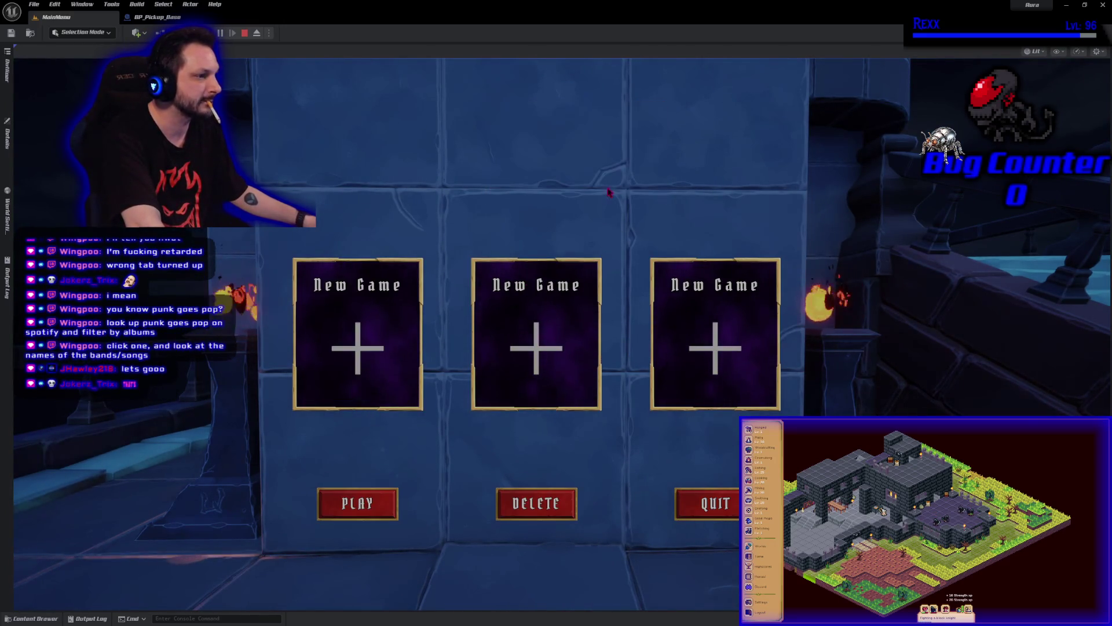
Create a new named save in slot 1 and start the game with it
left_click(351, 350)
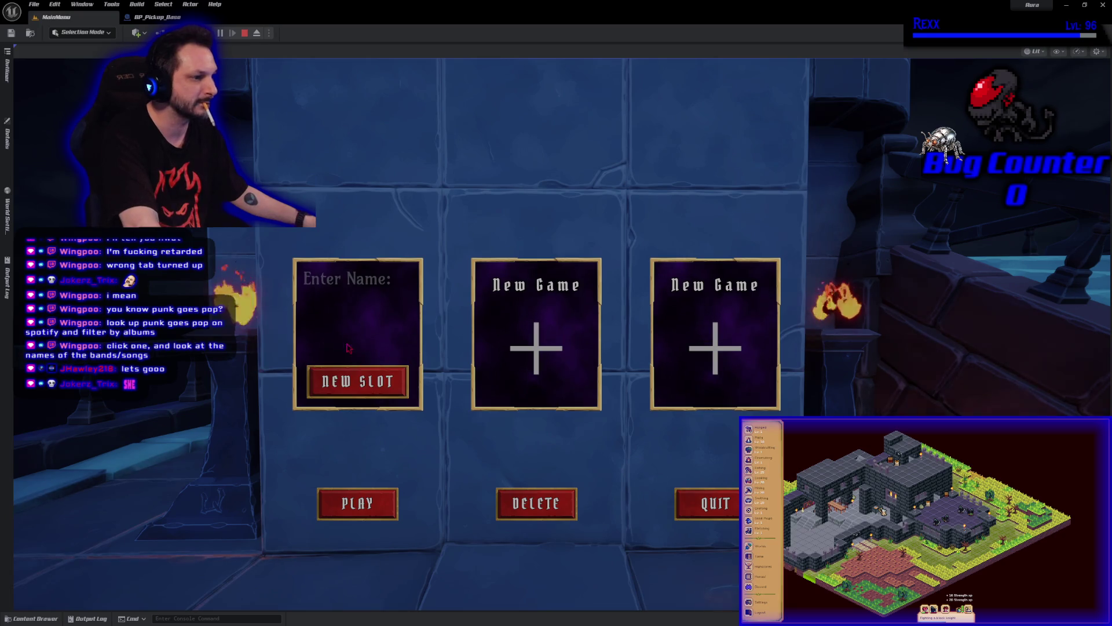
left_click(357, 286)
type("Wingpoo")
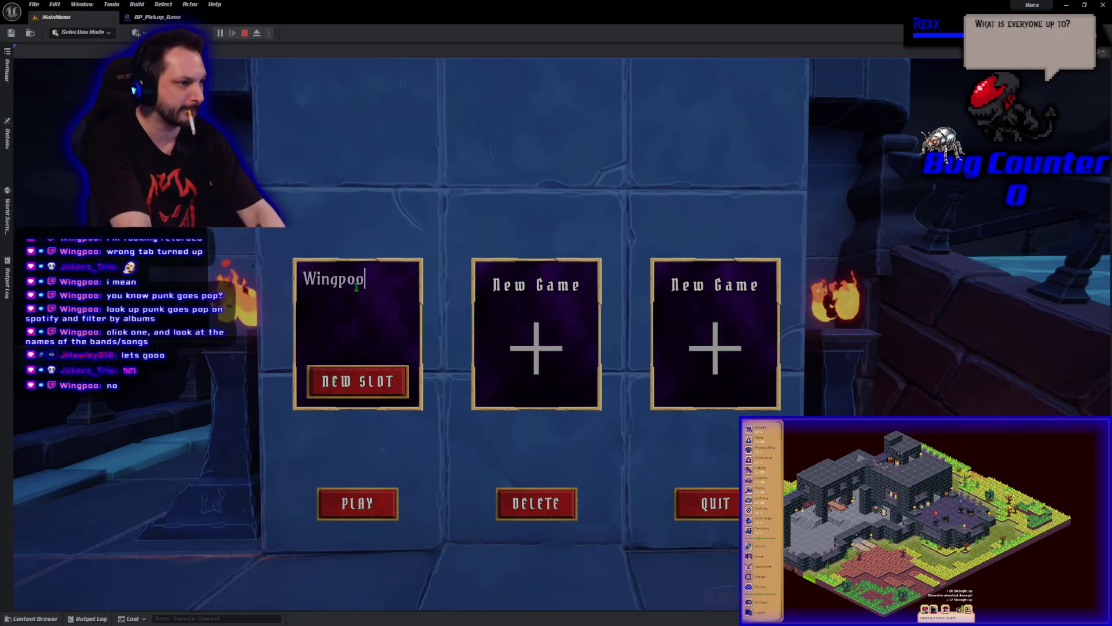
left_click(398, 379)
left_click(357, 379)
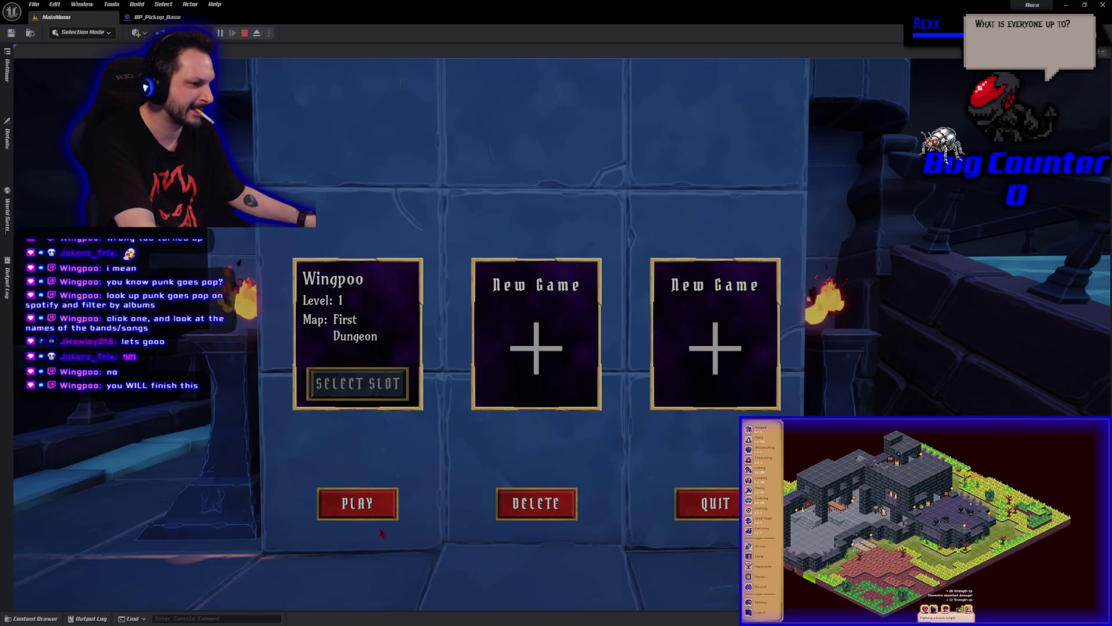
left_click(358, 504)
Run up into the pillar room and fireball the red goblin
key("w")
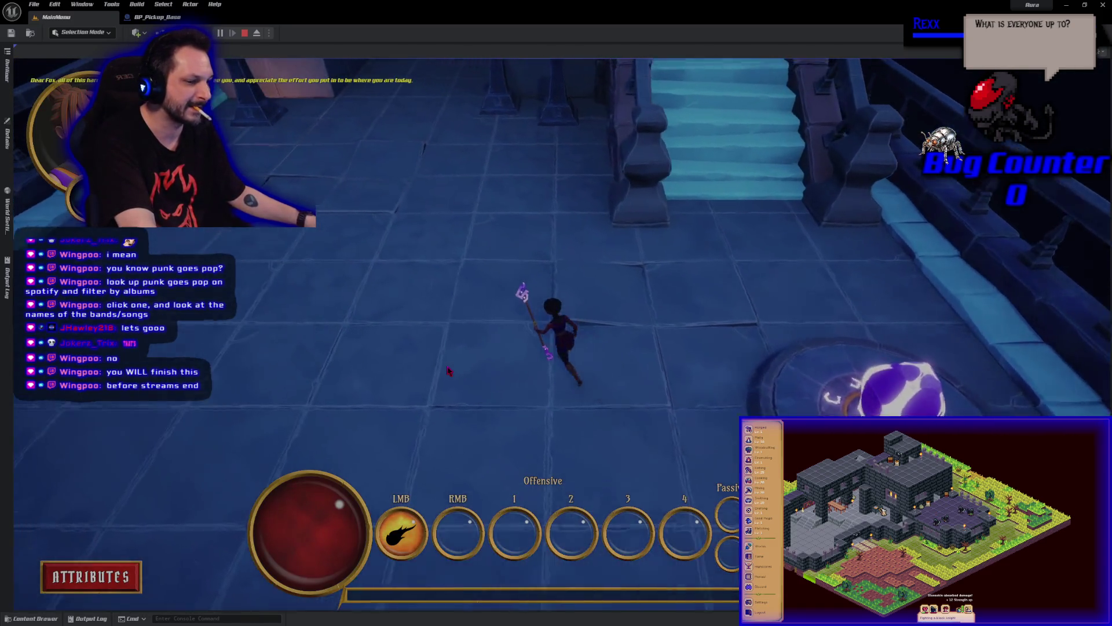
key("w")
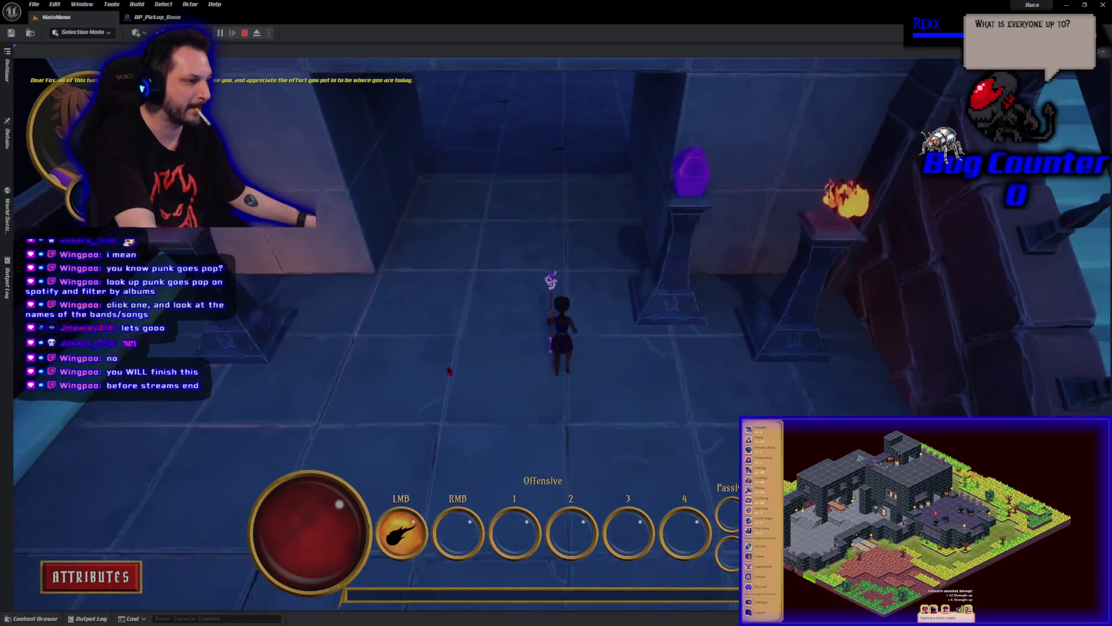
key("w")
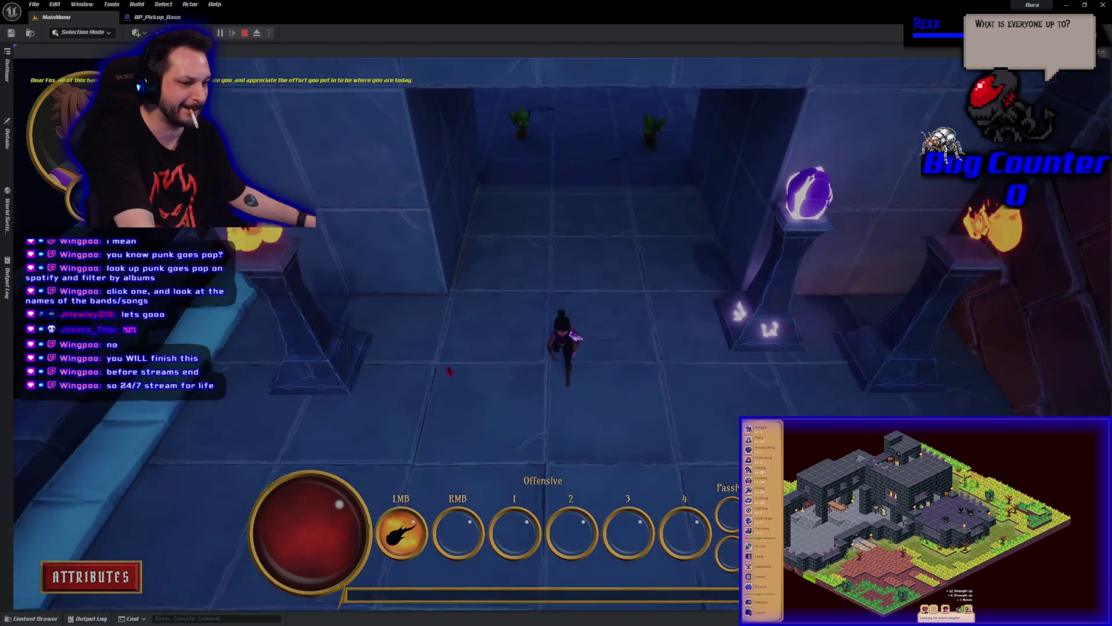
key("w")
left_click(612, 129)
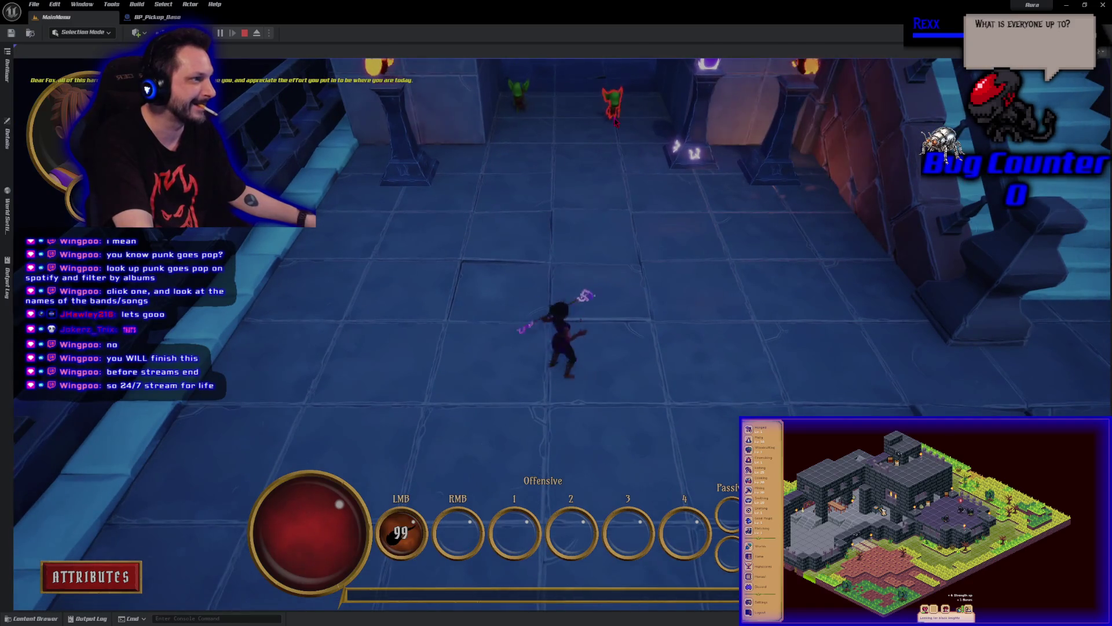
left_click(597, 139)
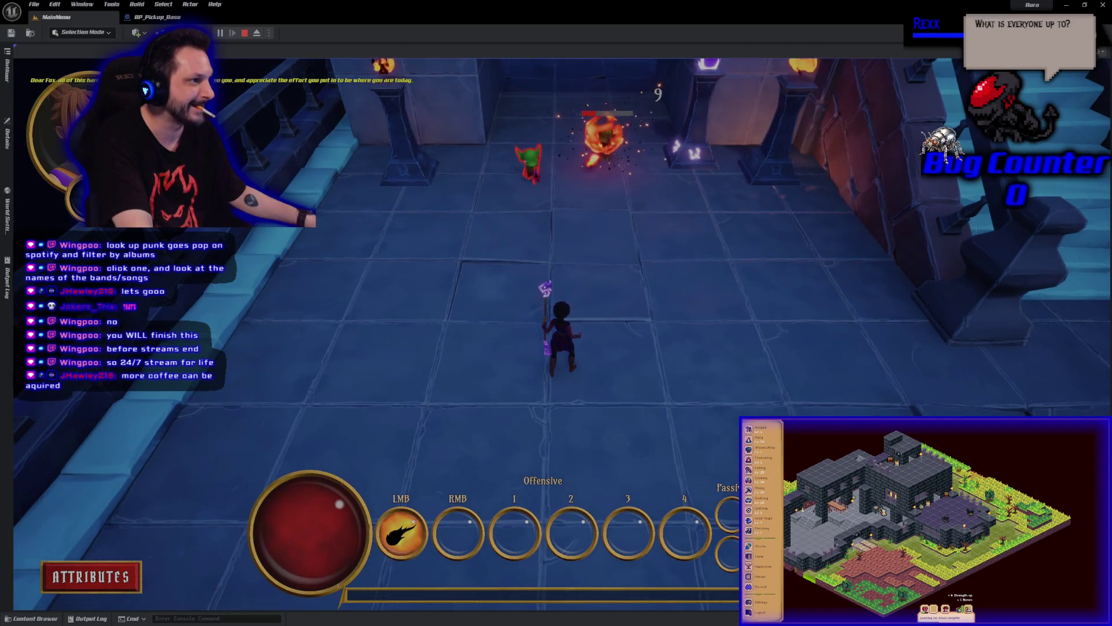
left_click(539, 206)
left_click(535, 197)
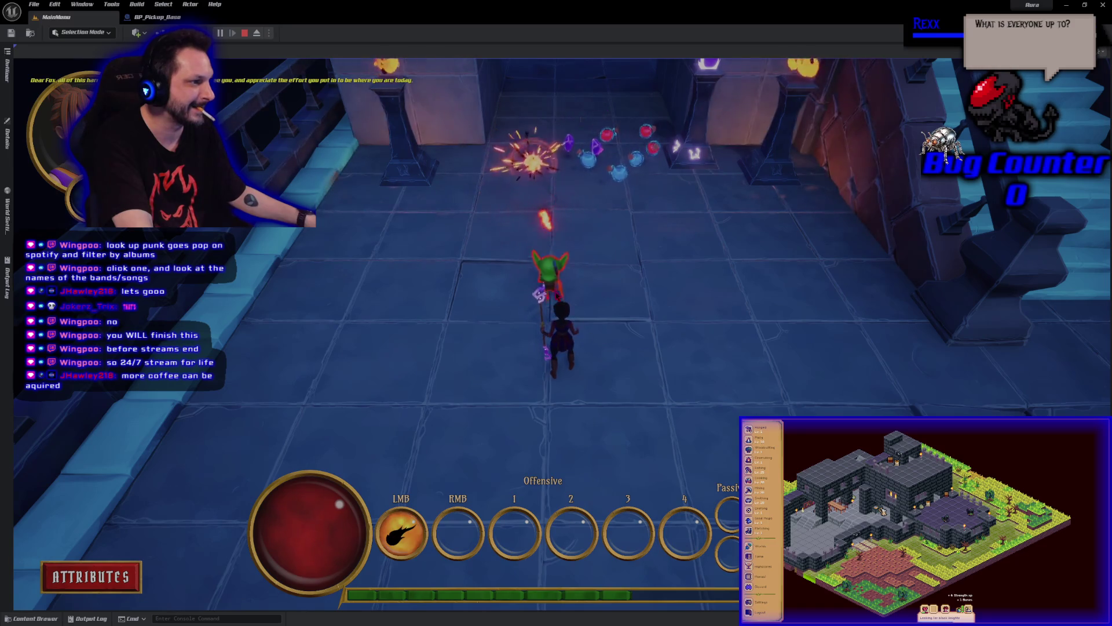
left_click(542, 232)
Finish off the left goblin, walk to the dropped loot, and stop the session
key("d")
key("d")
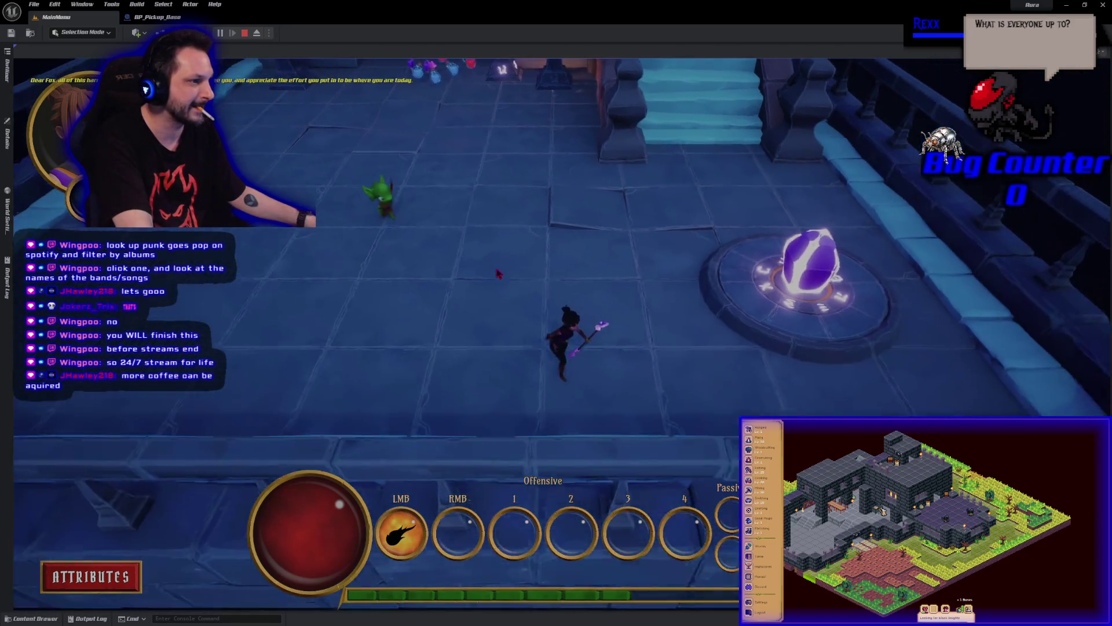
left_click(385, 270)
left_click(389, 275)
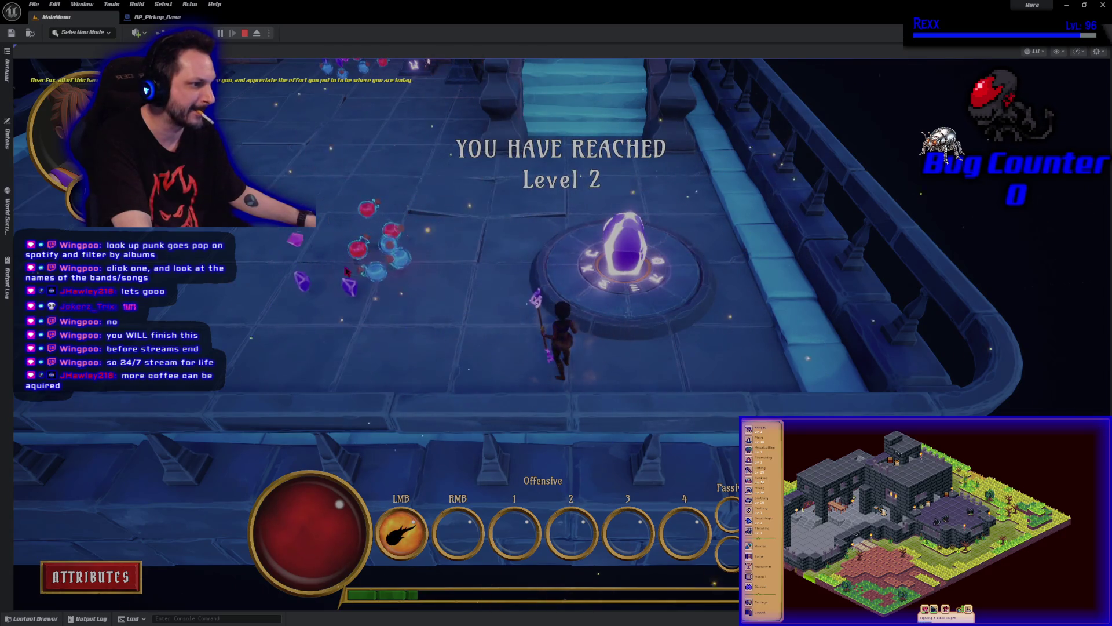
key("a")
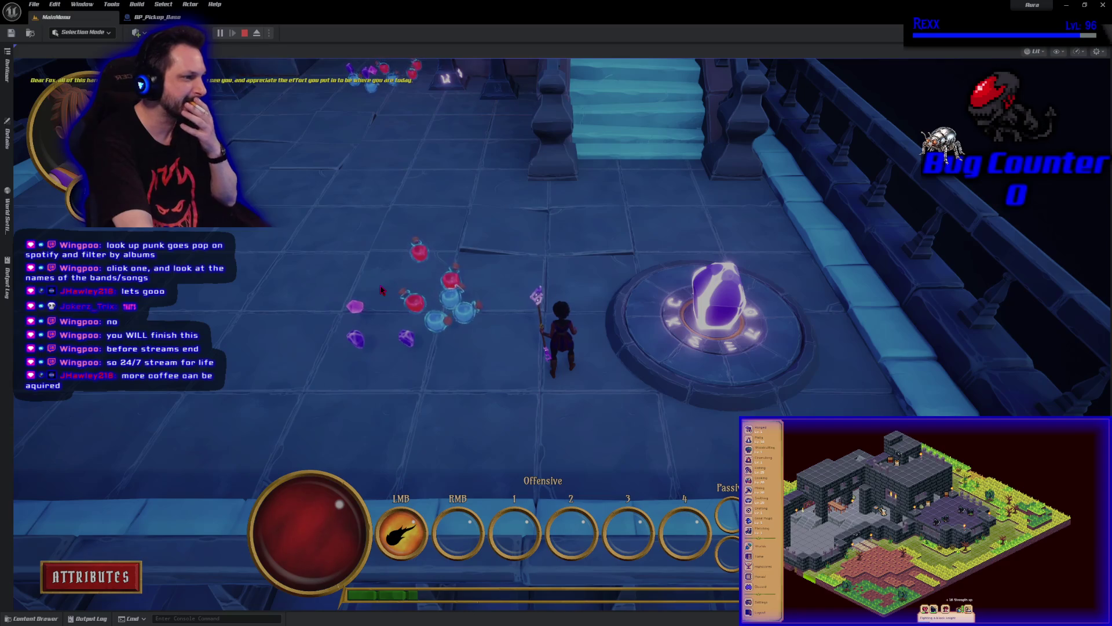
key("Escape")
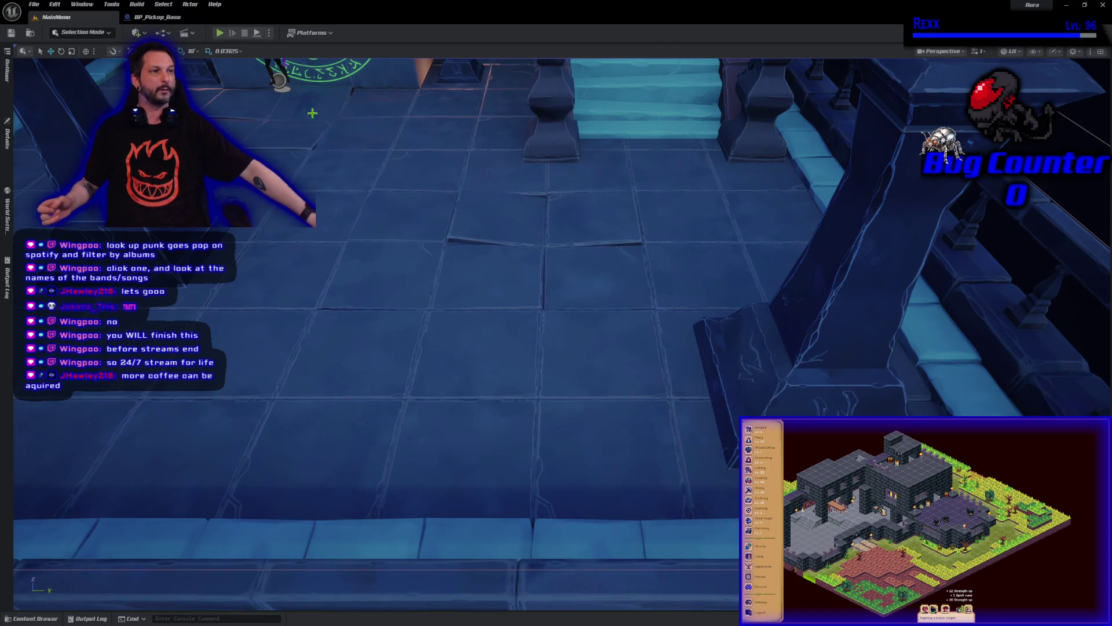
Close the BP_Pickup_Base blueprint editor tab
left_click(165, 19)
left_click(203, 18)
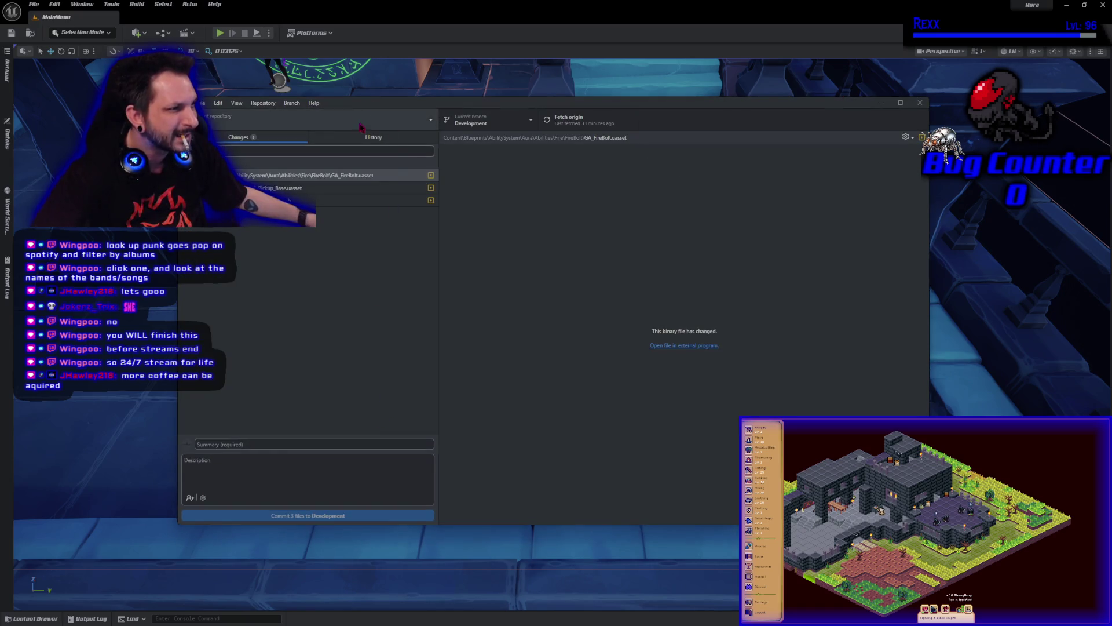
Commit changes as 'Loot Drop Curve' to Development, push to origin, and close GitHub Desktop
left_click(361, 138)
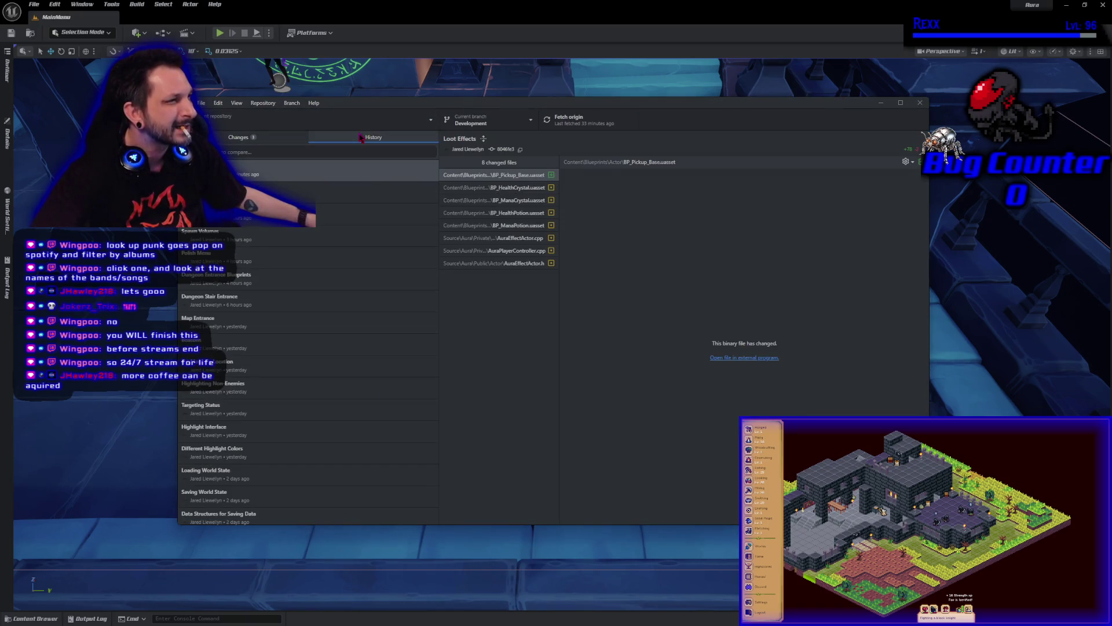
left_click(238, 137)
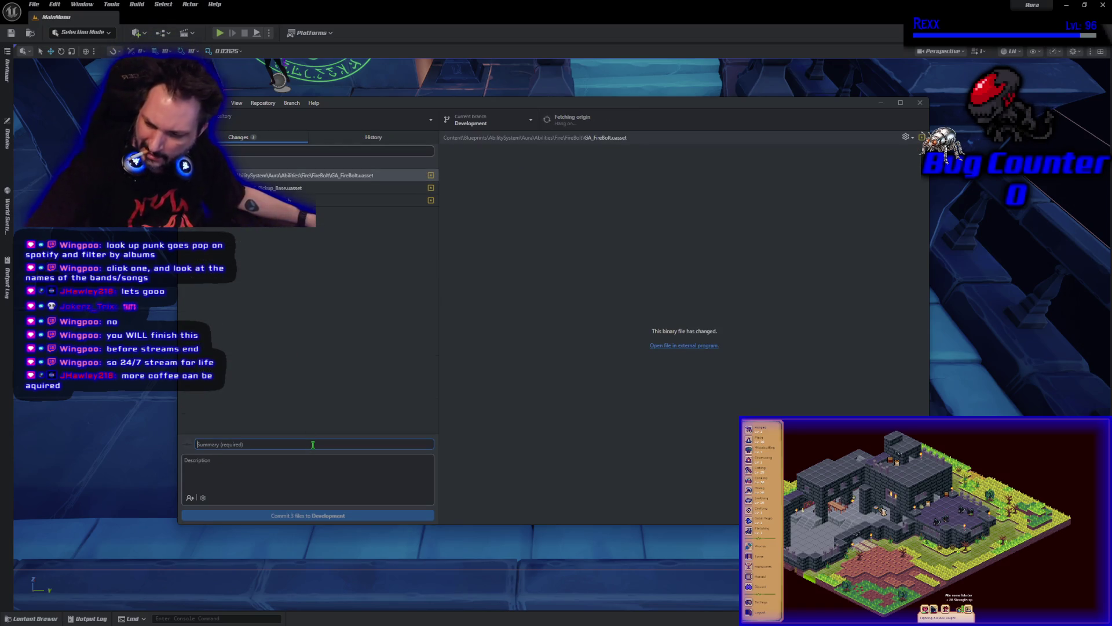
type("Loot Drop Curve")
left_click(324, 515)
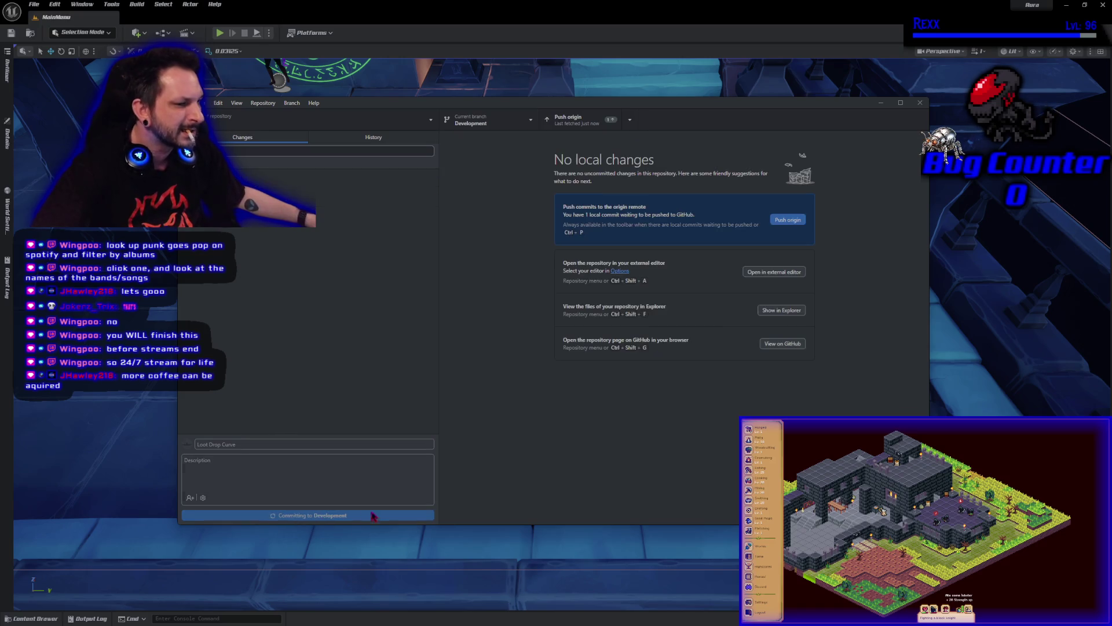
left_click(799, 222)
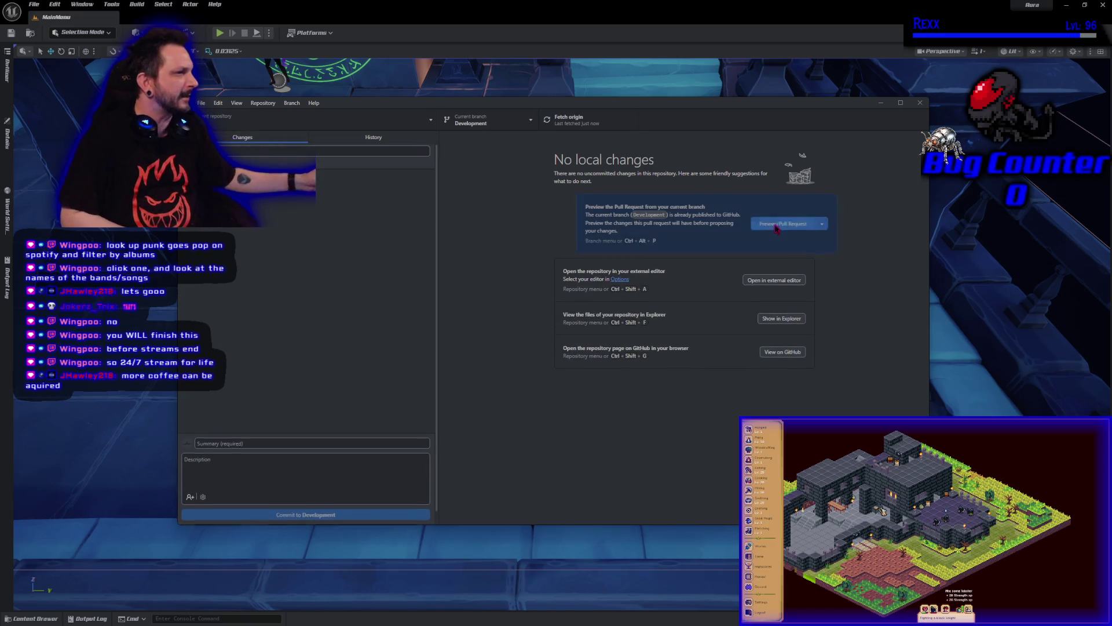
left_click(920, 103)
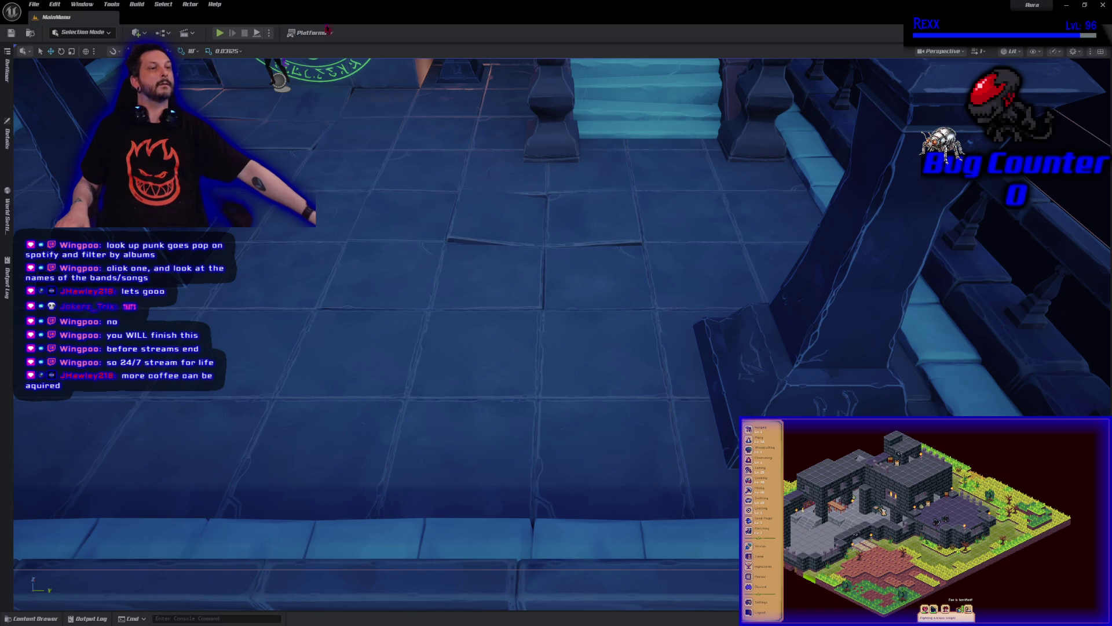
In the Content Drawer, go up to AbilitySystem and open BP_Pickup_Base
key("ctrl+space")
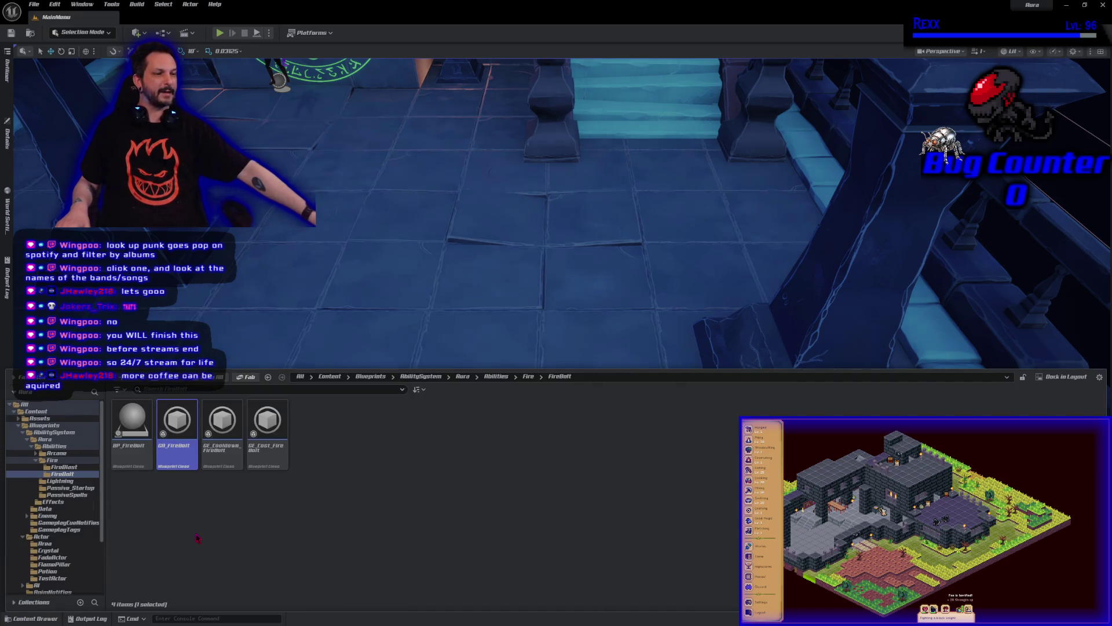
key("alt+Left")
key("alt+Left")
key("alt+Left")
key("alt+Left")
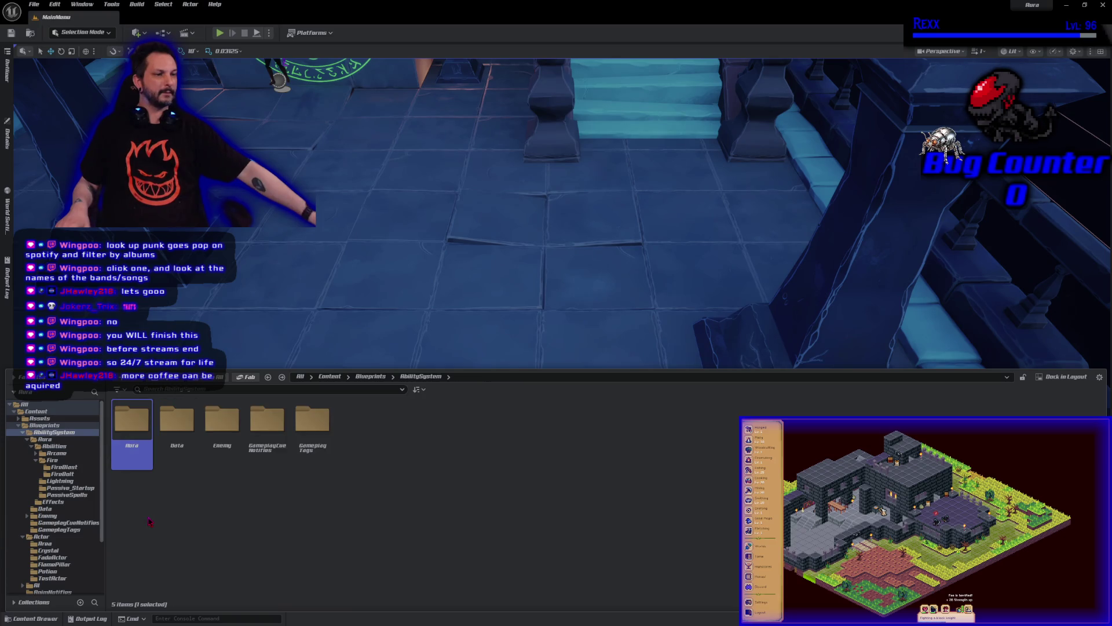
key("alt+Left")
double_click(414, 467)
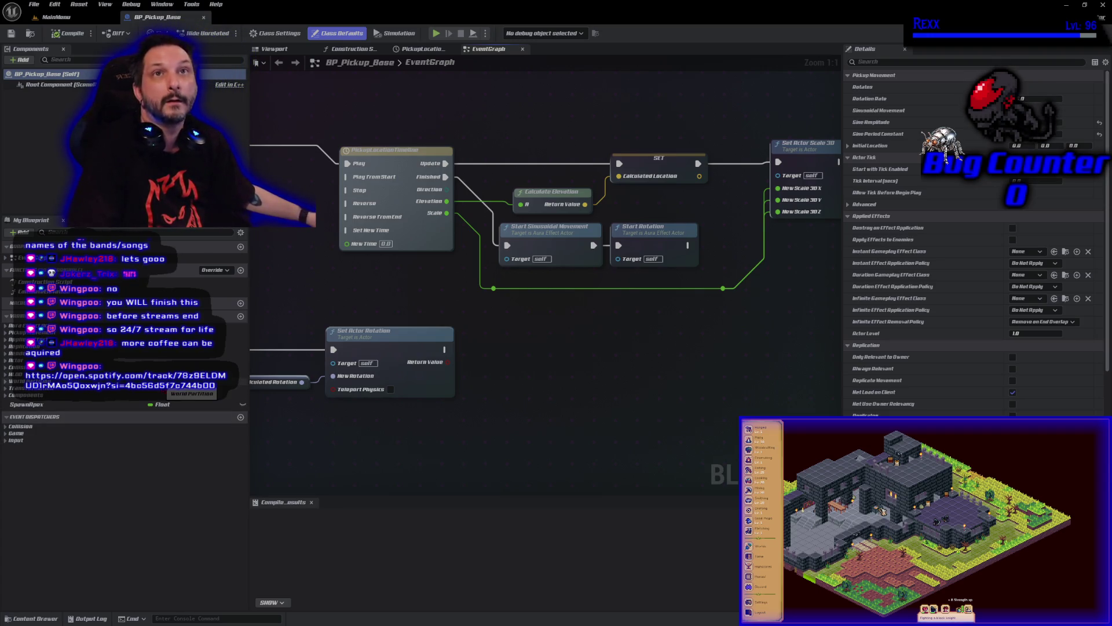
Add a new blueprint variable named GroundImpactSound
left_click(241, 317)
type("G")
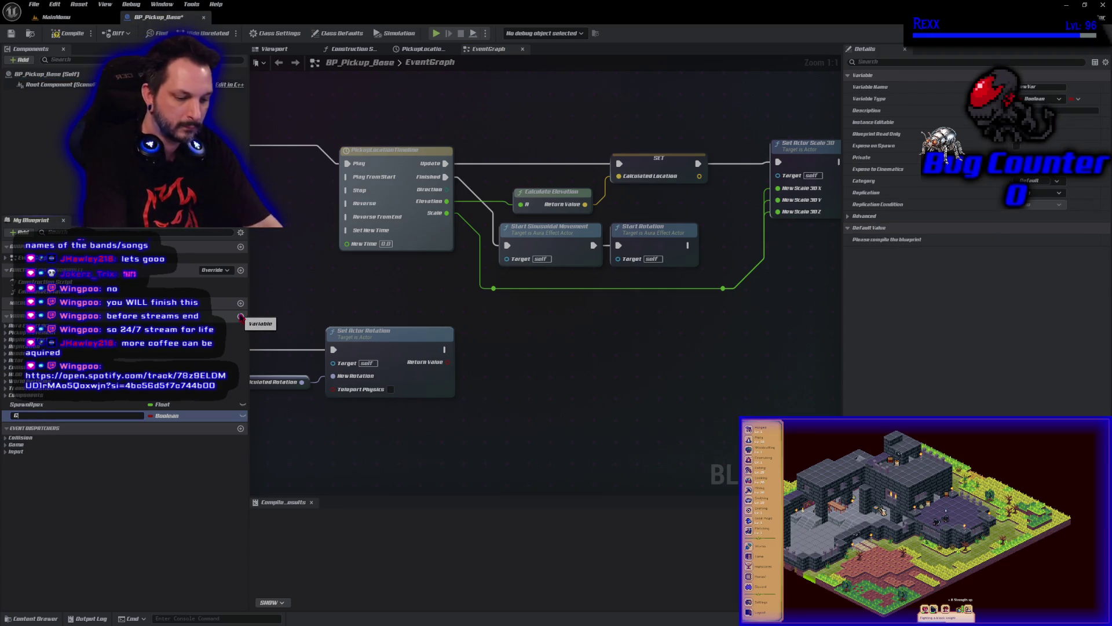
type("roundImpact")
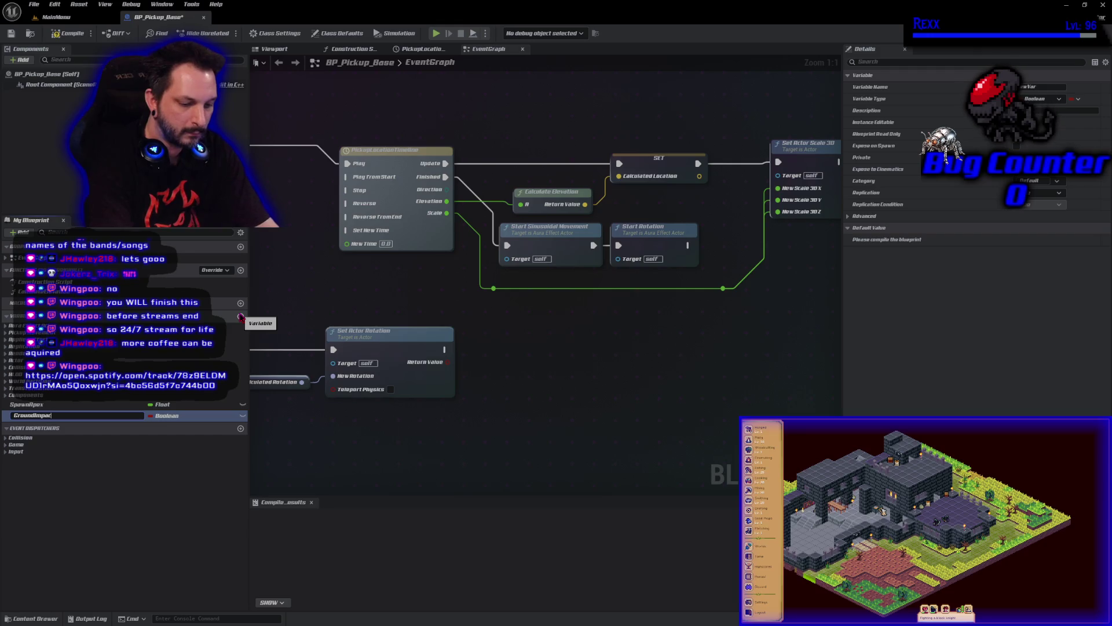
key("Return")
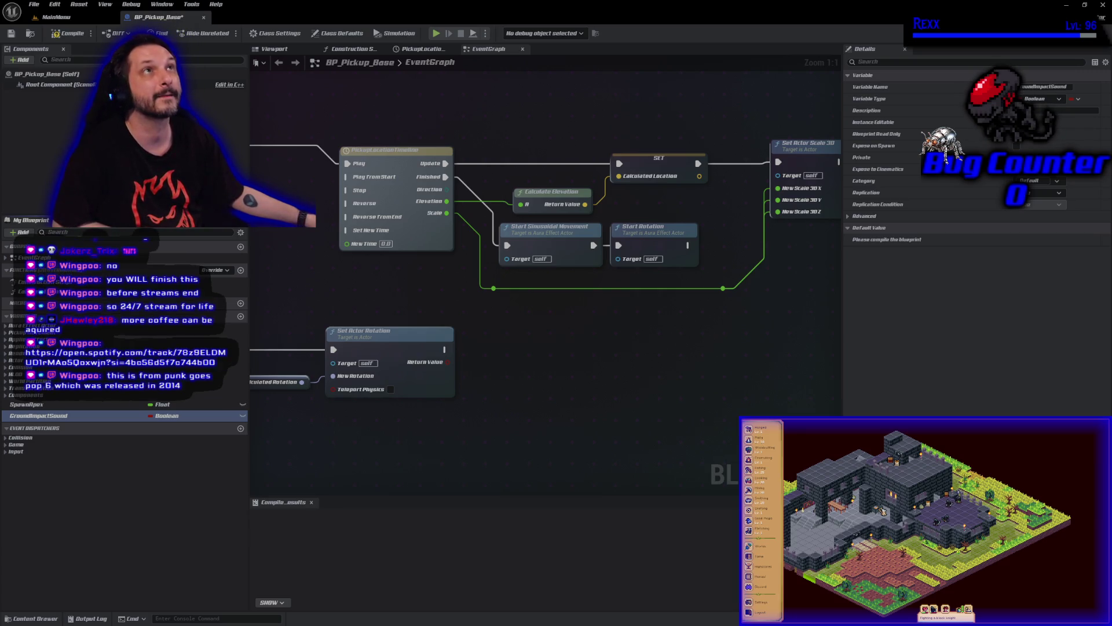
Change GroundImpactSound's type to a Sound Base object reference and compile
left_click(168, 415)
type("soun")
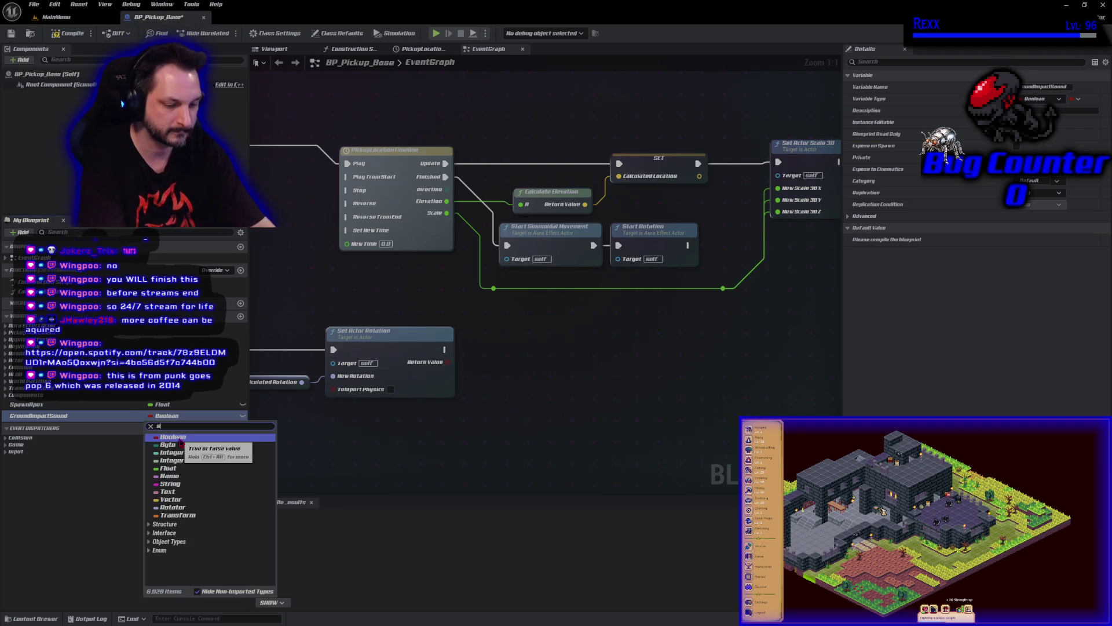
type("d")
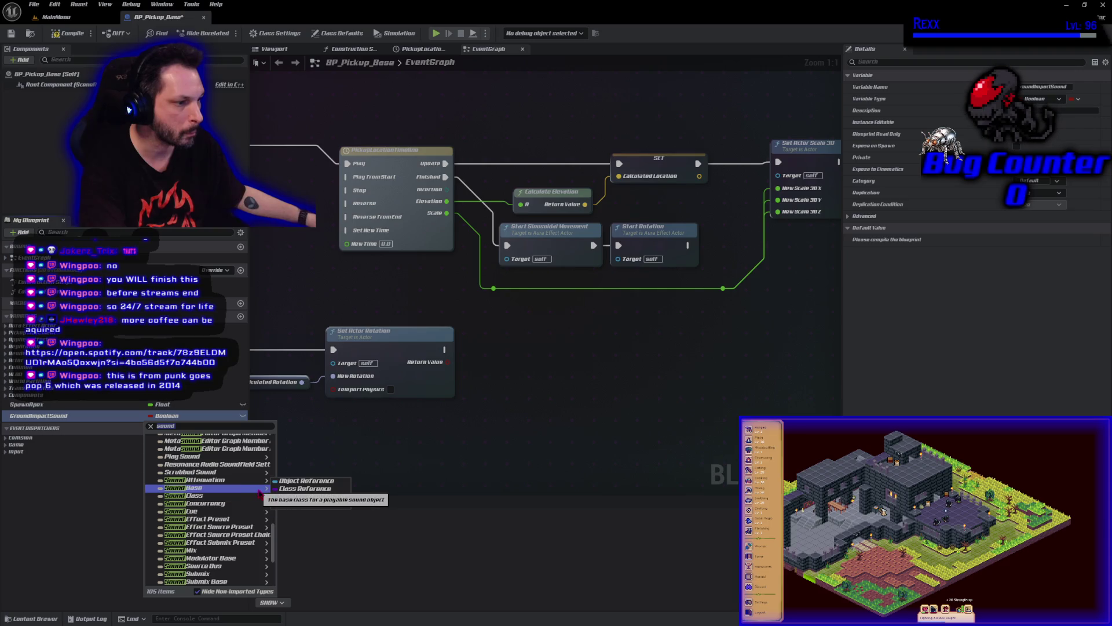
left_click(278, 489)
left_click(68, 33)
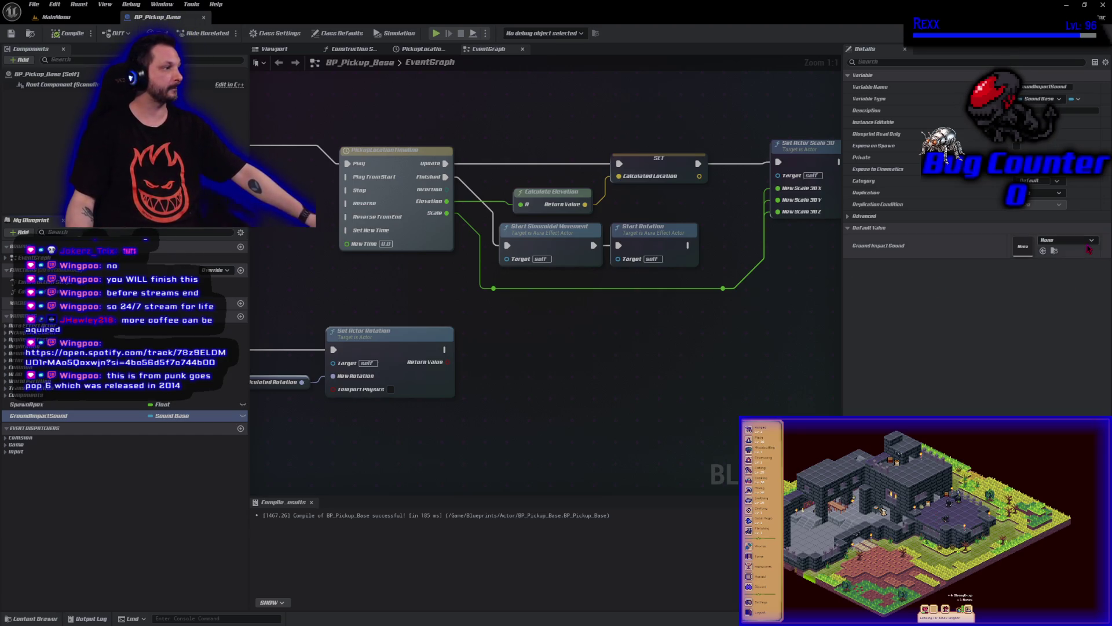
Set GroundImpactSound's default value to the SFX_Potion_HitGround sound
left_click(1066, 240)
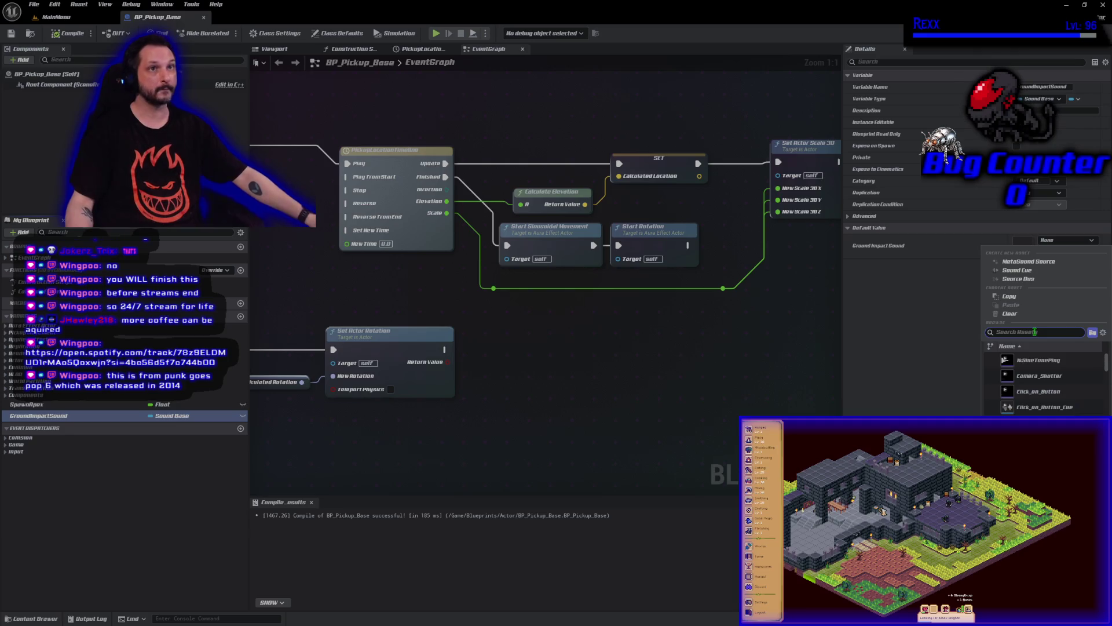
type("potion hit")
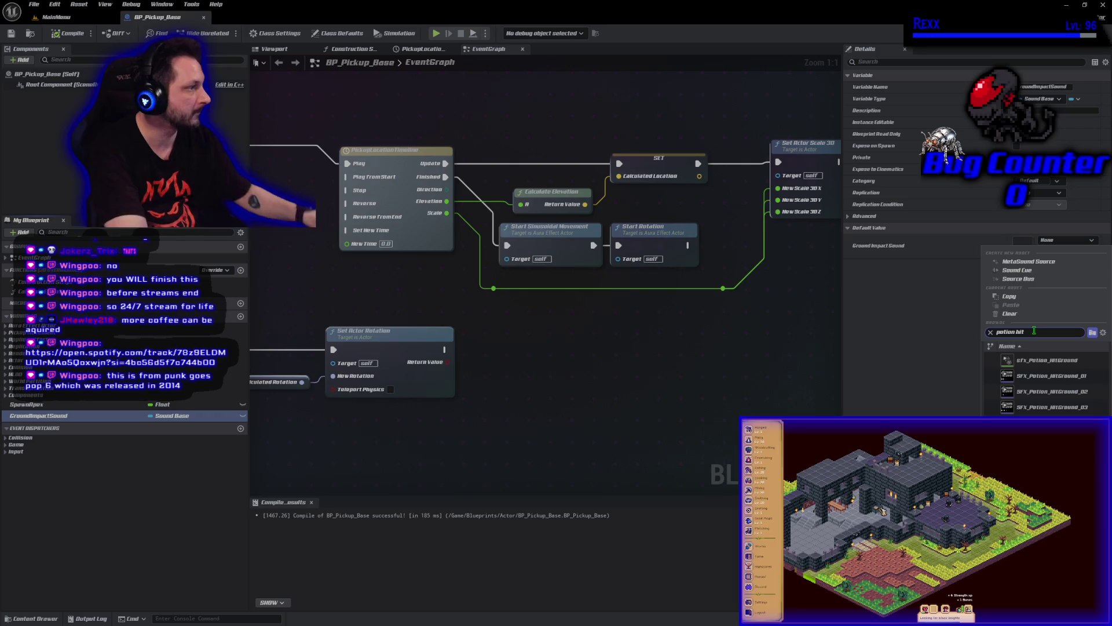
left_click(1064, 364)
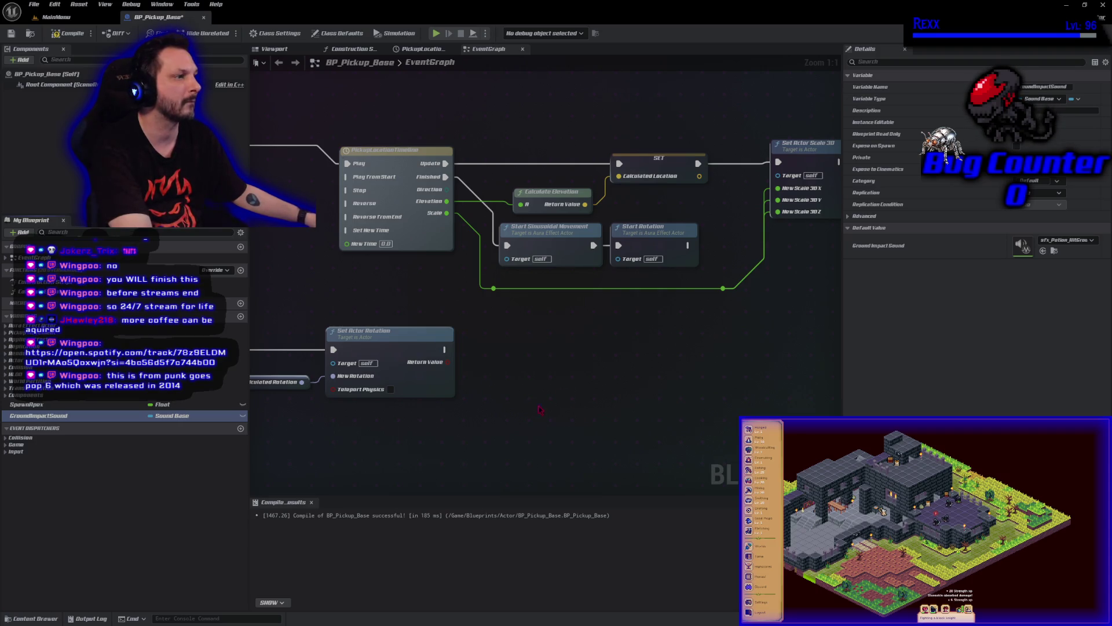
scroll(410, 328, "down", 1)
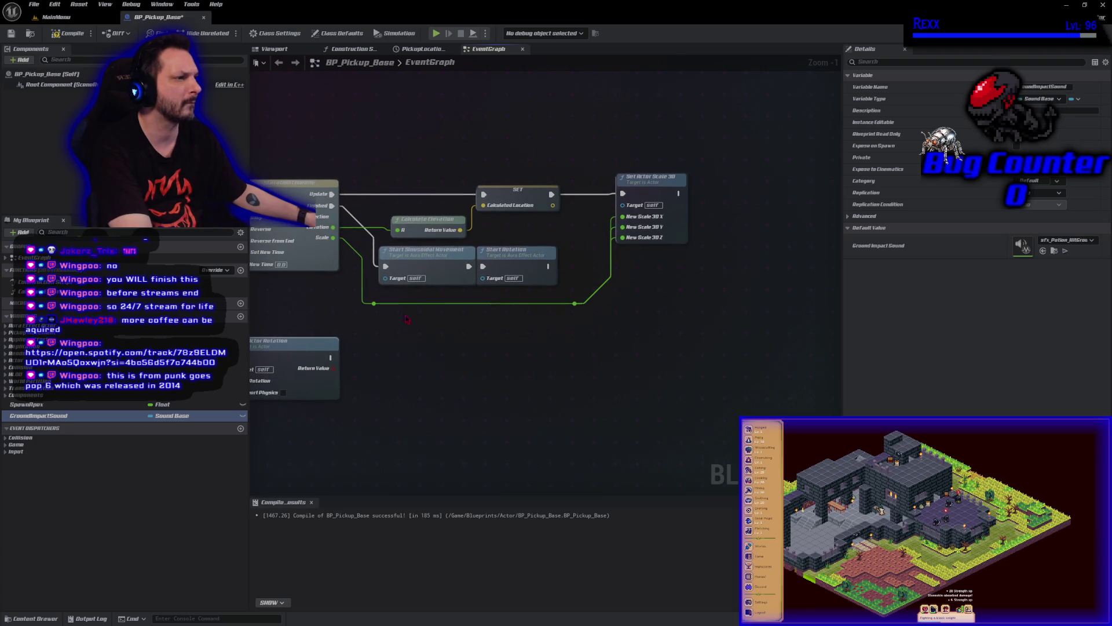
Make room and add a greater-than check wired to the timeline's Elevation output
mouse_move(363, 149)
left_mouse_down()
mouse_move(570, 315)
mouse_move(623, 316)
left_mouse_up()
mouse_move(421, 262)
left_mouse_down()
mouse_move(512, 275)
mouse_move(591, 262)
left_mouse_up()
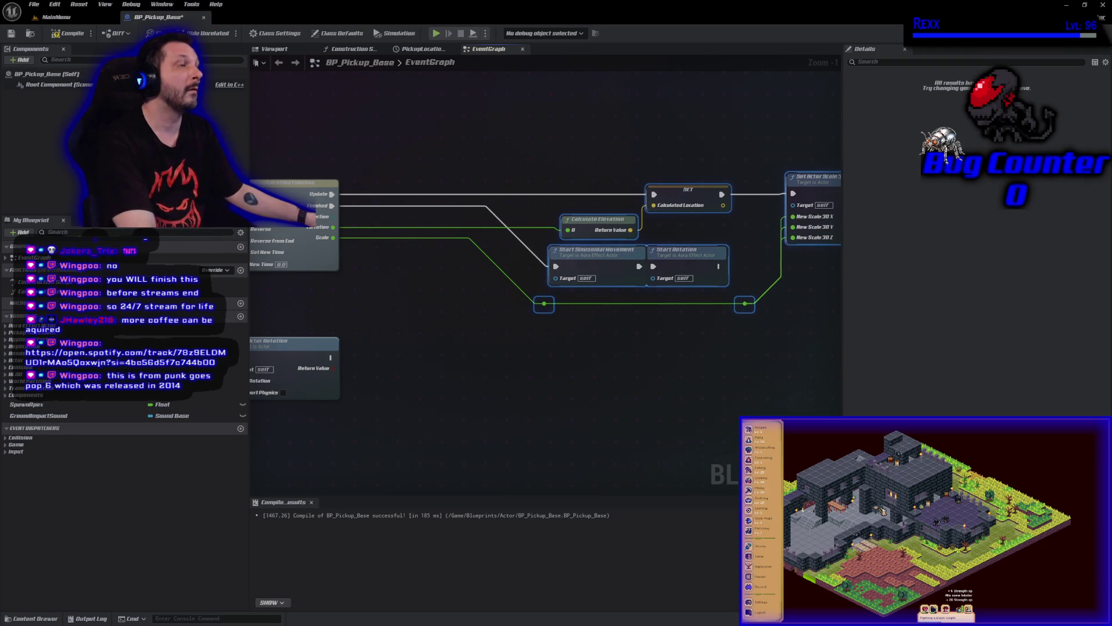
left_click_drag(333, 227, 369, 225)
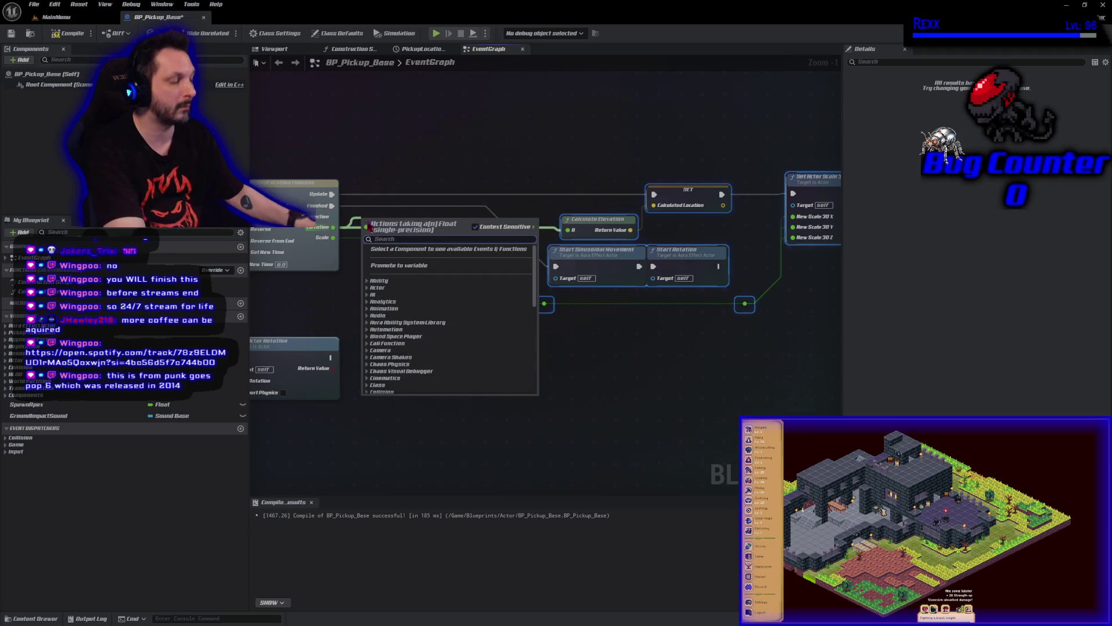
type(">")
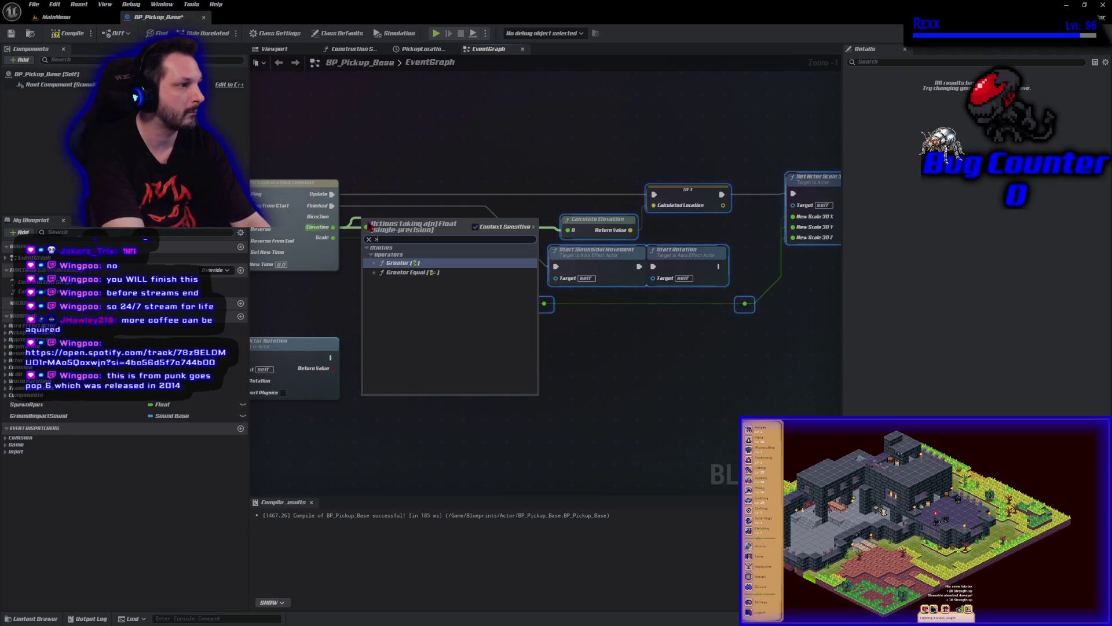
key("Return")
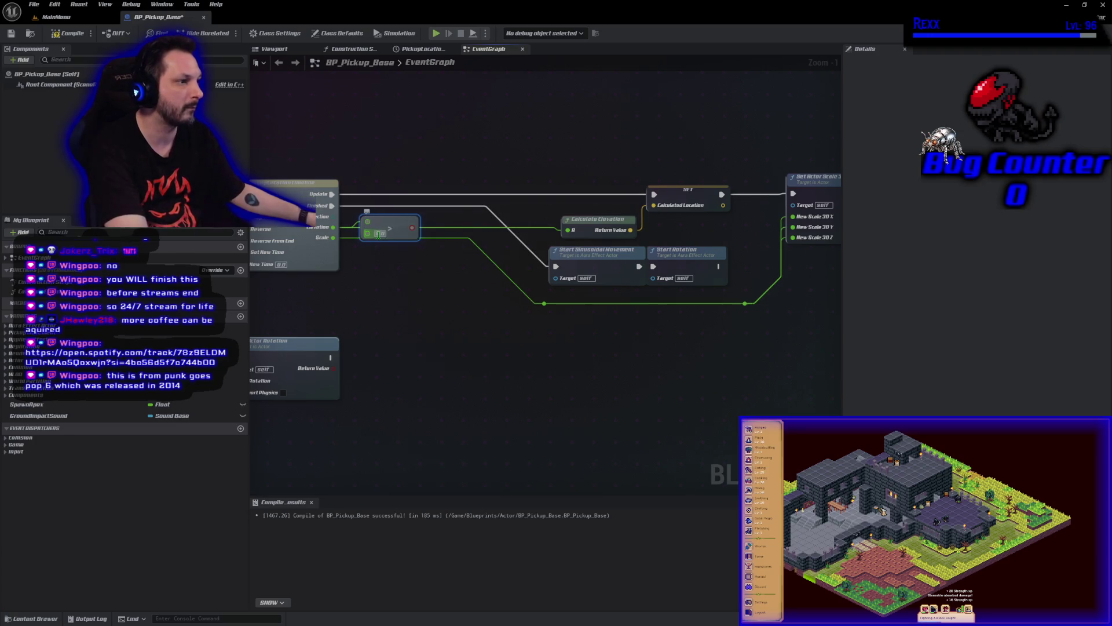
Add a Branch fed by the comparison and route the timeline's update flow into it
left_click(409, 369)
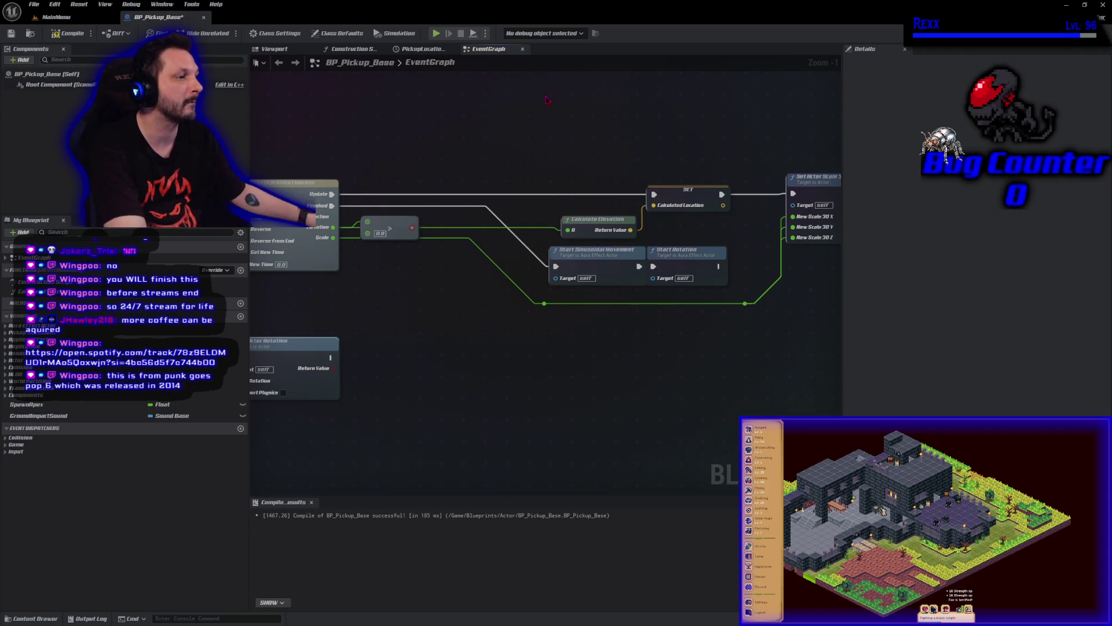
left_click(415, 168)
mouse_move(412, 227)
left_mouse_down()
mouse_move(429, 197)
mouse_move(483, 172)
left_mouse_up()
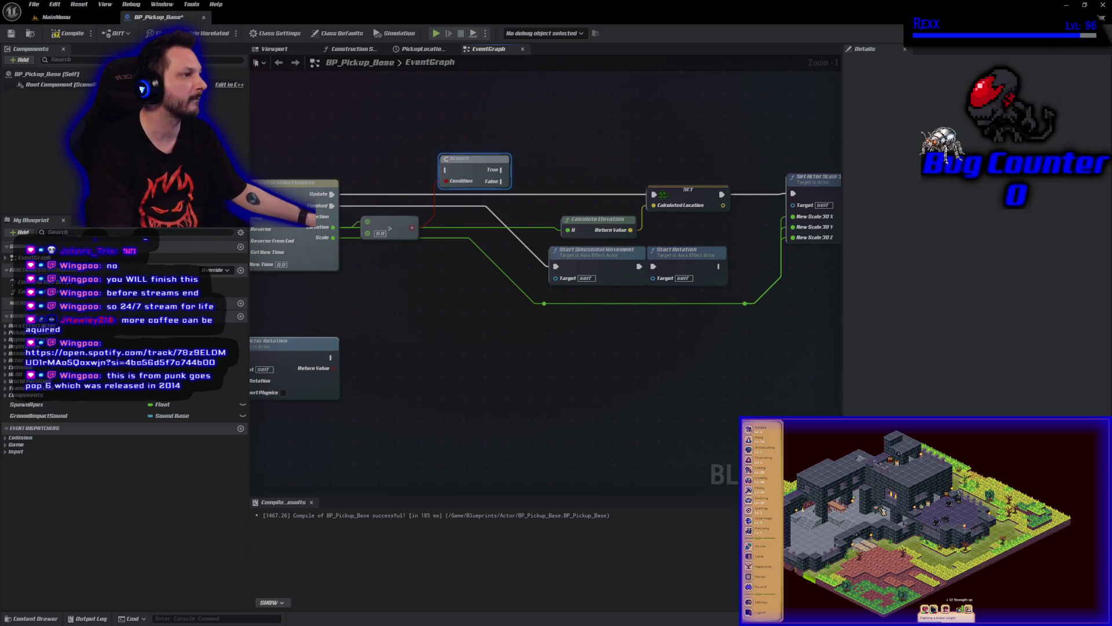
mouse_move(654, 194)
left_mouse_down()
mouse_move(444, 170)
mouse_move(512, 168)
mouse_move(539, 187)
left_mouse_up()
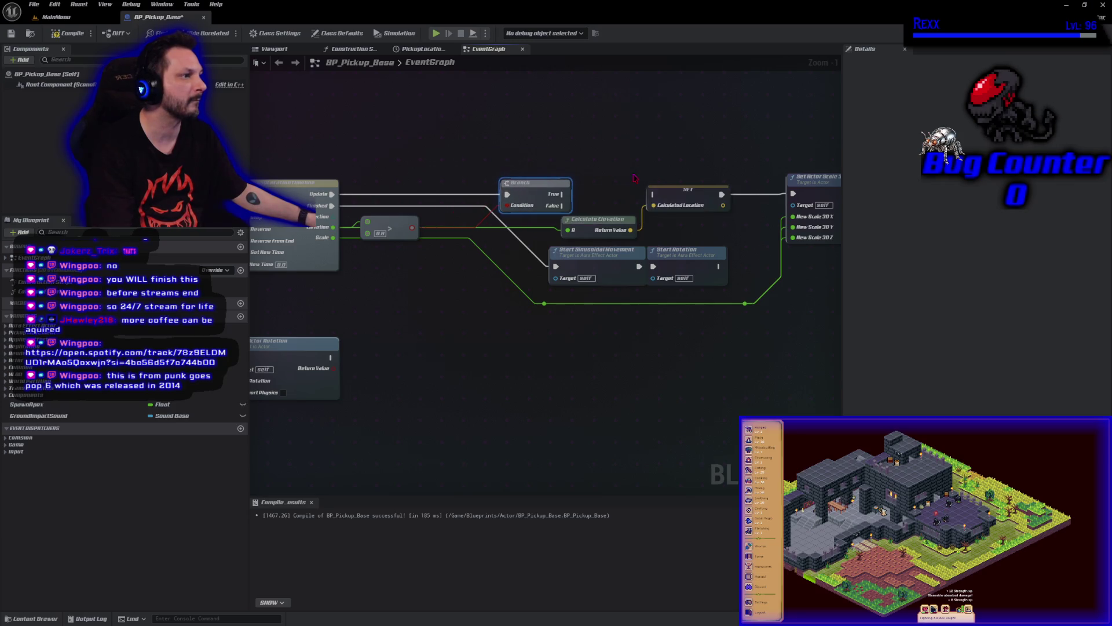
Push the following nodes right and add a DoOnce after the Branch's True output
left_click_drag(635, 178, 459, 176)
mouse_move(337, 389)
left_mouse_down()
mouse_move(579, 292)
mouse_move(701, 210)
left_mouse_up()
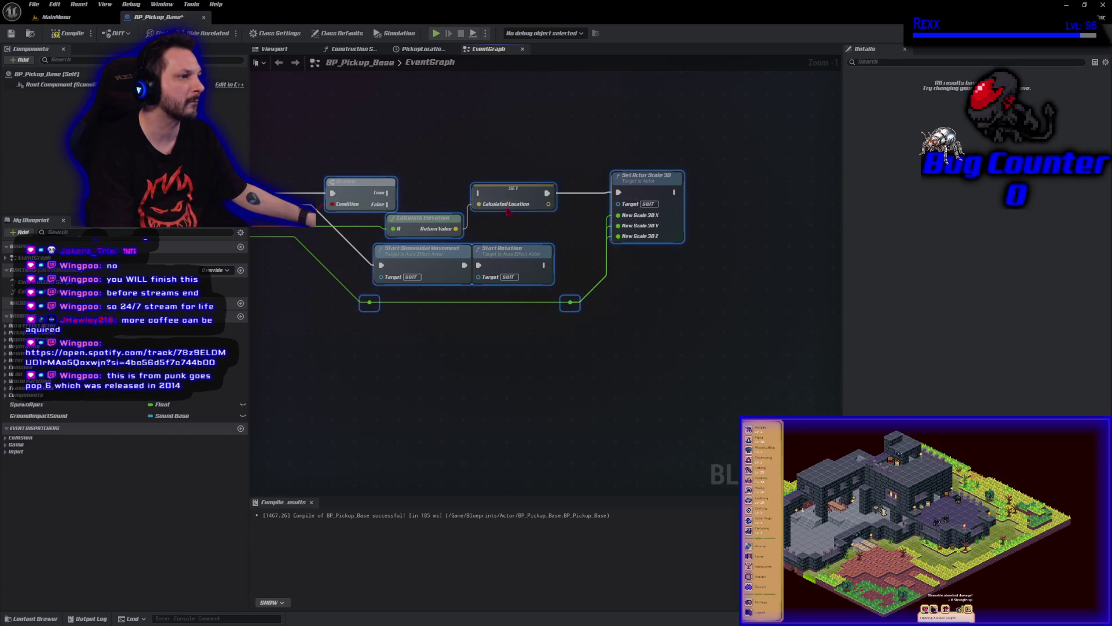
left_click_drag(491, 195, 601, 201)
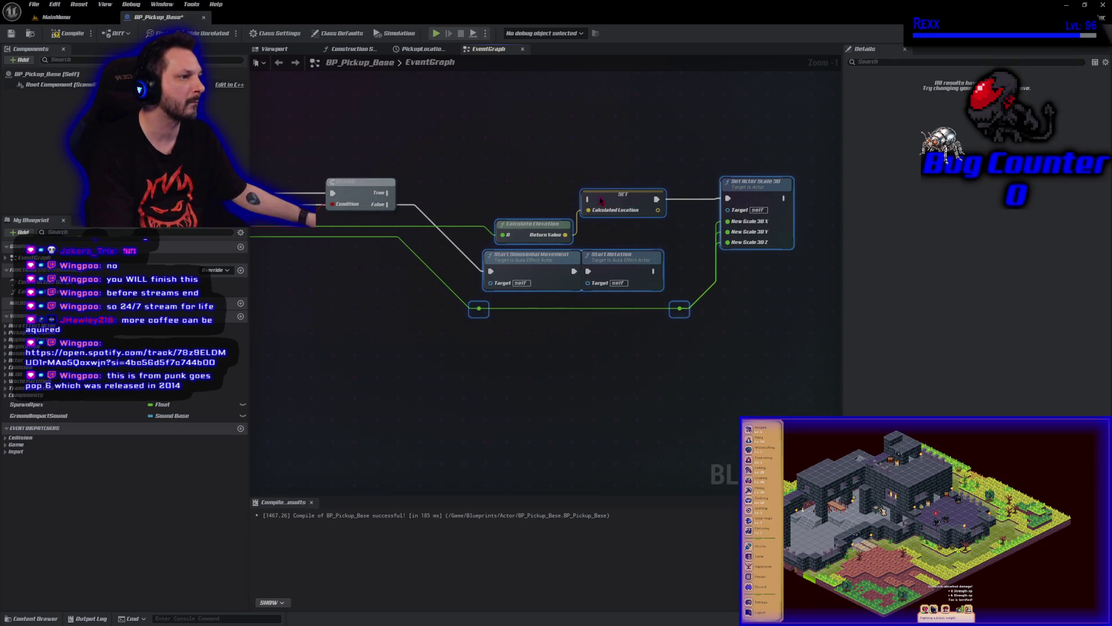
mouse_move(387, 193)
left_mouse_down()
mouse_move(472, 204)
mouse_move(434, 191)
left_mouse_up()
scroll(472, 204, "down", 1)
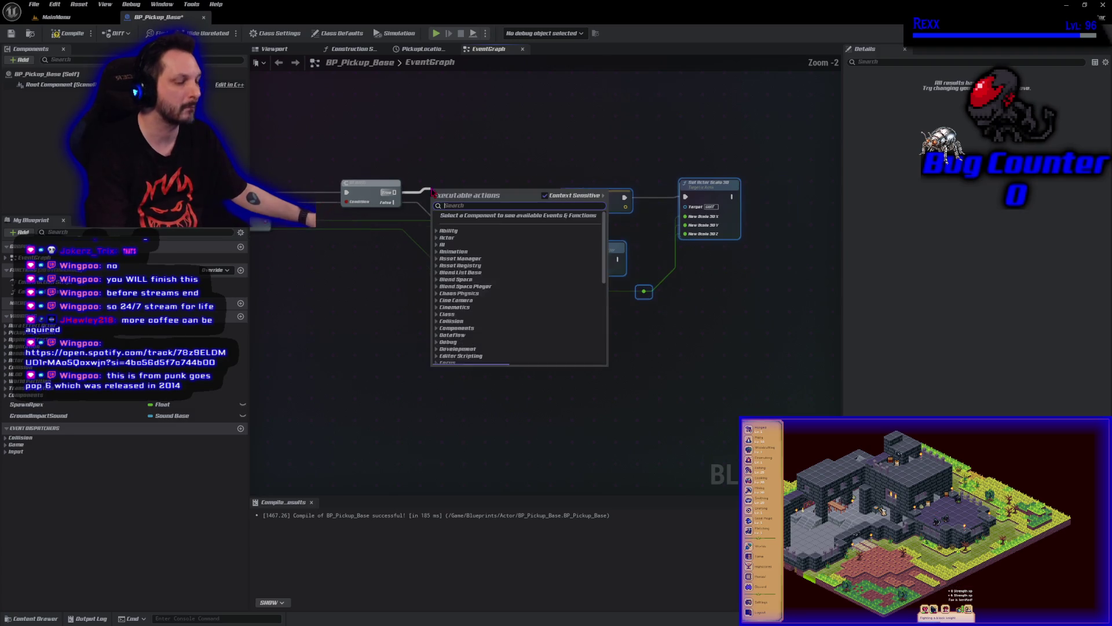
type("do once")
key("Return")
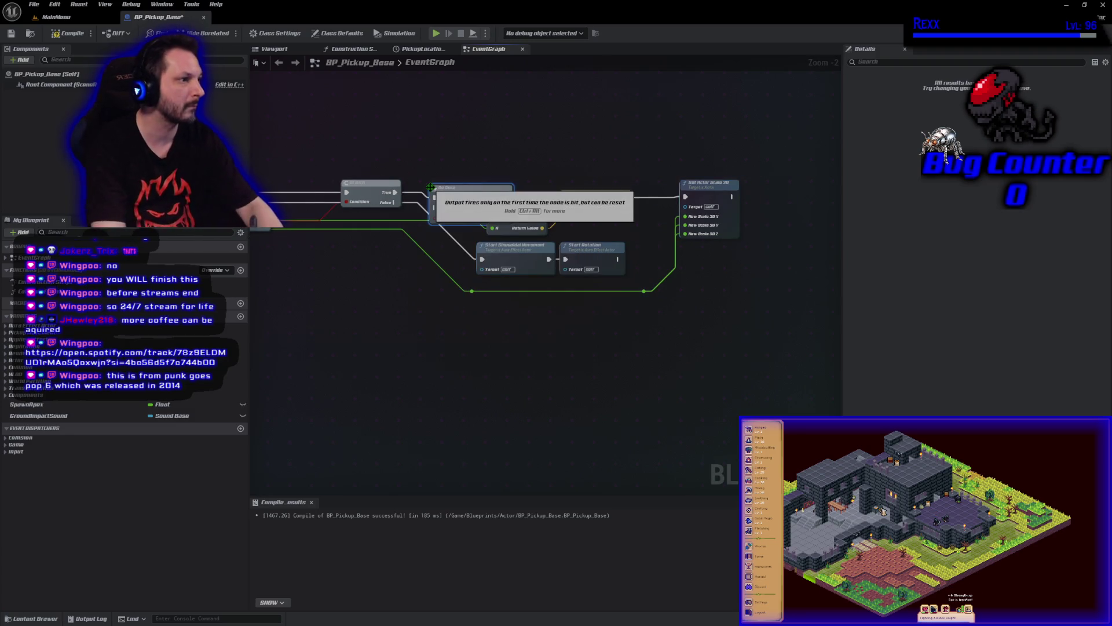
left_click_drag(462, 190, 464, 181)
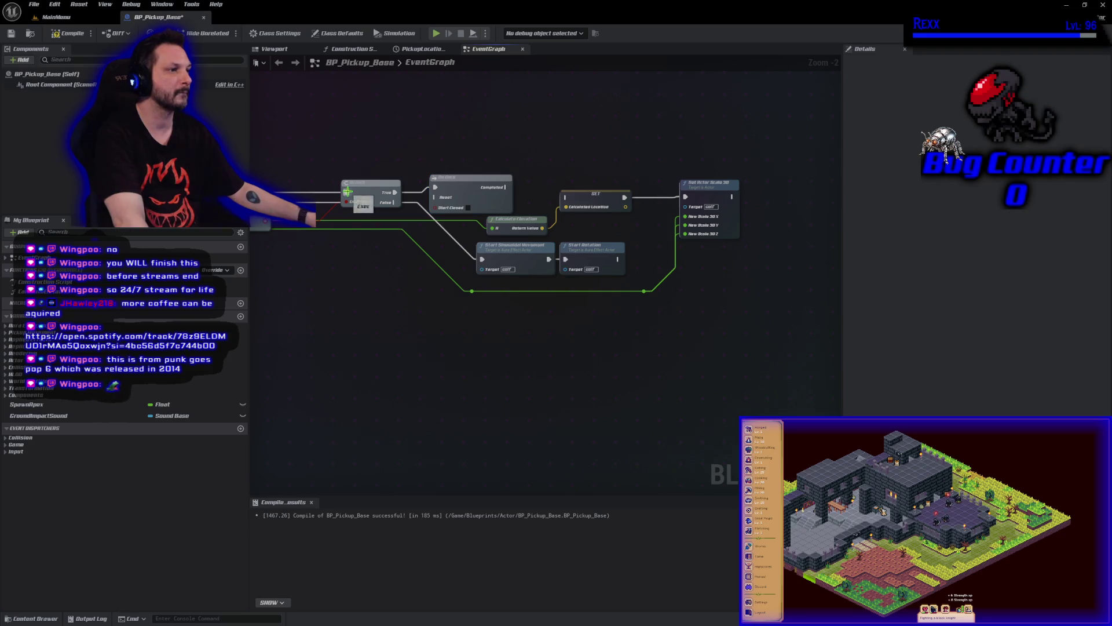
Move the Branch, DoOnce and comparison node below the main chain
left_click_drag(347, 192, 440, 198)
left_click_drag(418, 133, 609, 221)
left_click_drag(467, 191, 403, 334)
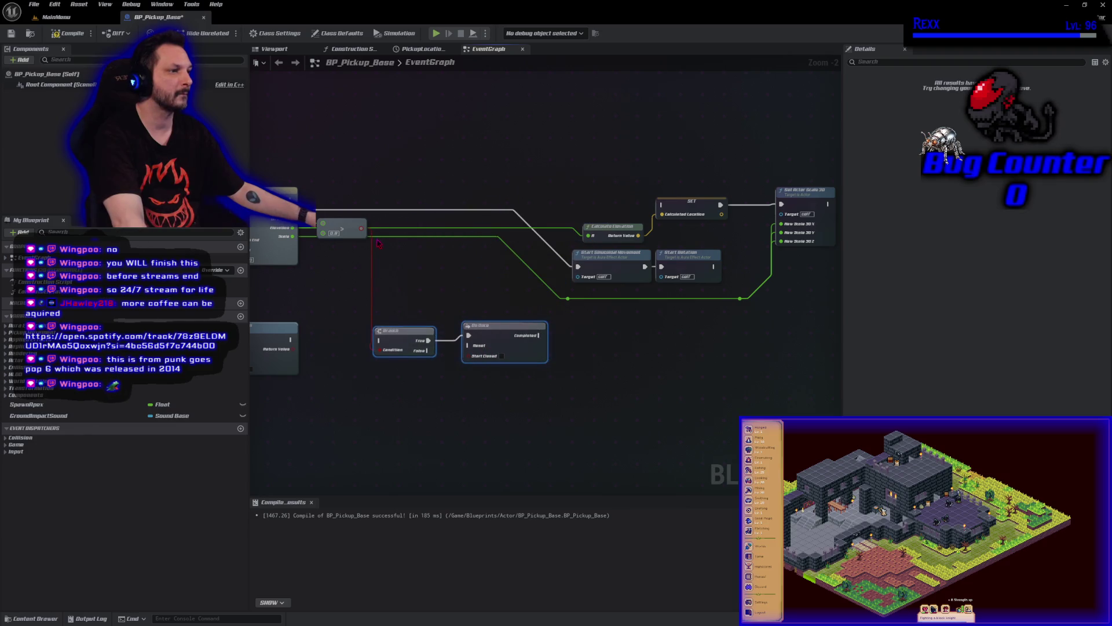
left_click_drag(347, 229, 353, 311)
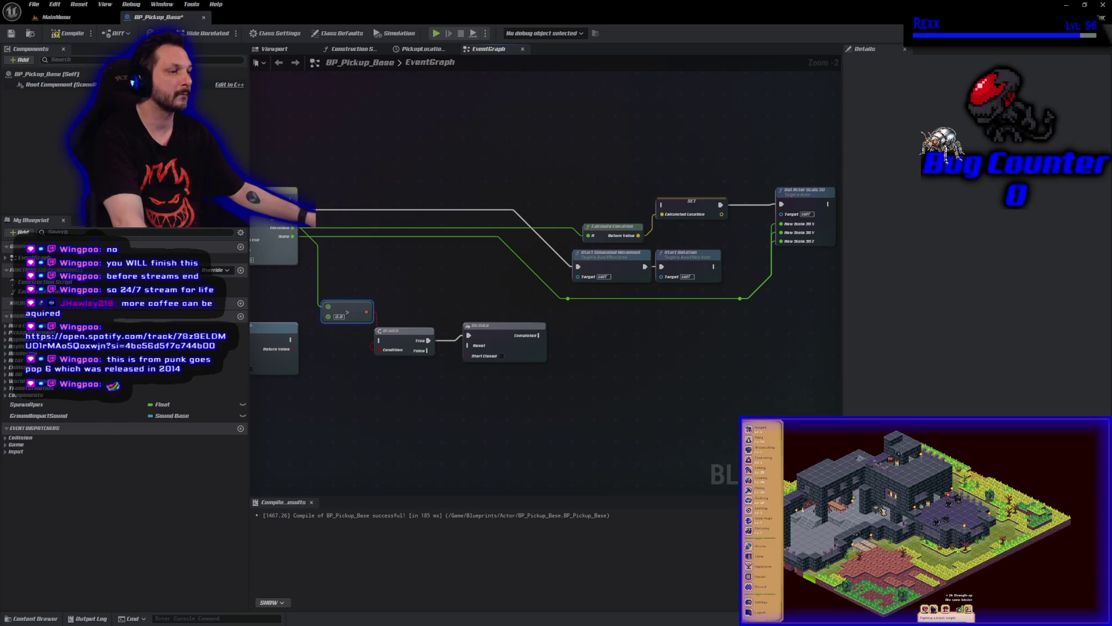
left_click_drag(307, 235, 323, 225)
Store the timeline's Elevation in a new Elevation variable set on each update, and compile
left_click(364, 271)
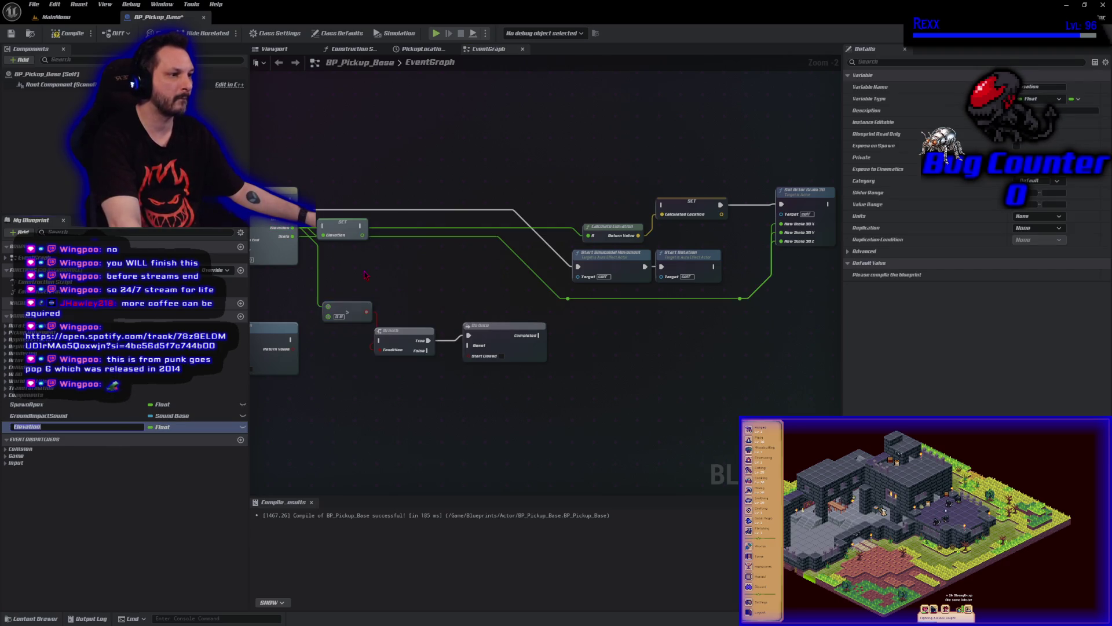
left_click(68, 33)
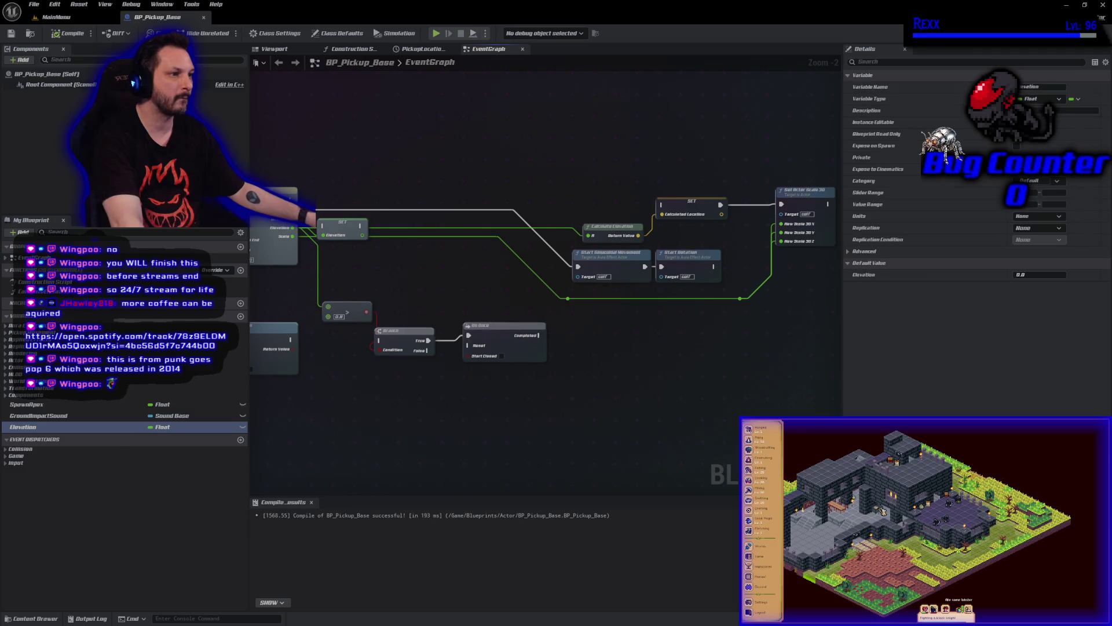
mouse_move(577, 267)
left_mouse_down()
mouse_move(322, 226)
mouse_move(355, 218)
mouse_move(350, 208)
left_mouse_up()
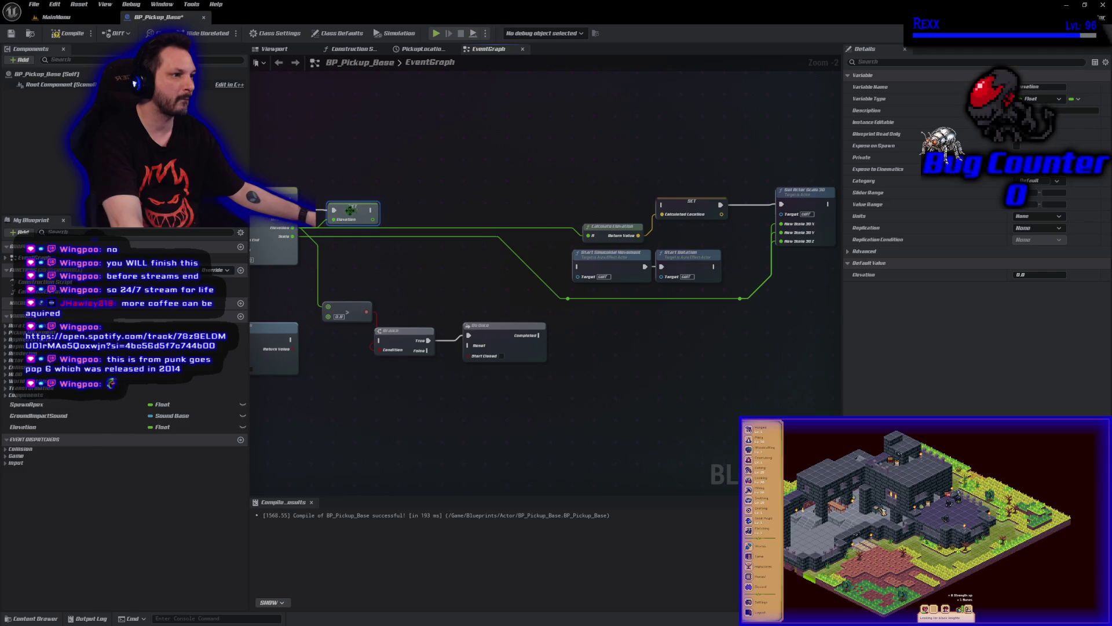
Feed Elevation getters into the comparison and Calculate Elevation instead of direct wires, then compile
left_click(323, 303, "alt")
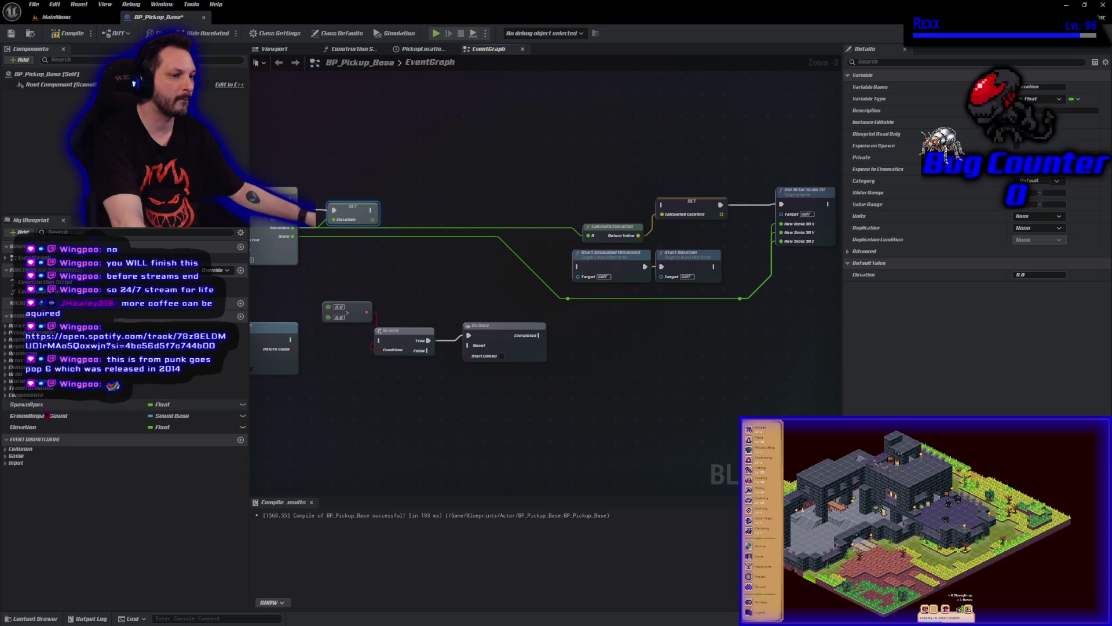
mouse_move(23, 427)
left_mouse_down()
mouse_move(261, 374)
mouse_move(325, 307)
mouse_move(277, 315)
left_mouse_up()
left_click_drag(423, 285, 383, 292)
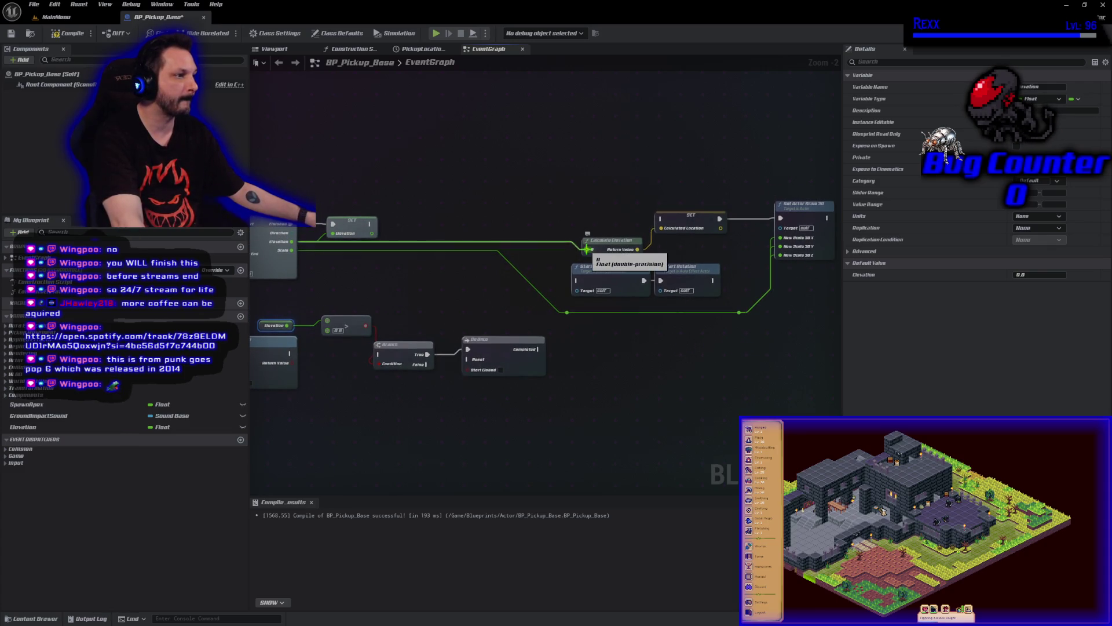
left_click(591, 251, "alt")
mouse_move(33, 436)
left_mouse_down()
mouse_move(588, 283)
mouse_move(592, 254)
left_mouse_up()
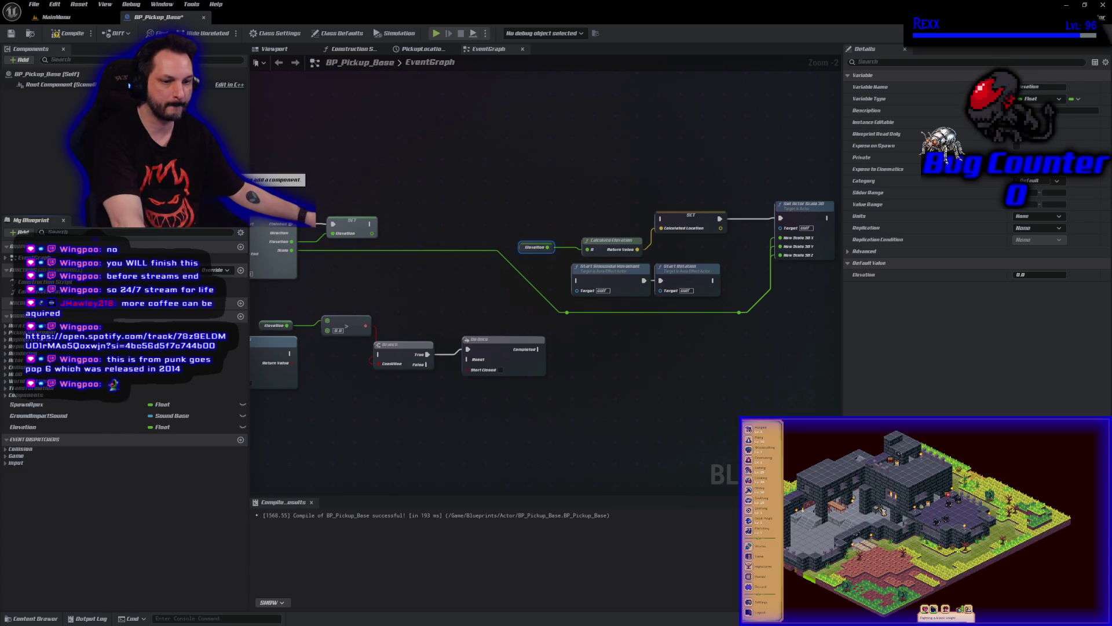
left_click(72, 33)
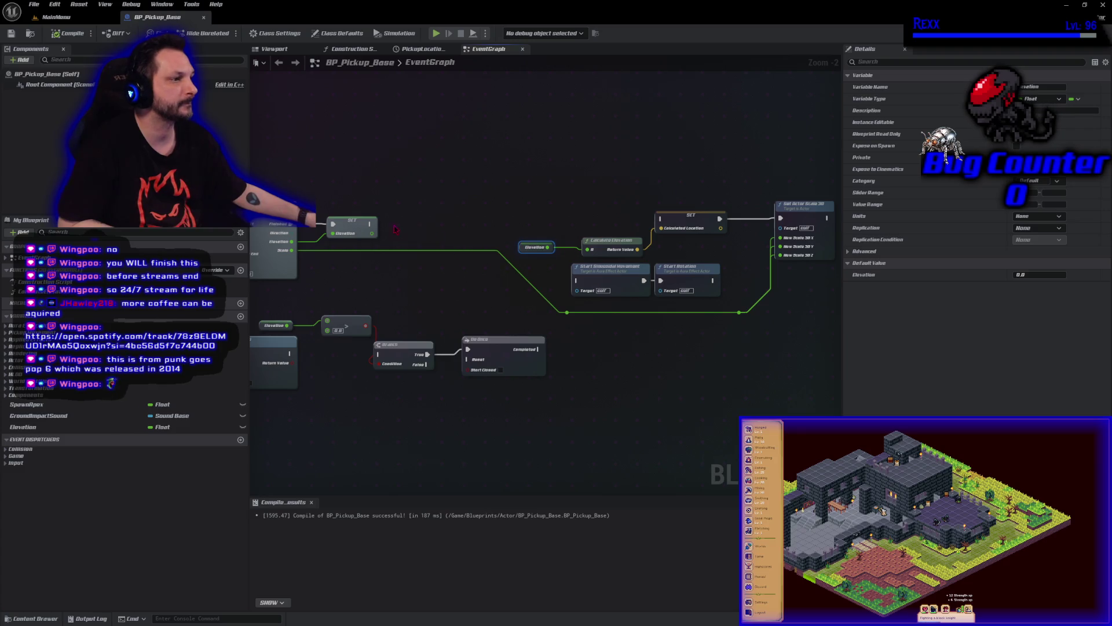
Chain the first SET into the second SET and shift the SET and movement nodes left
left_click_drag(371, 225, 666, 220)
mouse_move(516, 195)
left_mouse_down()
mouse_move(750, 318)
mouse_move(811, 320)
left_mouse_up()
left_click_drag(807, 221, 658, 226)
mouse_move(450, 441)
left_mouse_down()
mouse_move(601, 400)
mouse_move(548, 411)
mouse_move(526, 397)
left_mouse_up()
Arrange the Elevation getter, comparison, Branch and Do Once after Set Actor Scale 3D
left_click_drag(457, 263, 362, 290)
mouse_move(486, 366)
left_mouse_down()
mouse_move(570, 299)
mouse_move(859, 314)
left_mouse_up()
left_click_drag(707, 240, 554, 299)
mouse_move(571, 363)
left_mouse_down()
mouse_move(698, 316)
mouse_move(545, 217)
mouse_move(496, 212)
mouse_move(508, 248)
mouse_move(498, 249)
mouse_move(513, 235)
left_mouse_up()
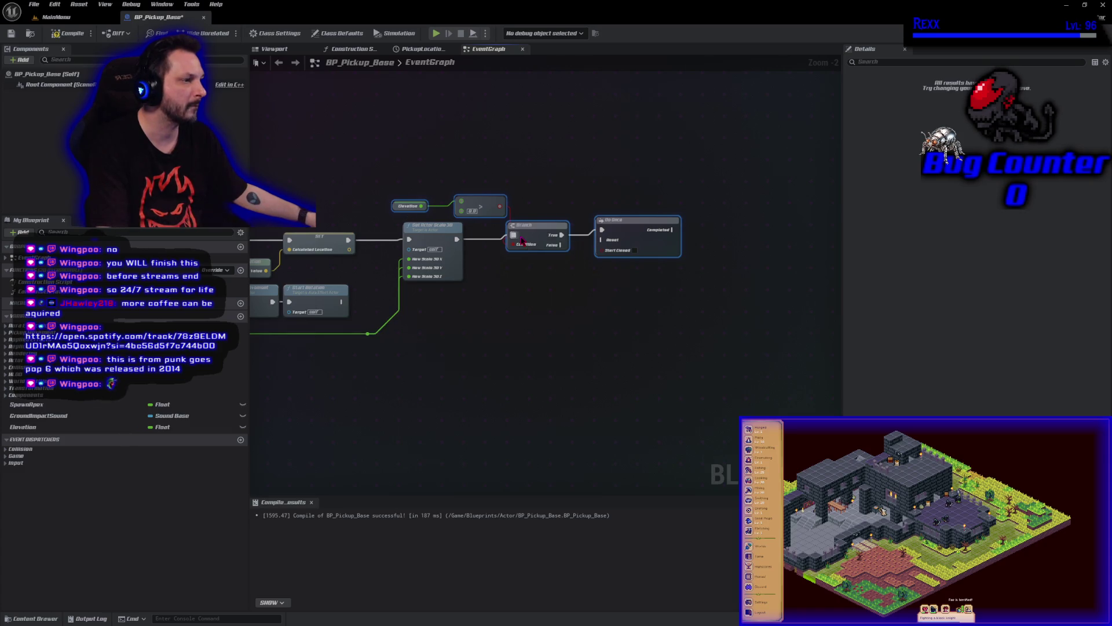
mouse_move(535, 339)
left_mouse_down()
mouse_move(556, 272)
mouse_move(689, 246)
left_mouse_up()
left_click_drag(539, 226, 669, 216)
left_click_drag(397, 209, 470, 256)
left_click_drag(479, 199, 533, 259)
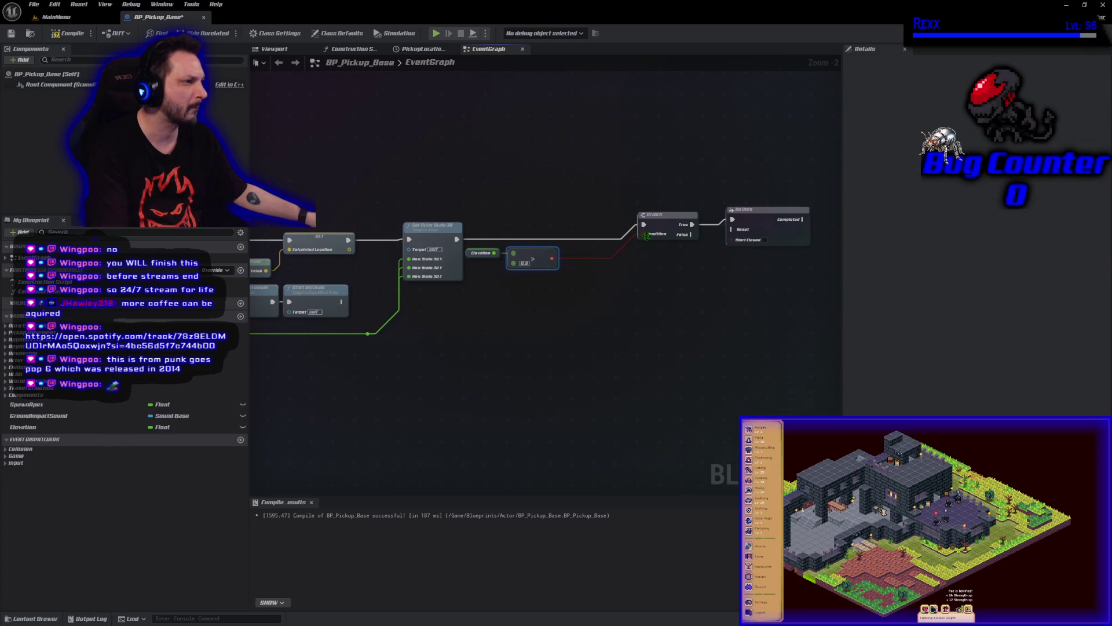
left_click_drag(658, 224, 595, 238)
mouse_move(763, 221)
left_mouse_down()
mouse_move(683, 241)
mouse_move(524, 220)
left_mouse_up()
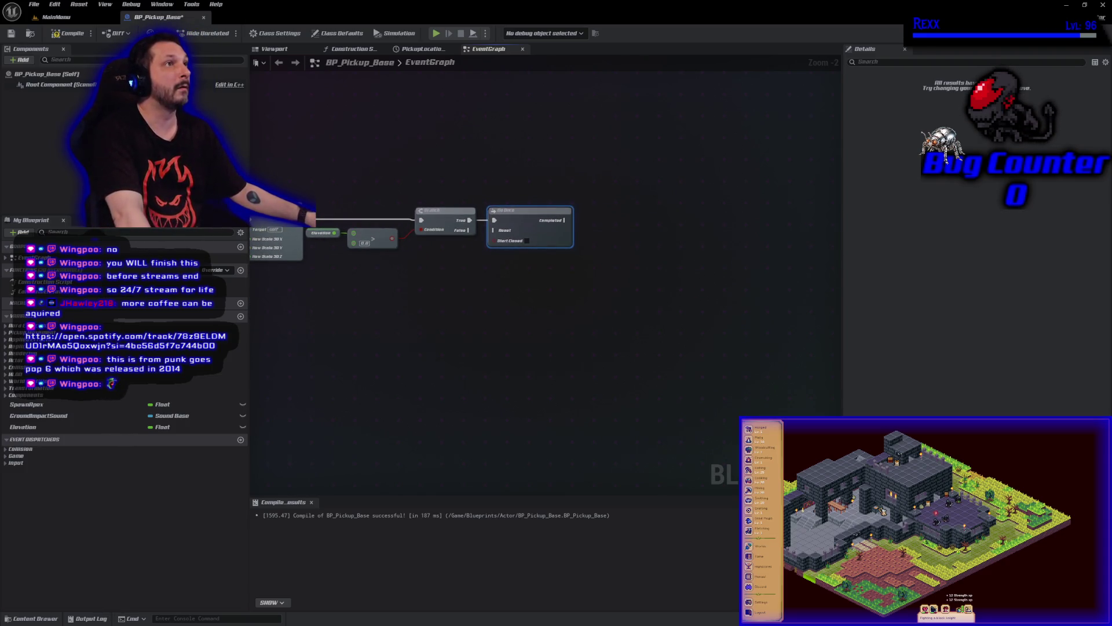
mouse_move(379, 411)
left_mouse_down()
mouse_move(499, 385)
mouse_move(726, 369)
left_mouse_up()
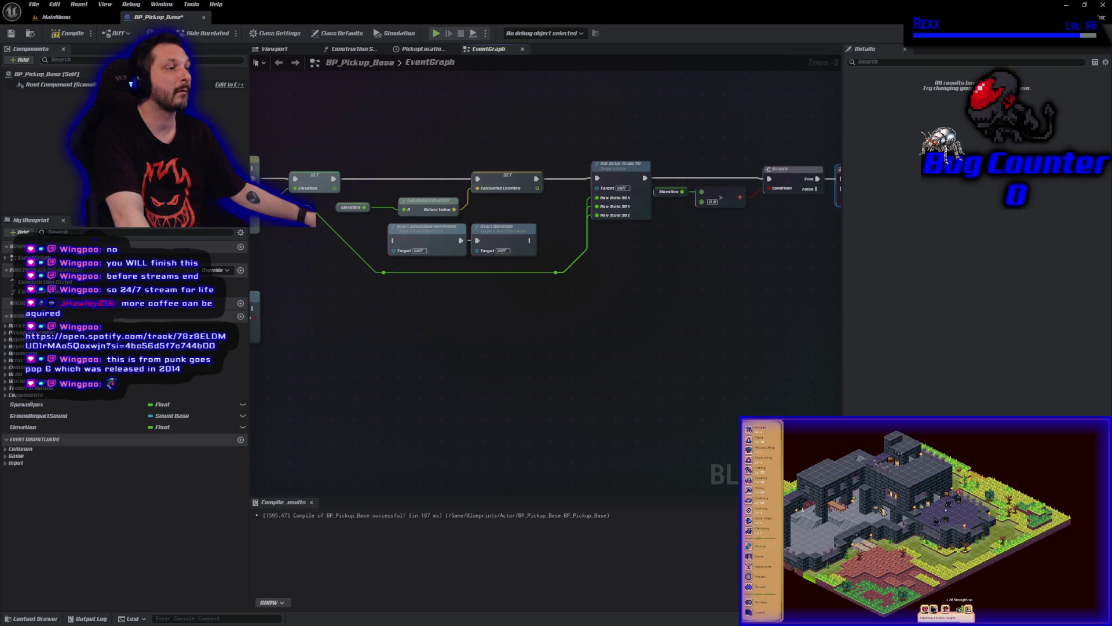
Promote the timeline's Scale output to a new Scale variable and delete the reroute nodes
mouse_move(249, 203)
left_mouse_down()
mouse_move(372, 272)
mouse_move(486, 238)
mouse_move(460, 239)
mouse_move(573, 238)
left_mouse_up()
left_click(396, 296)
left_click_drag(525, 355, 473, 325)
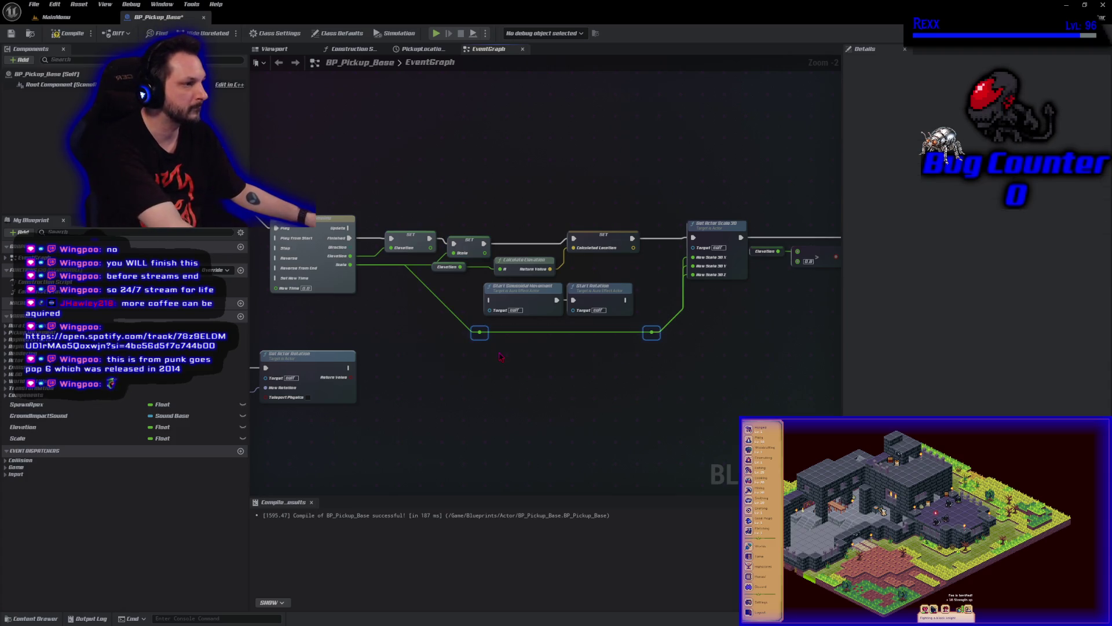
key("Delete")
Wire a Scale getter into Set Actor Scale 3D and the timeline's Update into the SET node
mouse_move(17, 438)
left_mouse_down()
mouse_move(717, 271)
mouse_move(662, 261)
mouse_move(694, 257)
mouse_move(679, 271)
mouse_move(693, 275)
left_mouse_up()
left_click(65, 34)
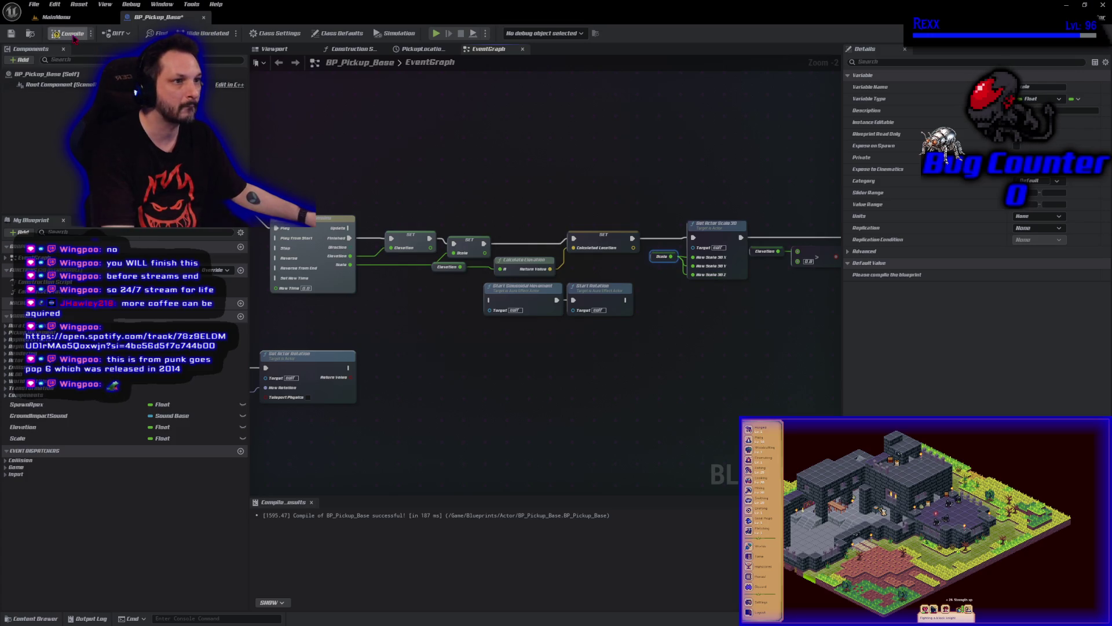
left_click(10, 34)
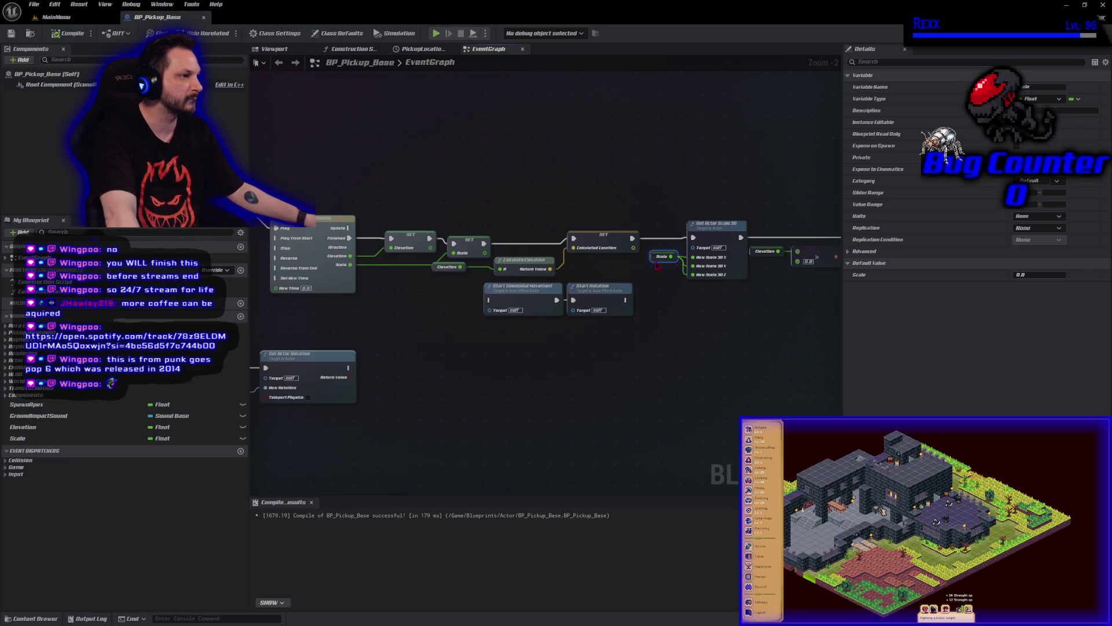
left_click_drag(657, 265, 655, 275)
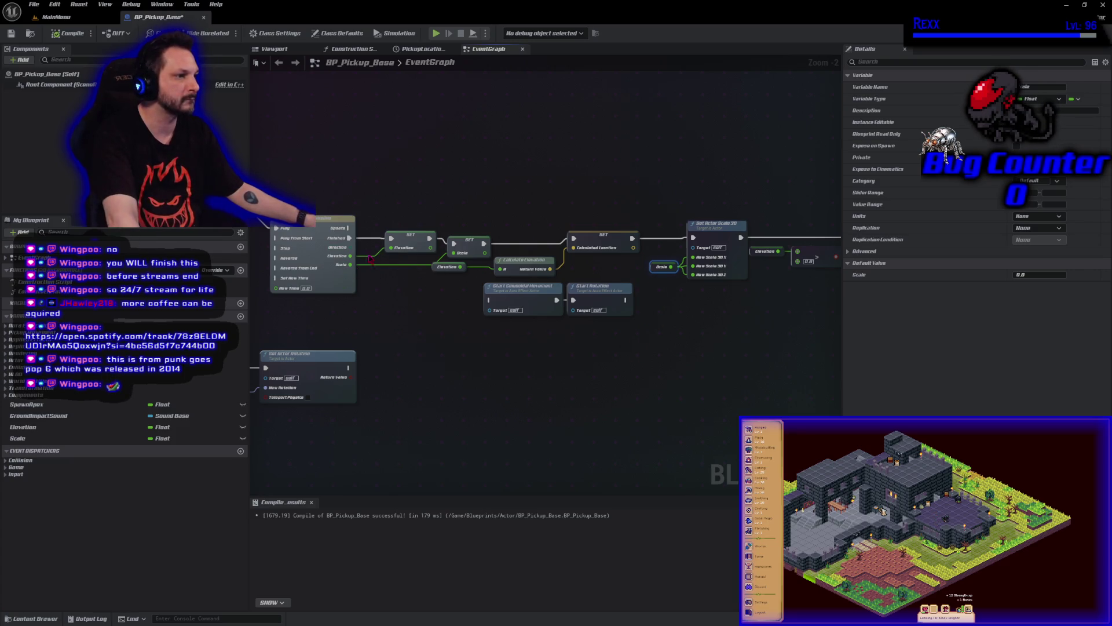
mouse_move(392, 239)
left_mouse_down()
mouse_move(349, 229)
mouse_move(443, 307)
mouse_move(486, 301)
left_mouse_up()
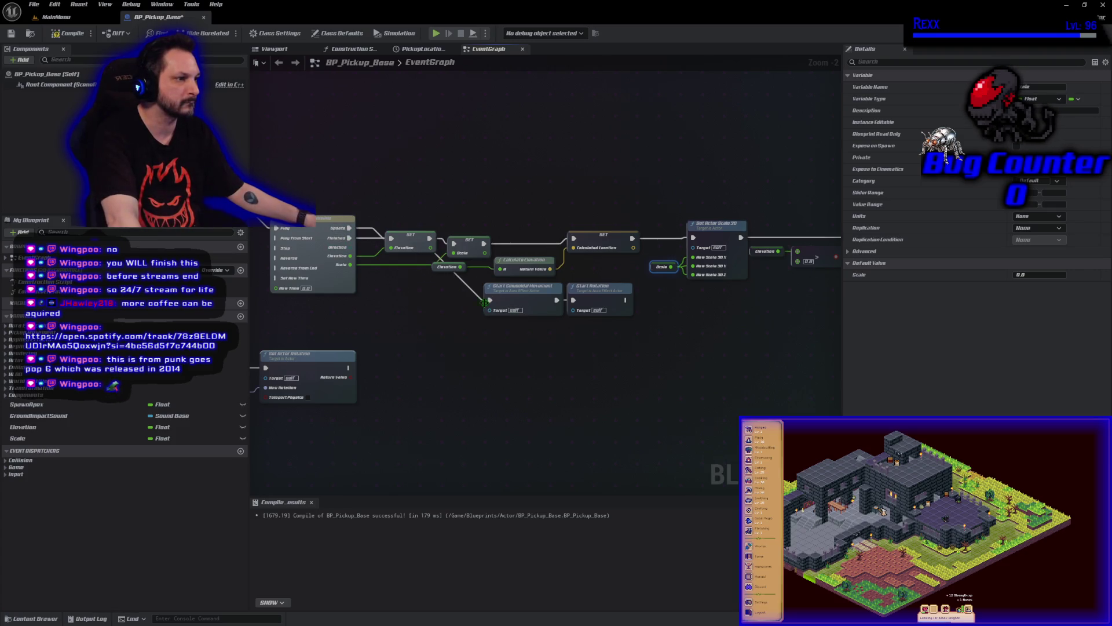
mouse_move(521, 354)
left_mouse_down()
mouse_move(585, 301)
mouse_move(420, 320)
left_mouse_up()
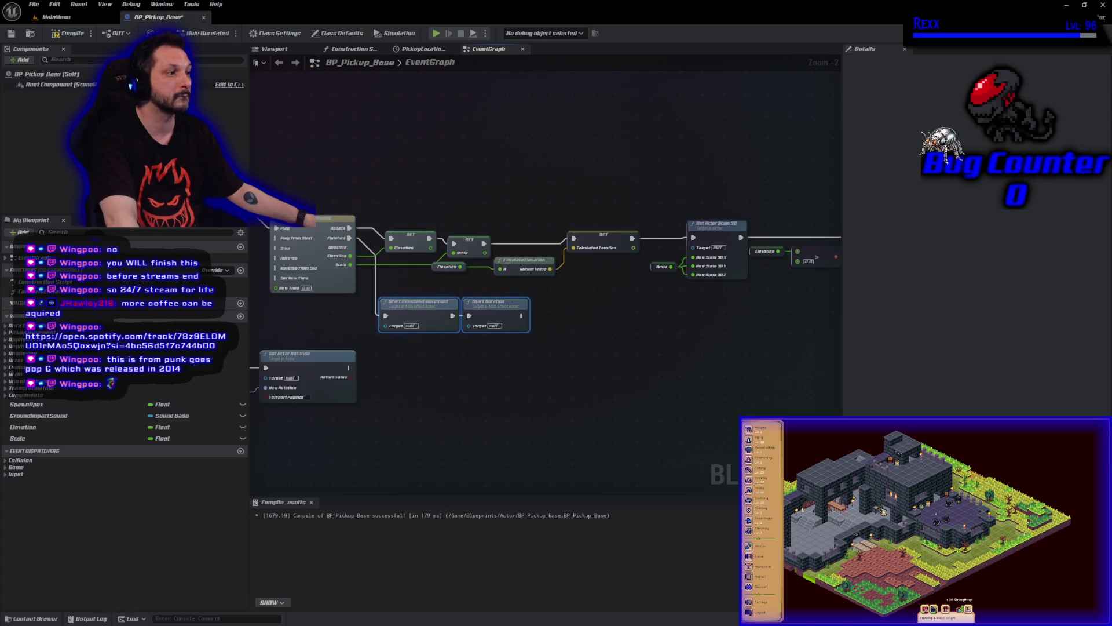
left_click_drag(790, 343, 397, 331)
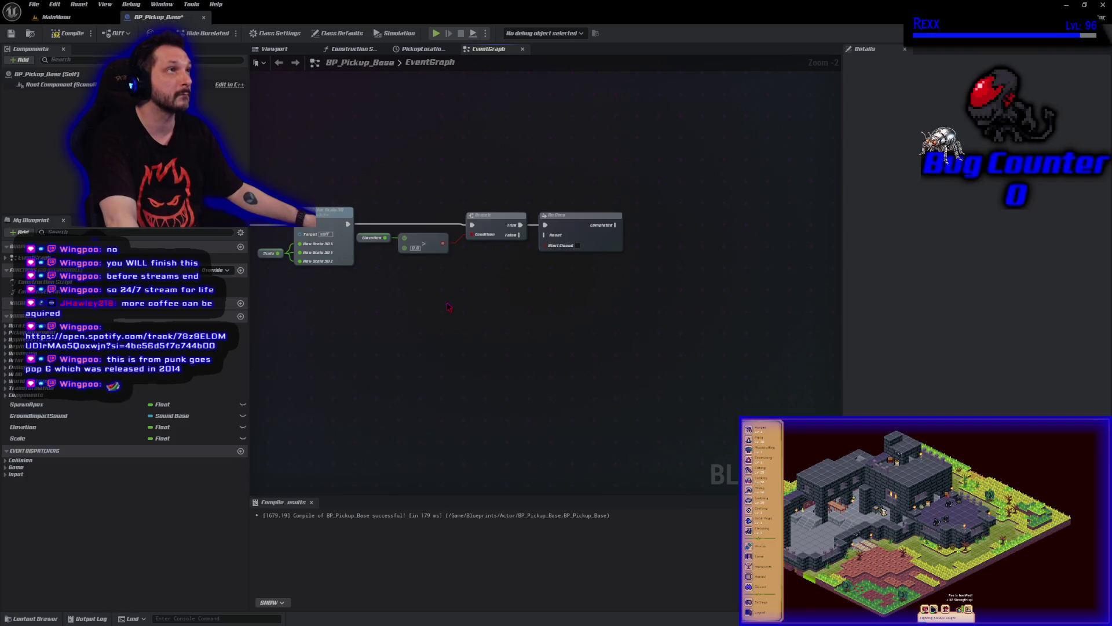
Add a Play Sound at Location node after Do Once's Completed output
left_click_drag(519, 324, 467, 318)
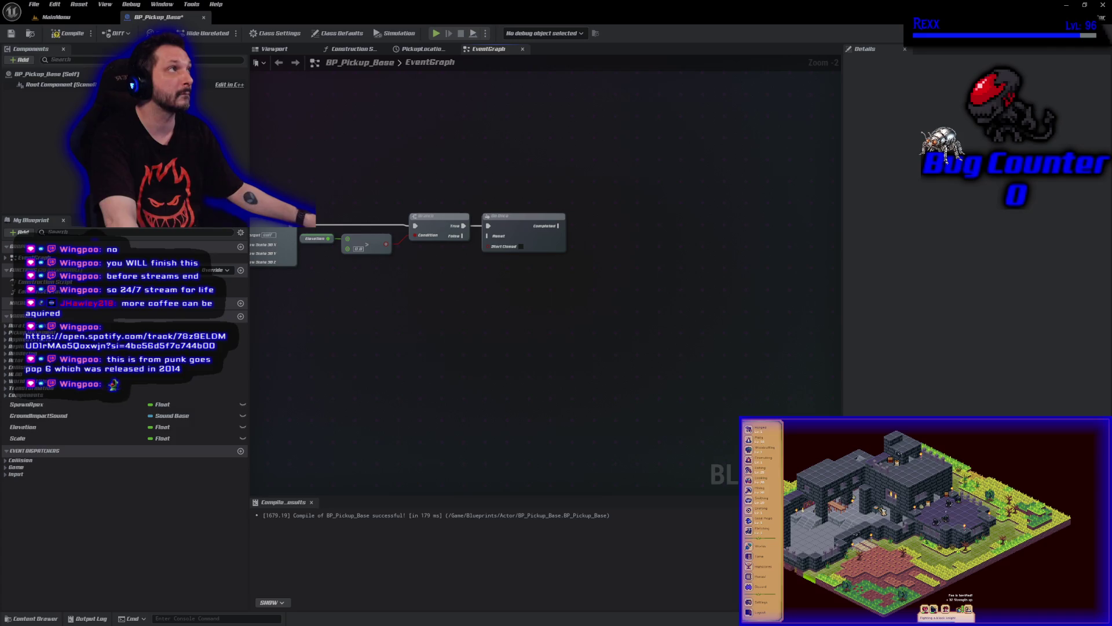
left_click_drag(560, 226, 589, 225)
type("play sound at")
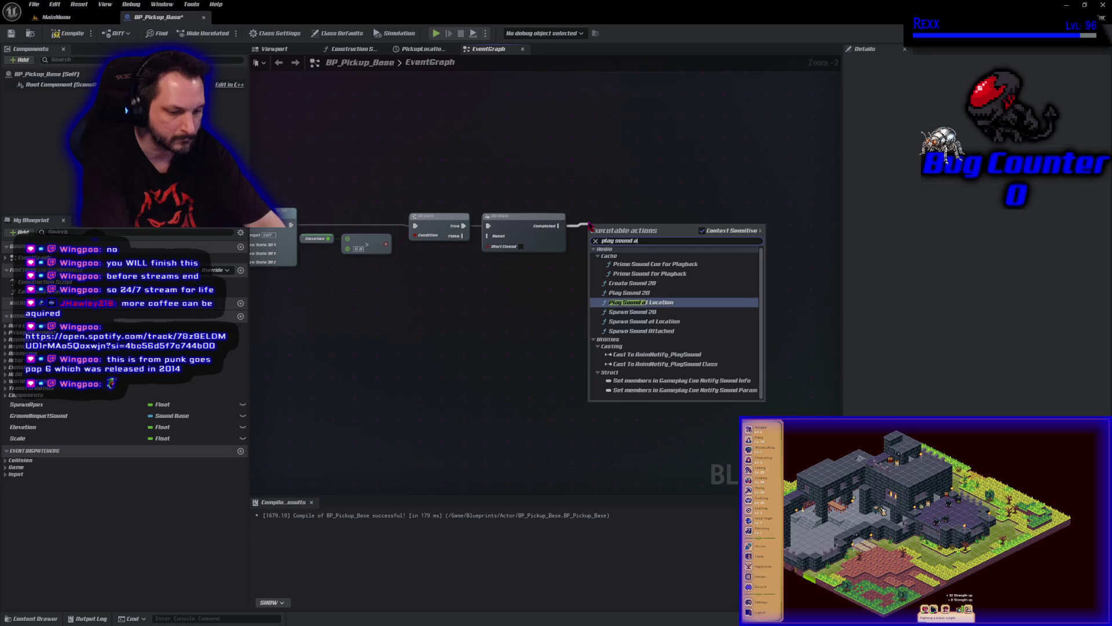
key("Return")
left_click_drag(591, 226, 597, 215)
left_click_drag(695, 253, 737, 253)
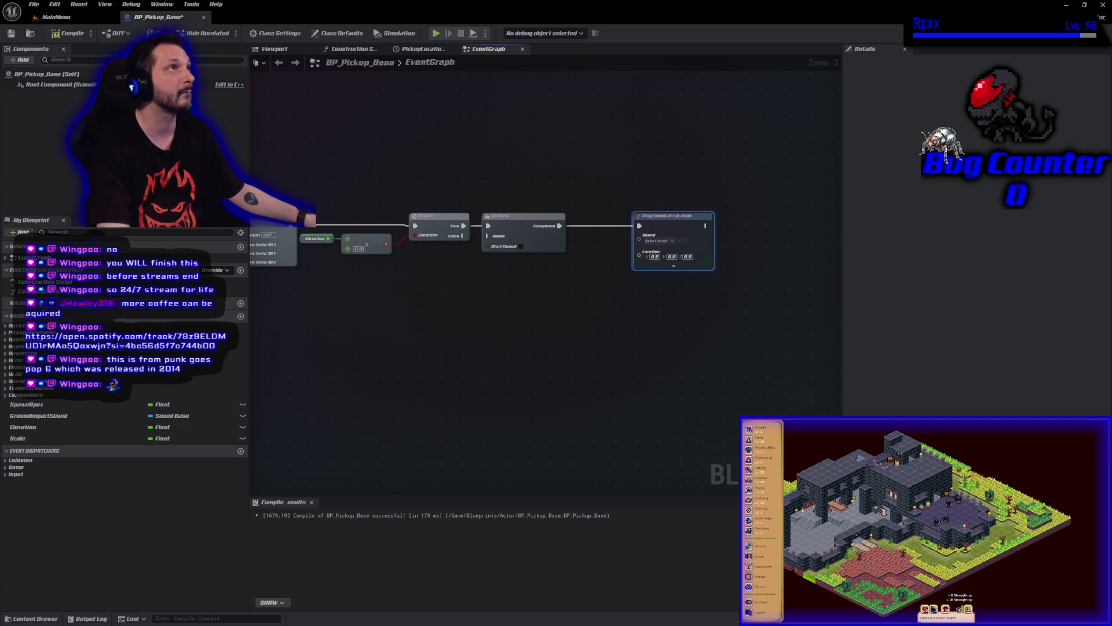
Feed Get Actor Location and GroundImpactSound into Play Sound at Location, then compile
right_click(413, 303)
type("get acor loc")
key("Return")
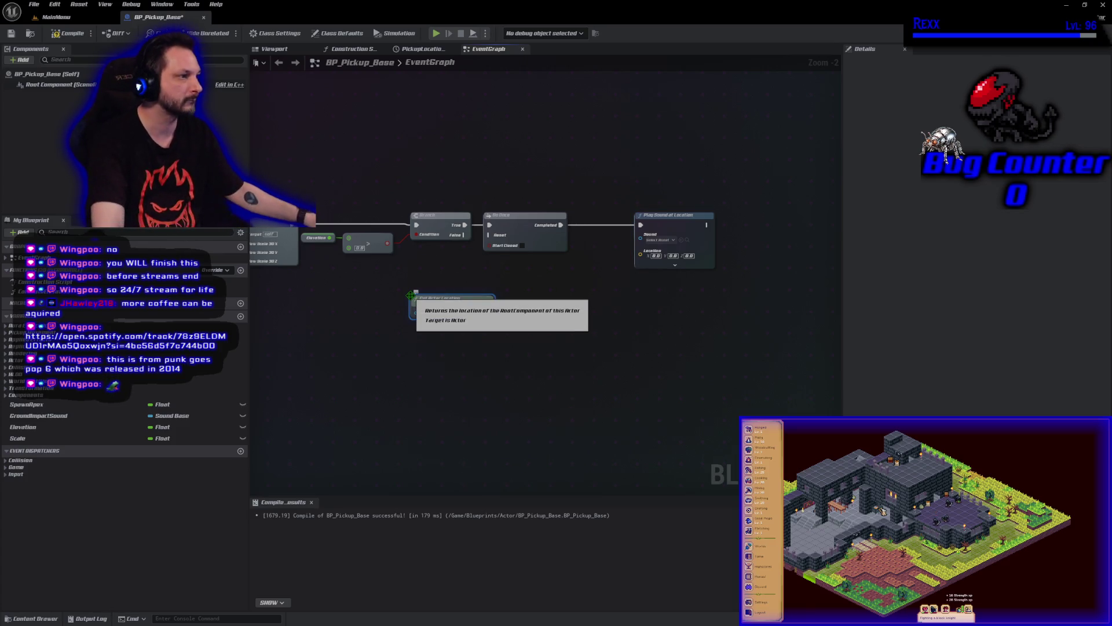
mouse_move(455, 301)
left_mouse_down()
mouse_move(651, 246)
mouse_move(615, 236)
left_mouse_up()
left_click_drag(678, 230, 724, 232)
left_click_drag(651, 250, 687, 258)
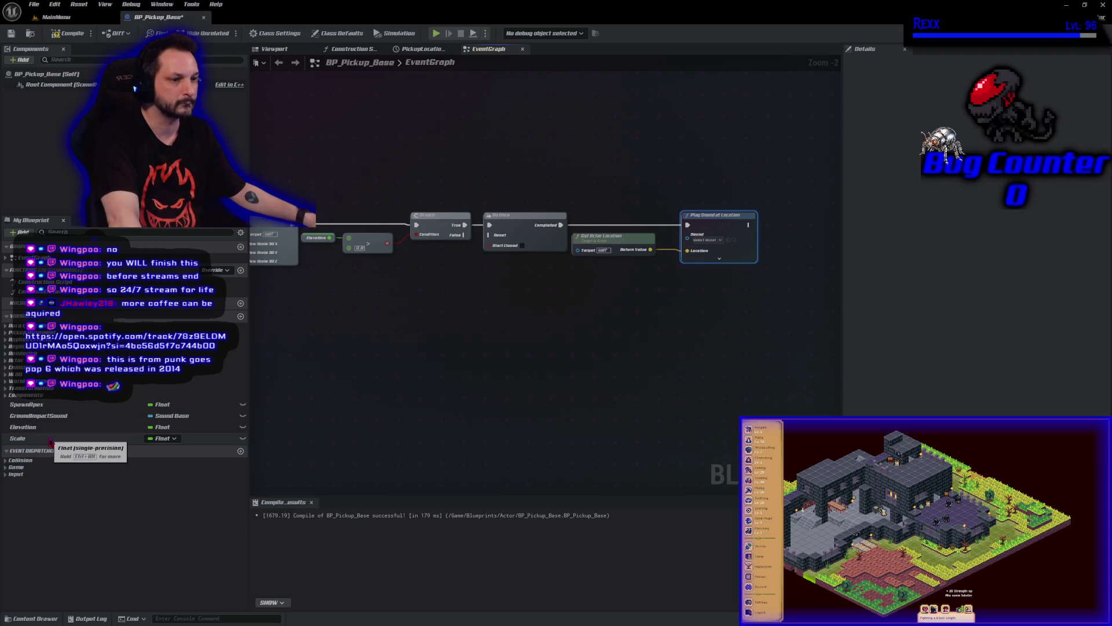
mouse_move(35, 416)
left_mouse_down()
mouse_move(478, 356)
mouse_move(692, 240)
mouse_move(753, 234)
left_mouse_up()
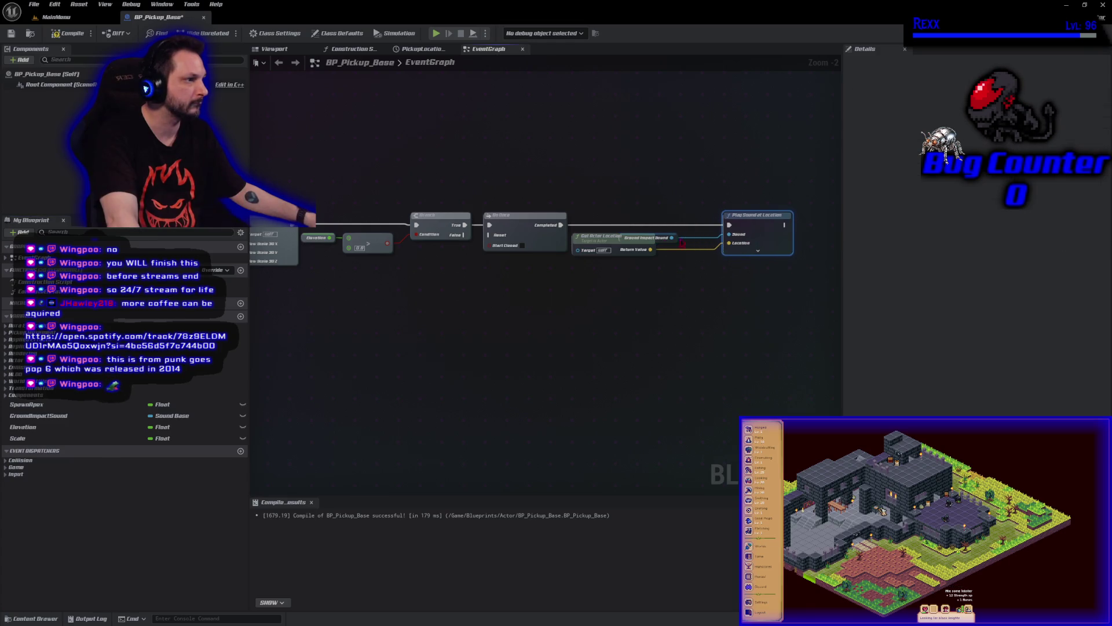
left_click_drag(665, 242, 708, 248)
left_click(80, 33)
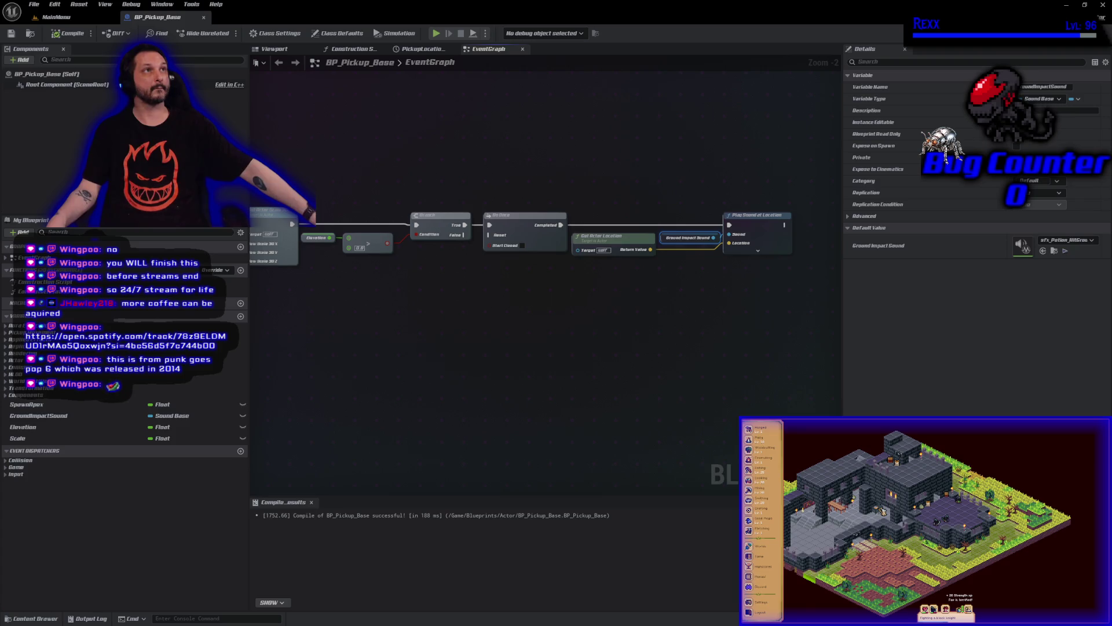
Swap the greater-than check for Elevation < -0.1 driving the Branch condition, then compile and save
left_click(370, 244)
key("Delete")
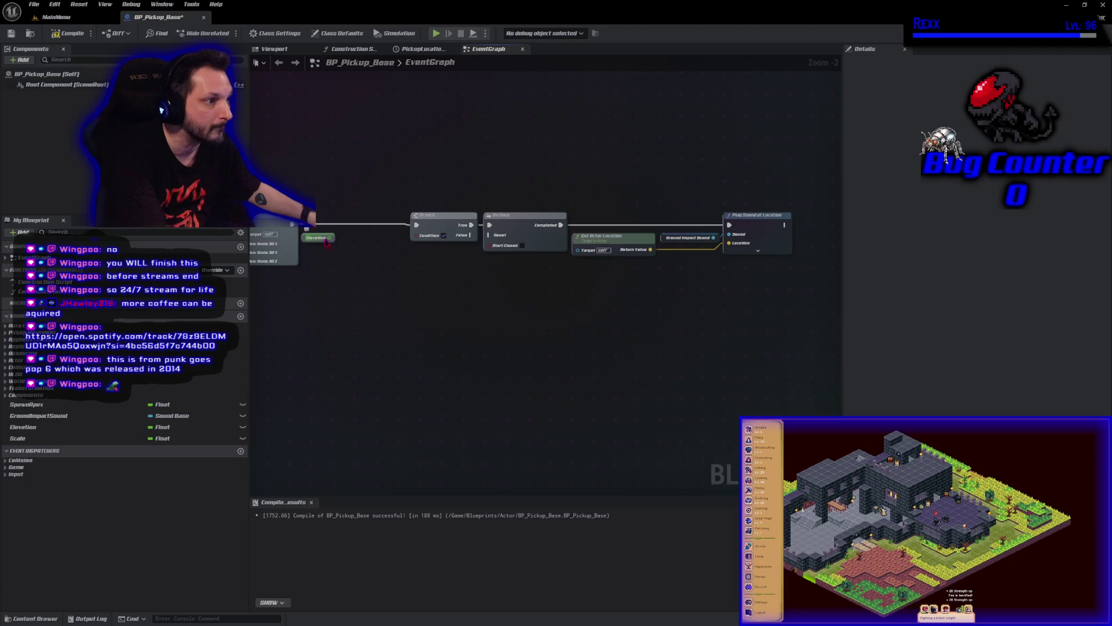
left_click_drag(329, 240, 345, 239)
type("les")
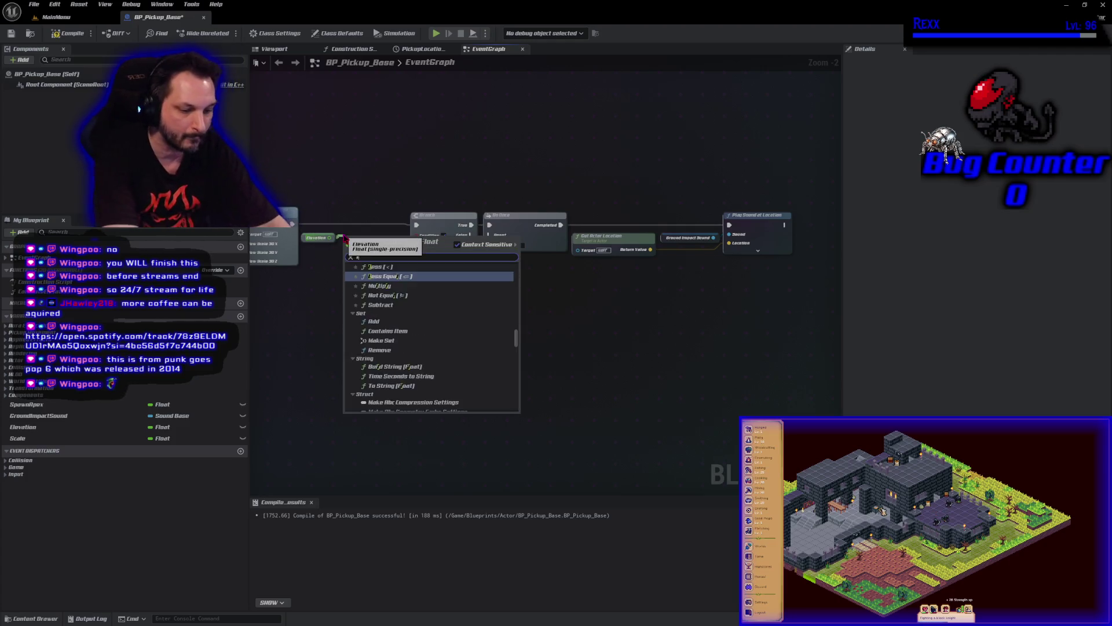
key("Return")
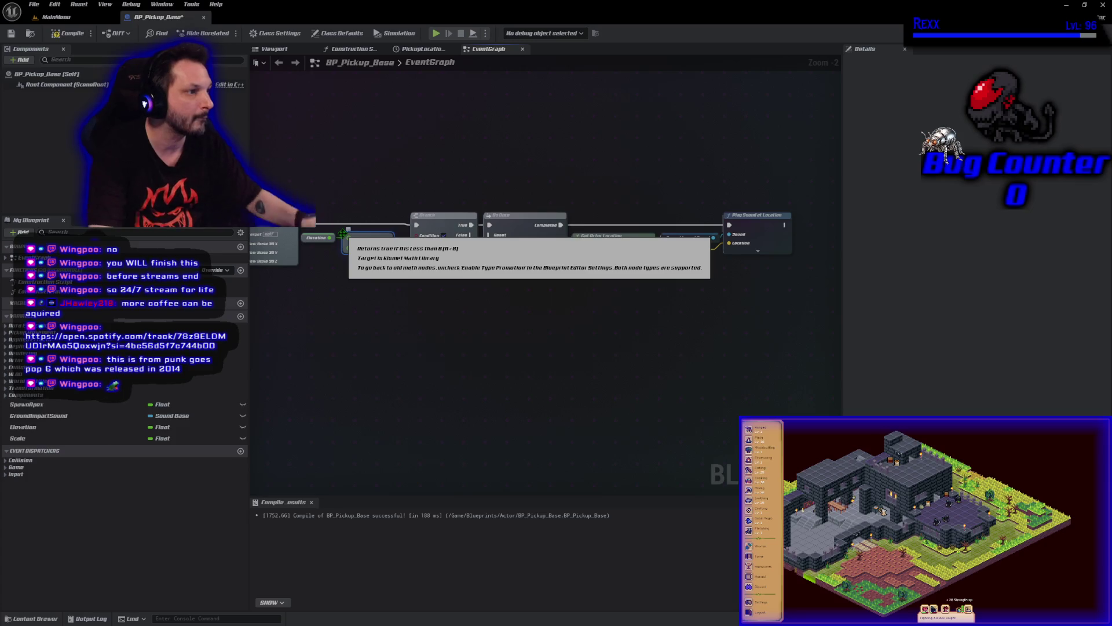
mouse_move(387, 243)
left_mouse_down()
mouse_move(415, 251)
mouse_move(417, 234)
left_mouse_up()
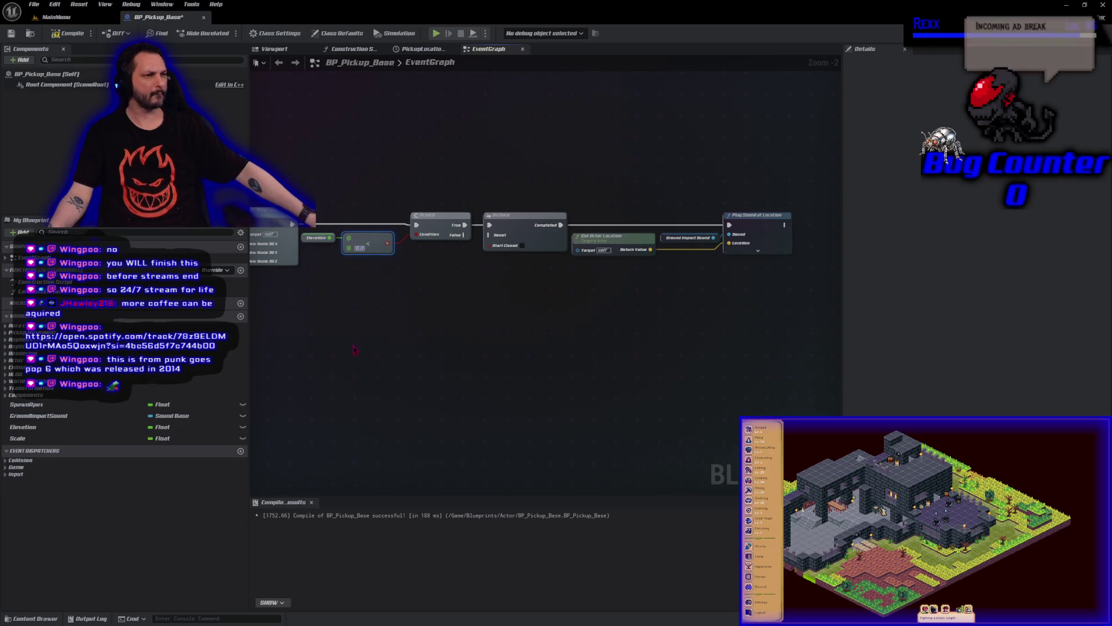
type("-0.1")
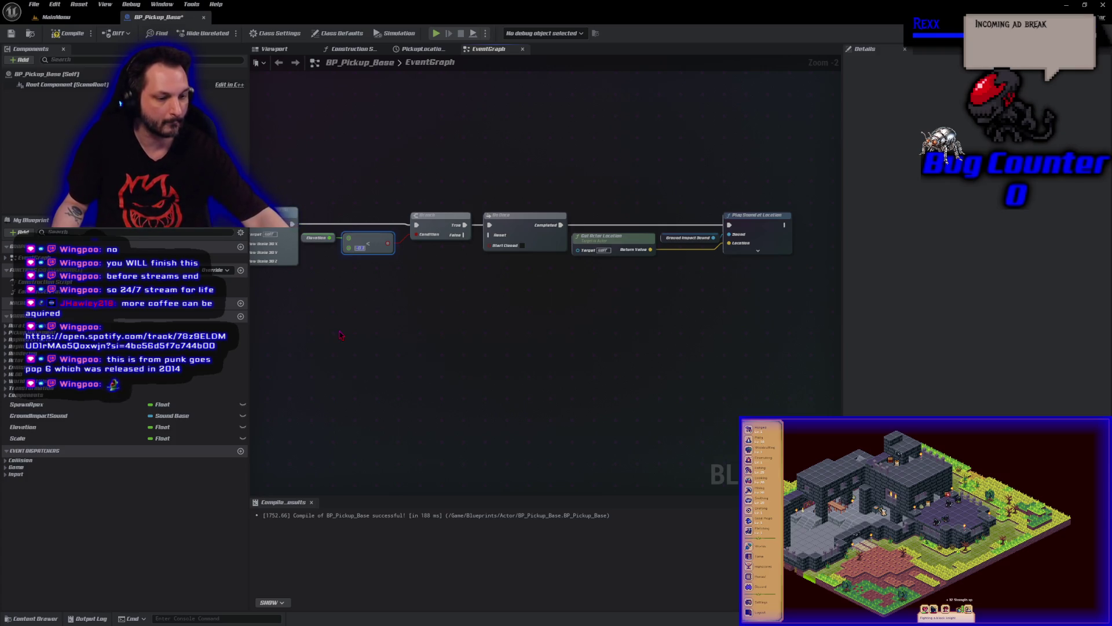
key("ctrl+s")
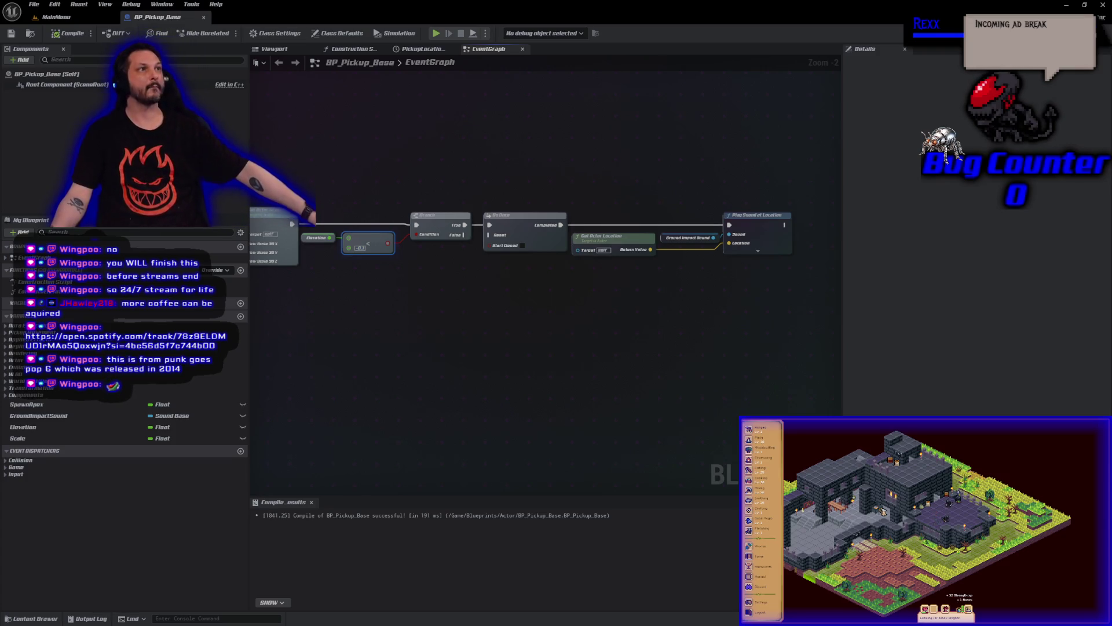
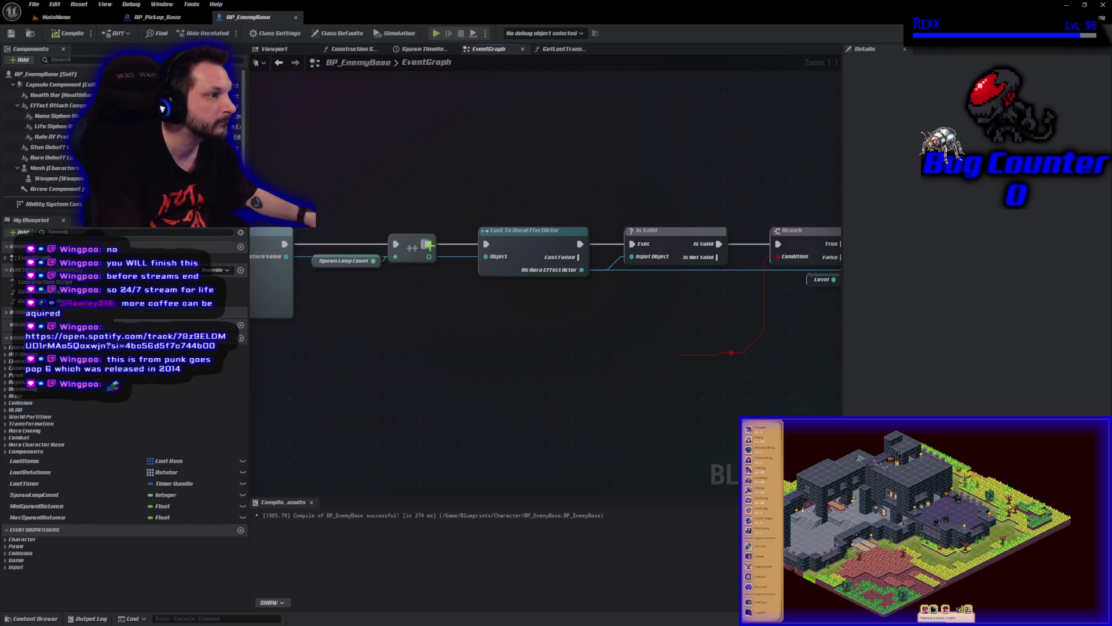
Wire the ++ counter into the Cast node and move the ++ and Spawn Loop Count nodes up
left_click_drag(428, 244, 484, 245)
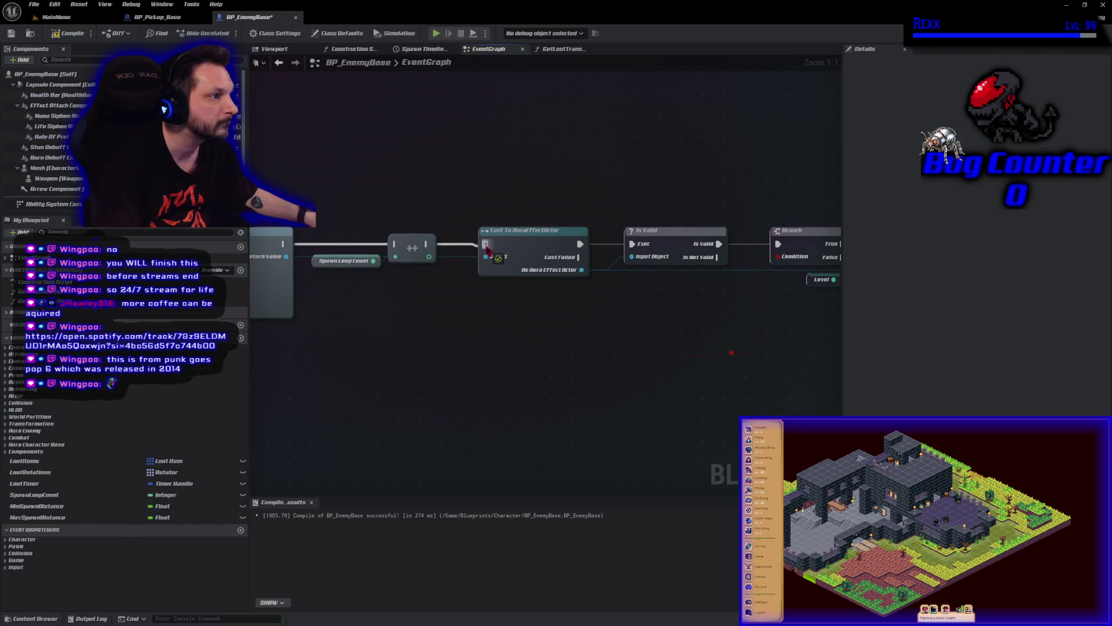
left_click_drag(411, 308, 364, 251)
left_click_drag(409, 247, 599, 170)
scroll(565, 345, "down", 2)
scroll(565, 345, "down", 1)
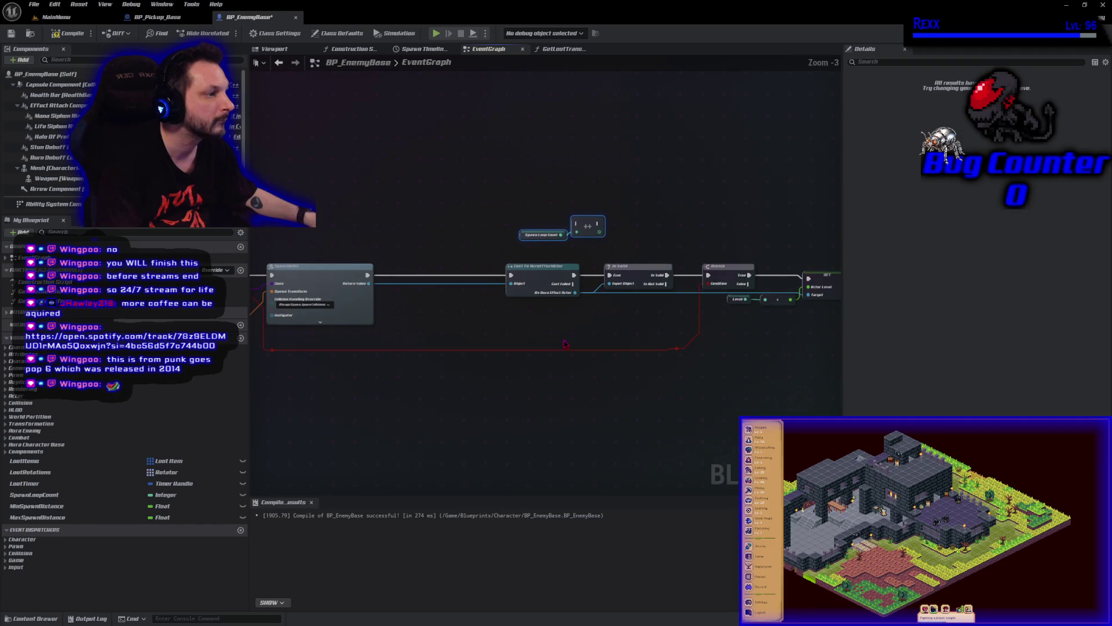
left_click_drag(799, 402, 685, 398)
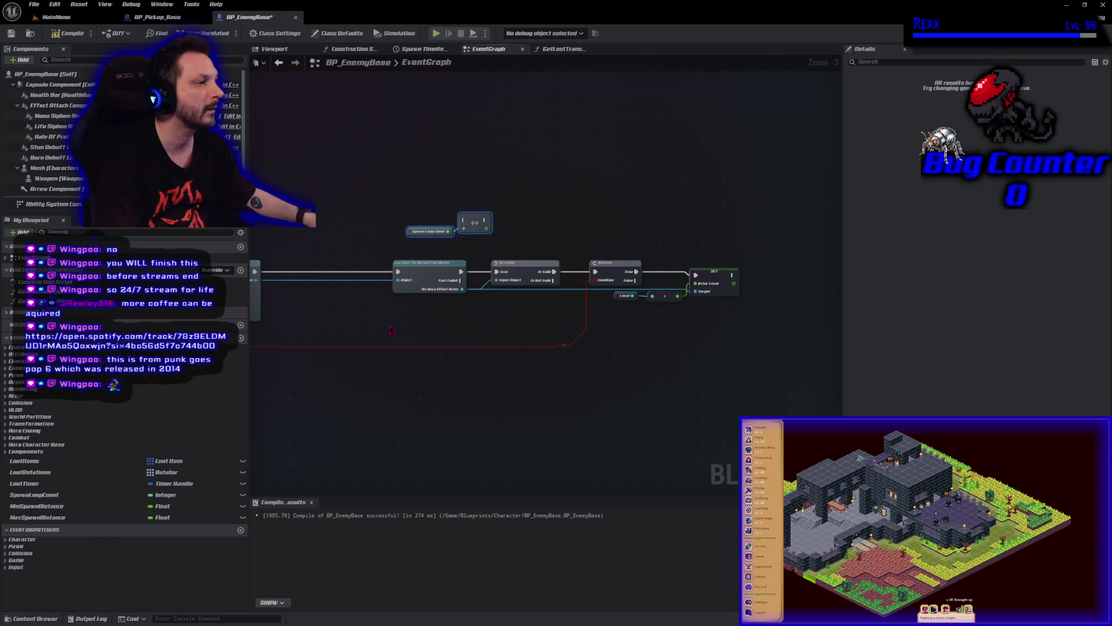
Delete the Is Valid node and connect Cast's exec output directly to the Branch
left_click(512, 263)
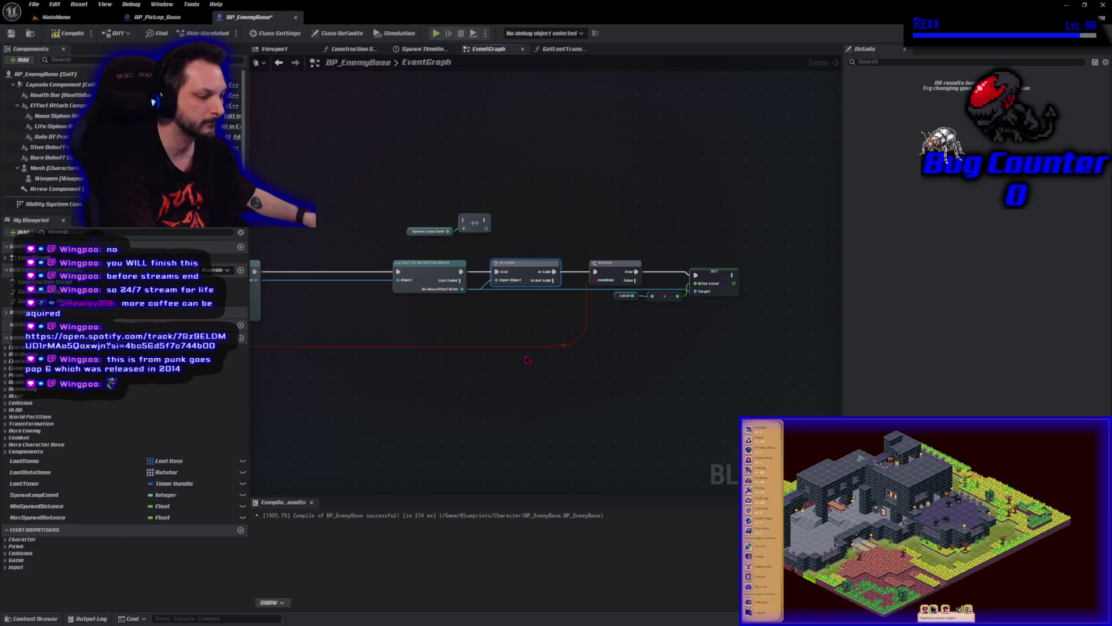
key("Delete")
mouse_move(461, 271)
left_mouse_down()
mouse_move(588, 287)
mouse_move(594, 271)
left_mouse_up()
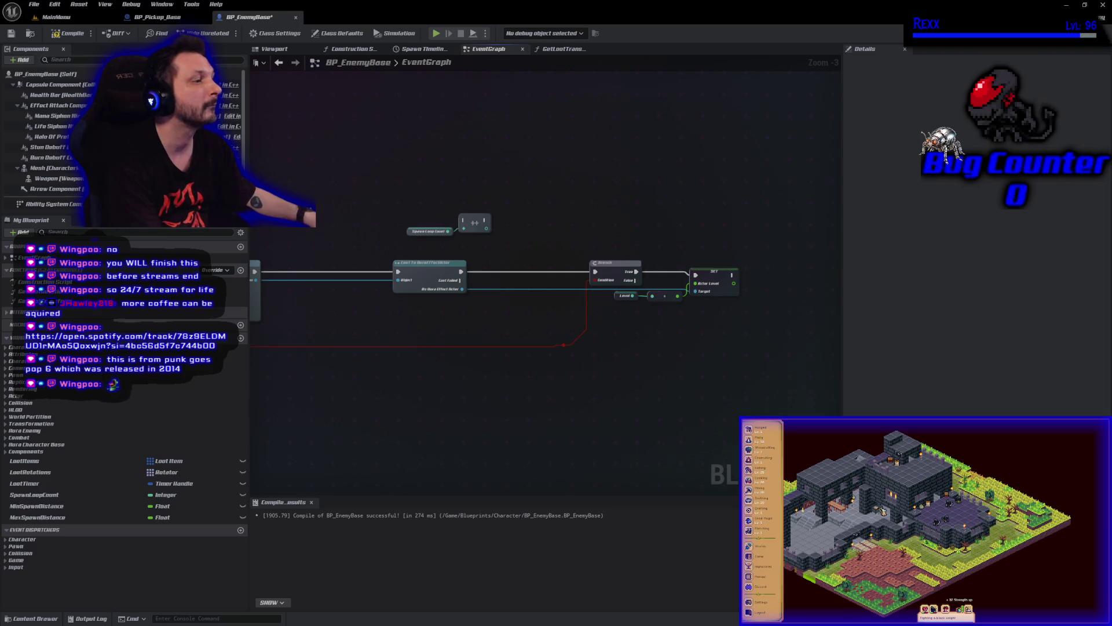
Slide the Cast, Branch and reroute nodes left to tidy the graph
mouse_move(554, 233)
left_mouse_down()
mouse_move(616, 304)
mouse_move(618, 364)
left_mouse_up()
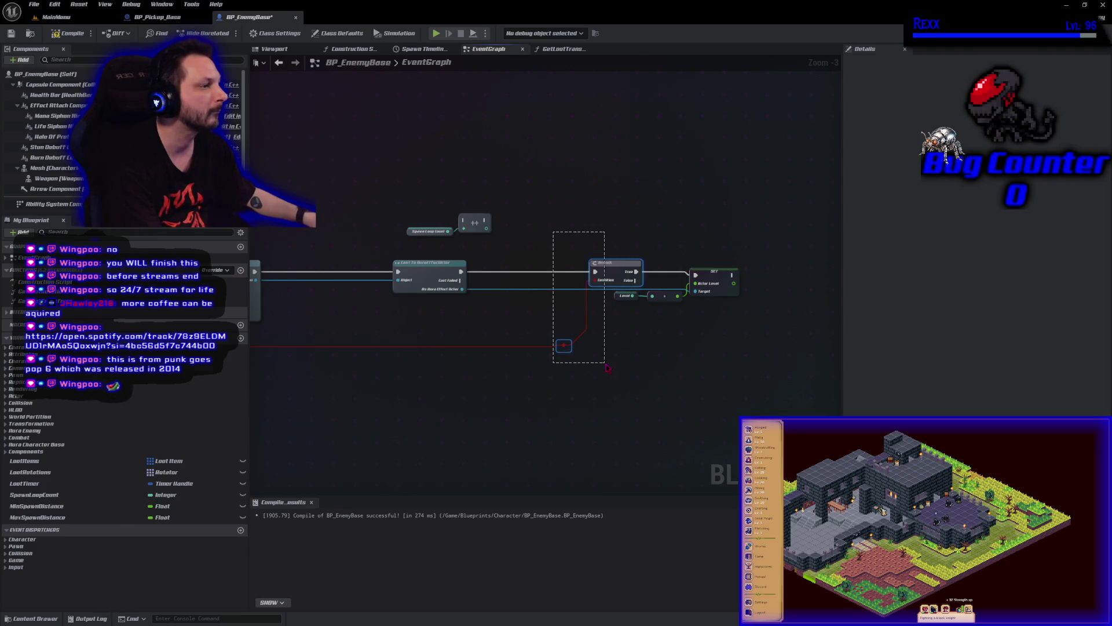
left_click_drag(614, 267, 502, 266)
left_click_drag(531, 393, 414, 257)
left_click_drag(452, 346, 333, 346)
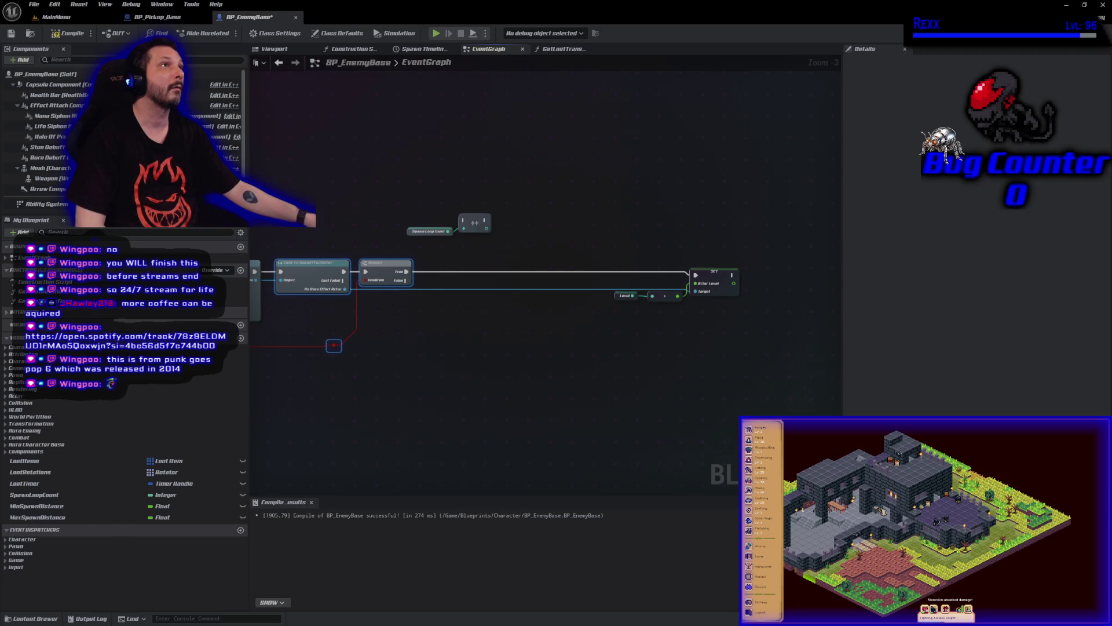
Connect the Branch's False output back into the ++ counter node
left_click_drag(412, 195, 453, 188)
left_click_drag(384, 274, 504, 215)
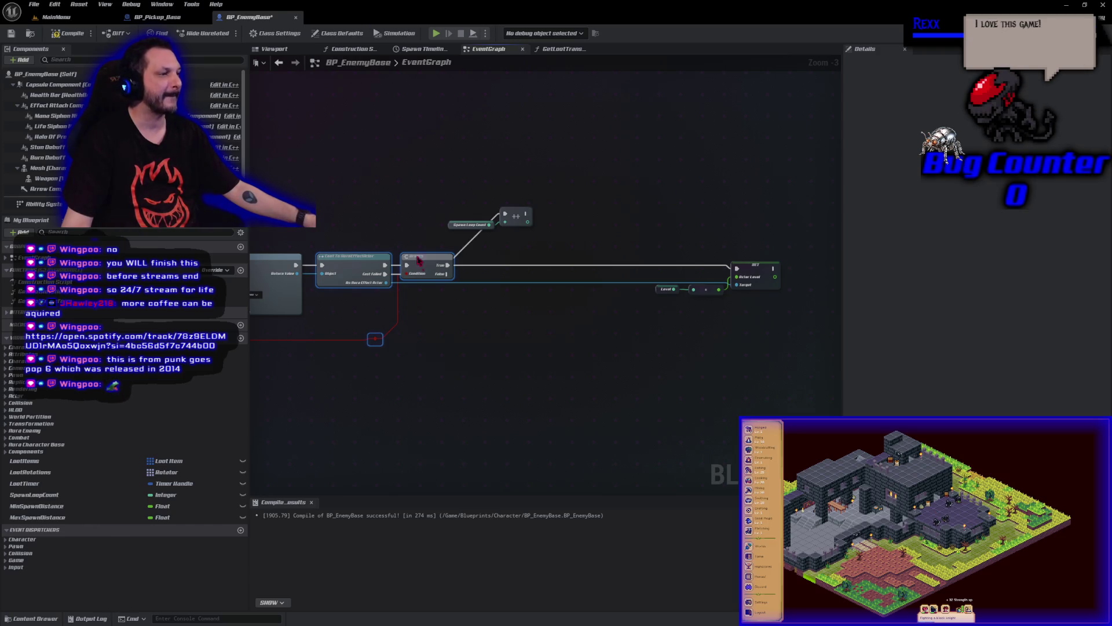
mouse_move(448, 265)
left_mouse_down()
mouse_move(464, 282)
mouse_move(485, 233)
mouse_move(505, 217)
left_mouse_up()
mouse_move(452, 275)
left_mouse_down()
mouse_move(461, 283)
mouse_move(506, 215)
mouse_move(732, 284)
mouse_move(735, 269)
left_mouse_up()
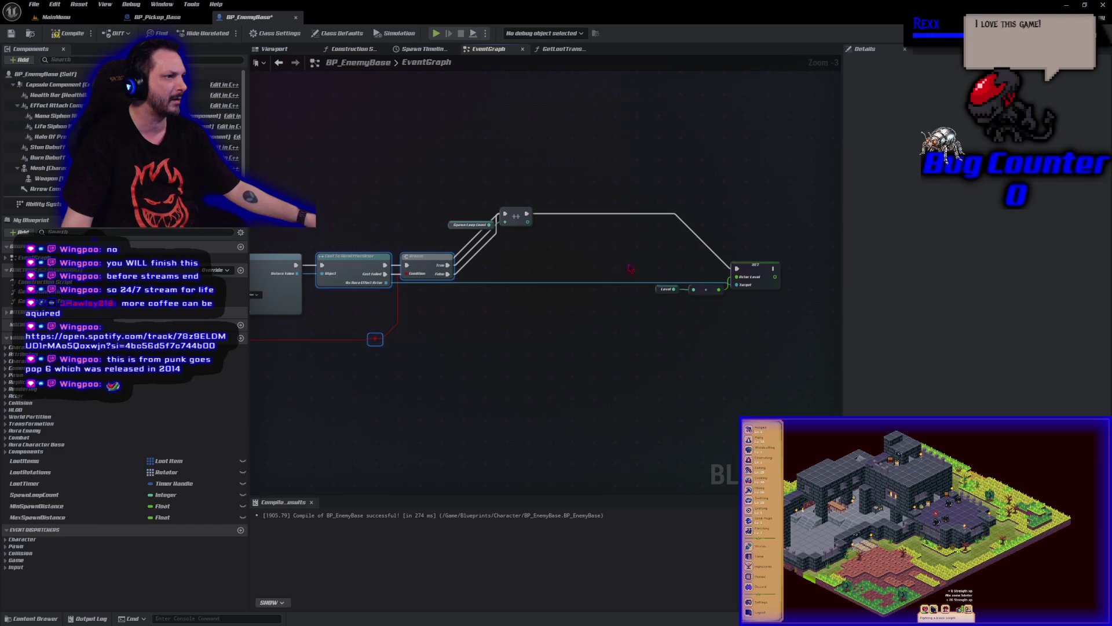
Compile and save BP_EnemyBase, then bring up BP_Pickup_Base's BeginPlay and Tick graph
left_click(68, 33)
left_click(11, 35)
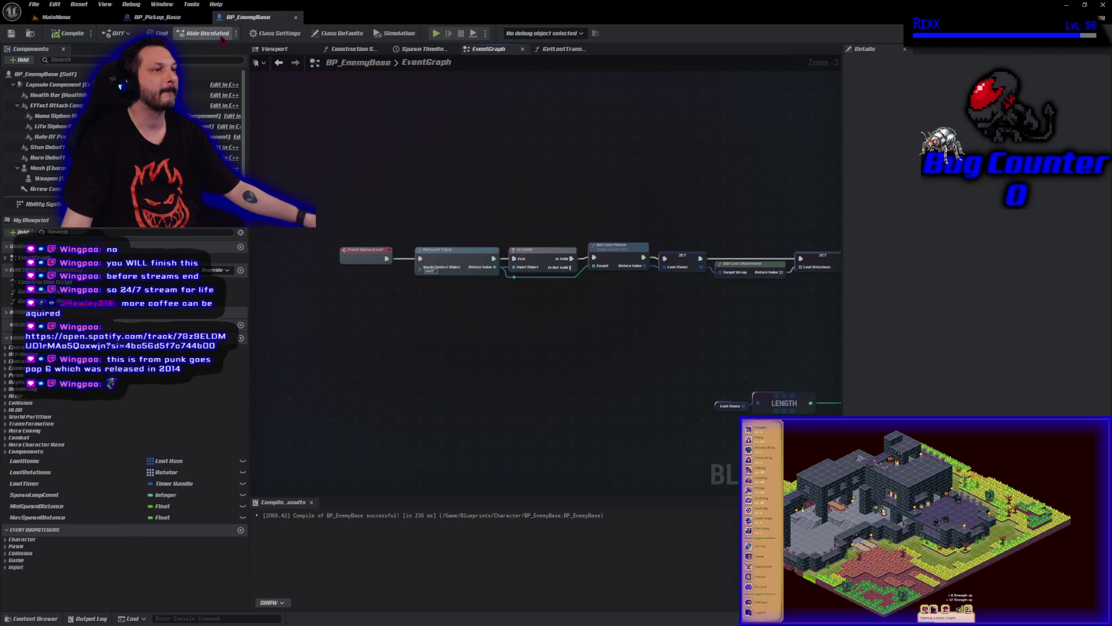
left_click(157, 17)
mouse_move(604, 395)
left_mouse_down()
mouse_move(840, 348)
mouse_move(841, 330)
left_mouse_up()
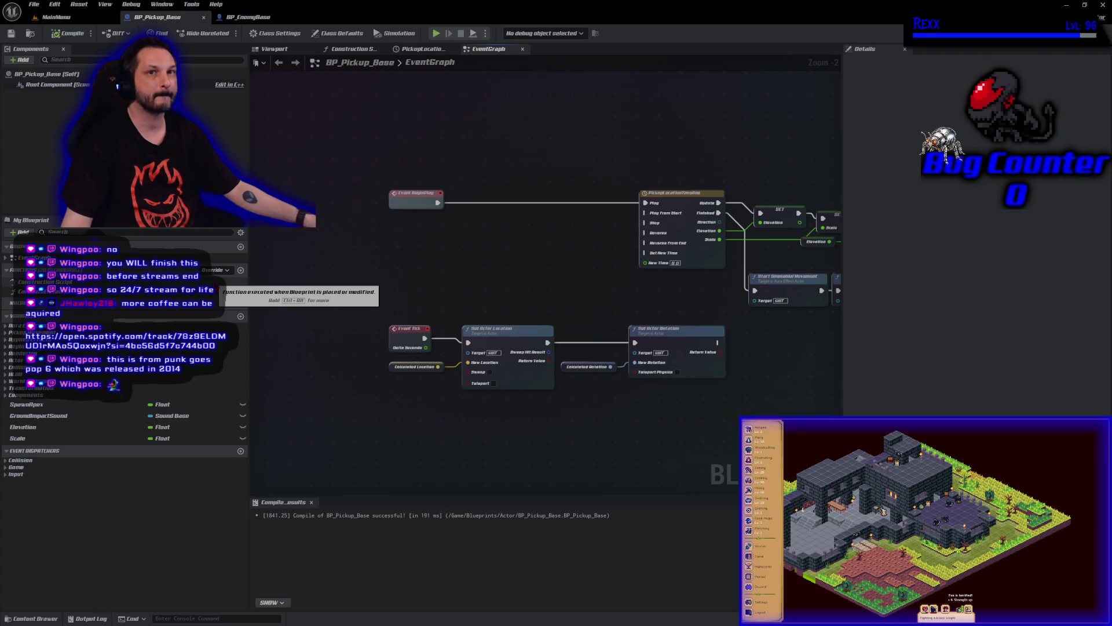
Duplicate GroundImpactSound as a new SpawnSound variable, then compile and save
left_click(102, 418)
key("ctrl+w")
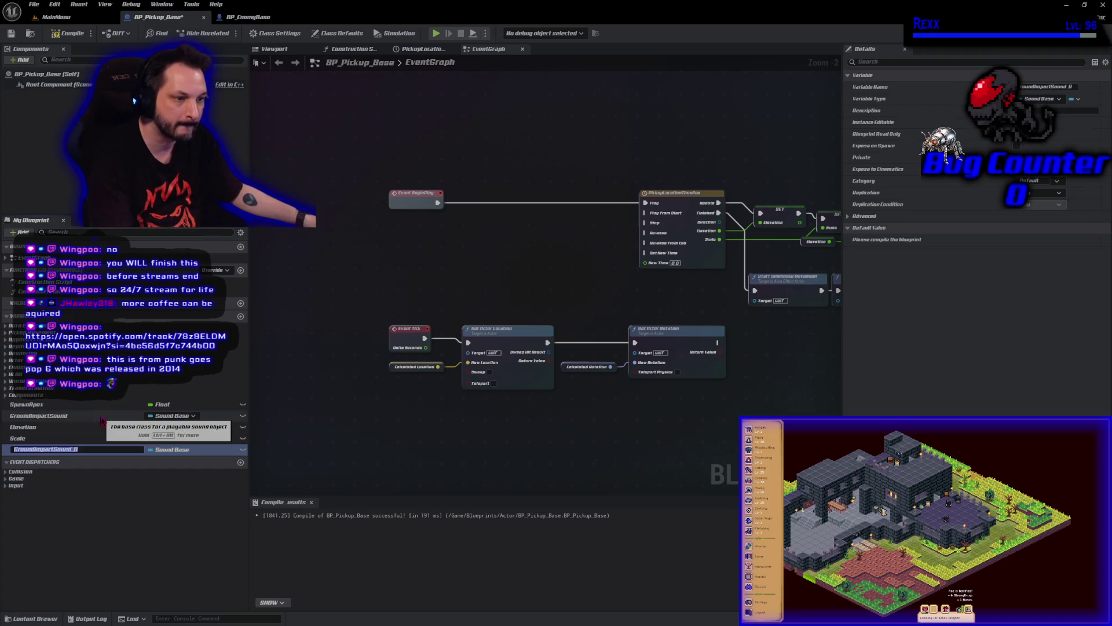
type("SpawnSounde")
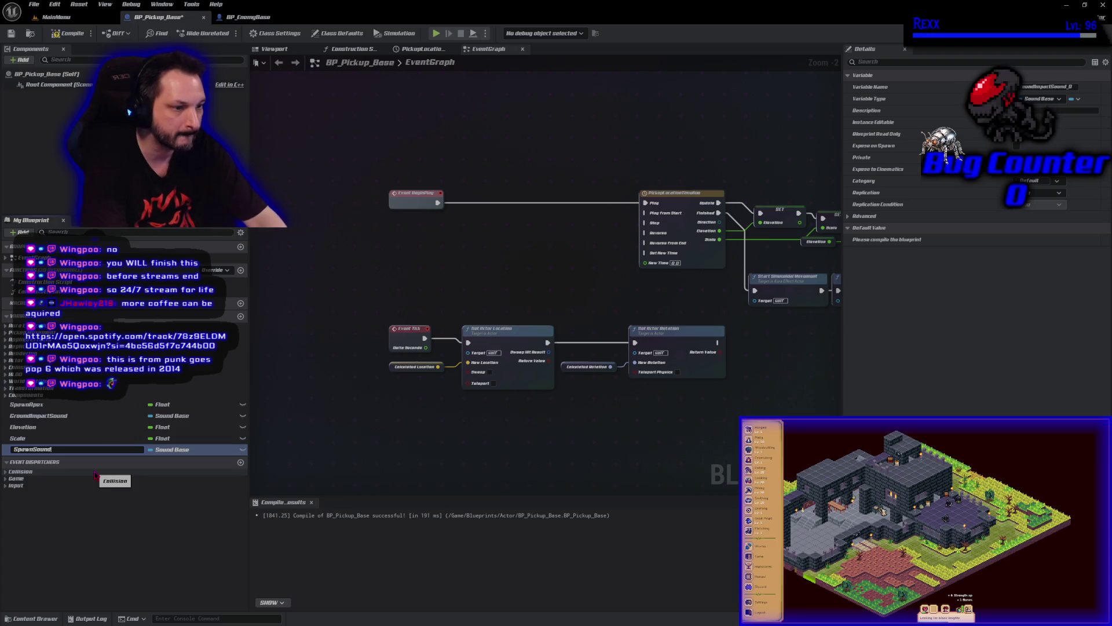
key("BackSpace")
key("Return")
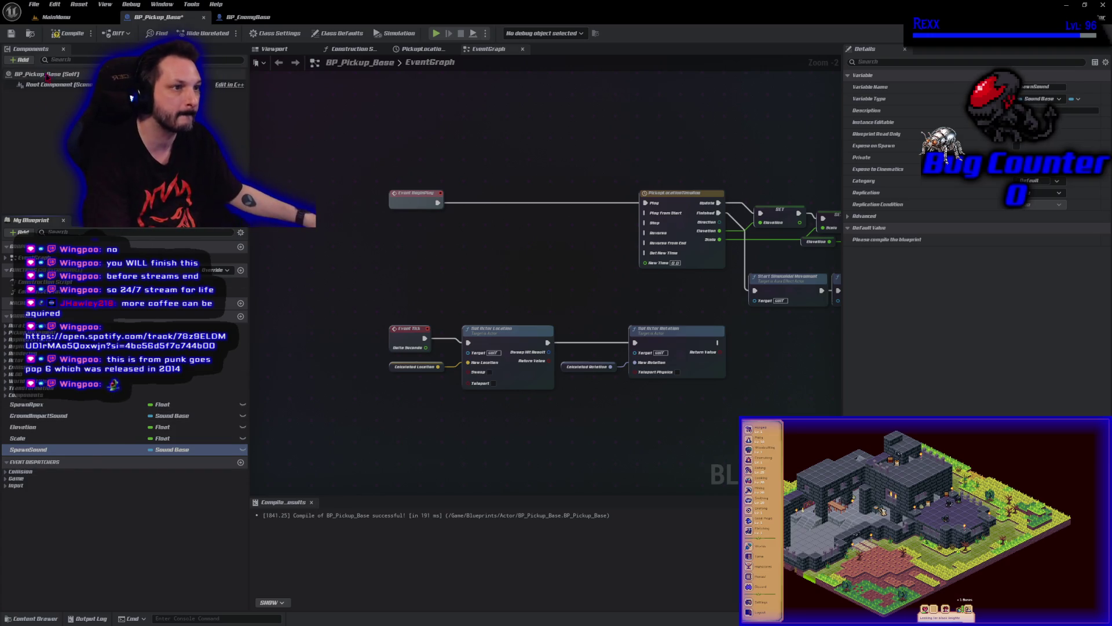
left_click(69, 33)
left_click(11, 33)
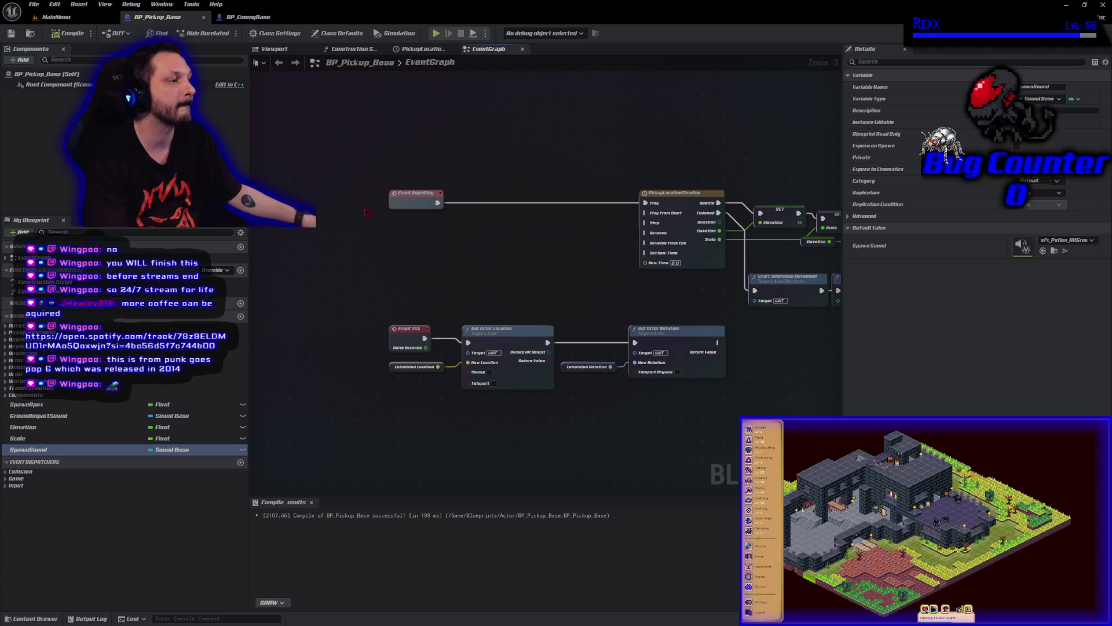
Paste Get Actor Location and Play Sound at Location after BeginPlay and wire BeginPlay into them
scroll(397, 405, "down", 1)
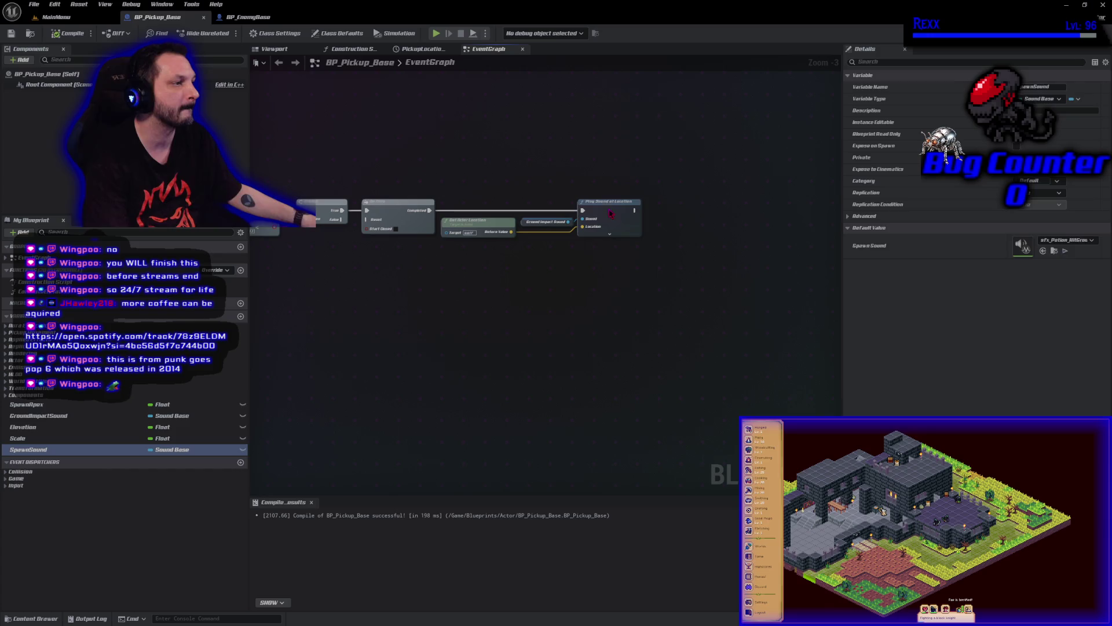
mouse_move(496, 227)
left_mouse_down()
mouse_move(406, 244)
mouse_move(520, 245)
left_mouse_up()
left_click_drag(578, 224, 592, 221)
key("ctrl+v")
left_click_drag(584, 271, 381, 258)
mouse_move(491, 203)
left_mouse_down()
mouse_move(454, 274)
mouse_move(464, 269)
left_mouse_up()
left_click(394, 262)
mouse_move(352, 251)
left_mouse_down()
mouse_move(433, 262)
mouse_move(482, 244)
mouse_move(538, 254)
left_mouse_up()
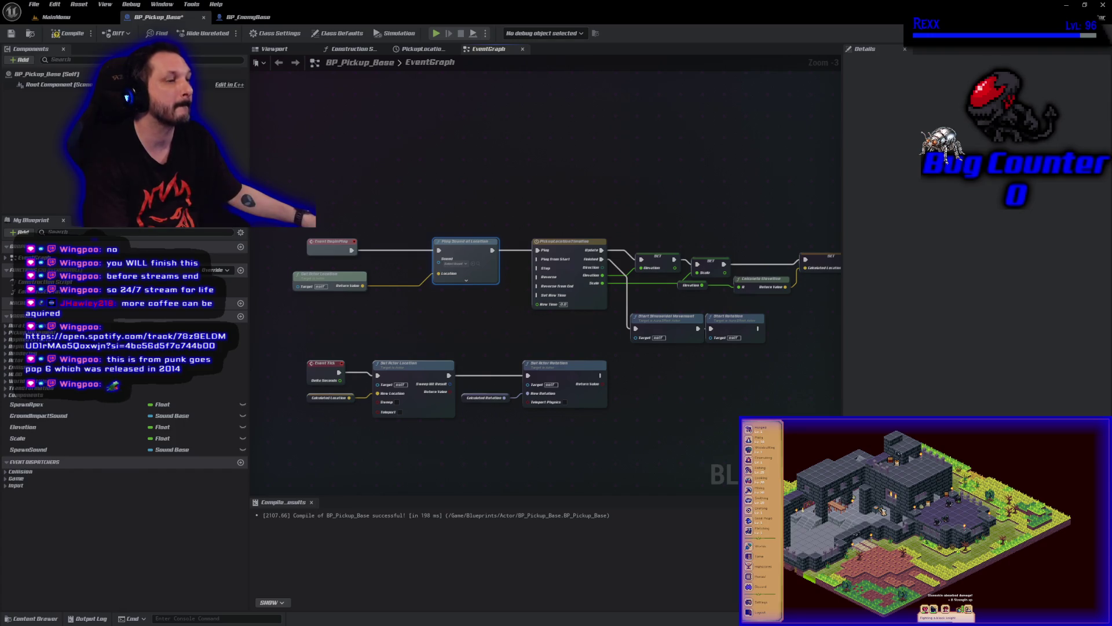
Plug a SpawnSound getter into the Sound input, then compile and save
mouse_move(32, 449)
left_mouse_down()
mouse_move(87, 440)
mouse_move(406, 308)
mouse_move(442, 262)
left_mouse_up()
left_click(68, 33)
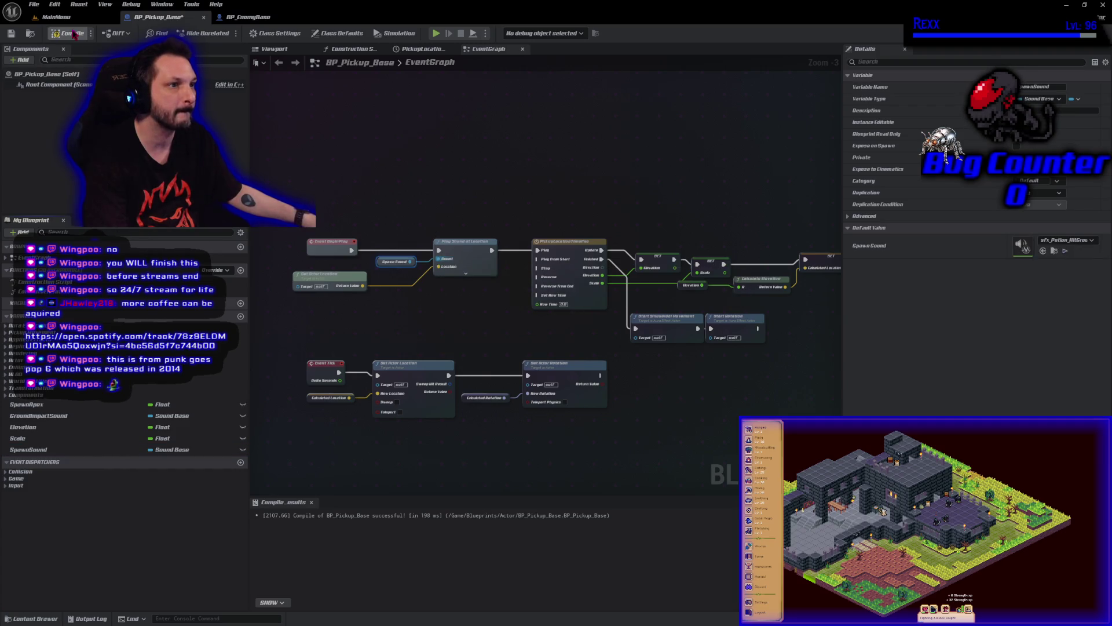
left_click(12, 33)
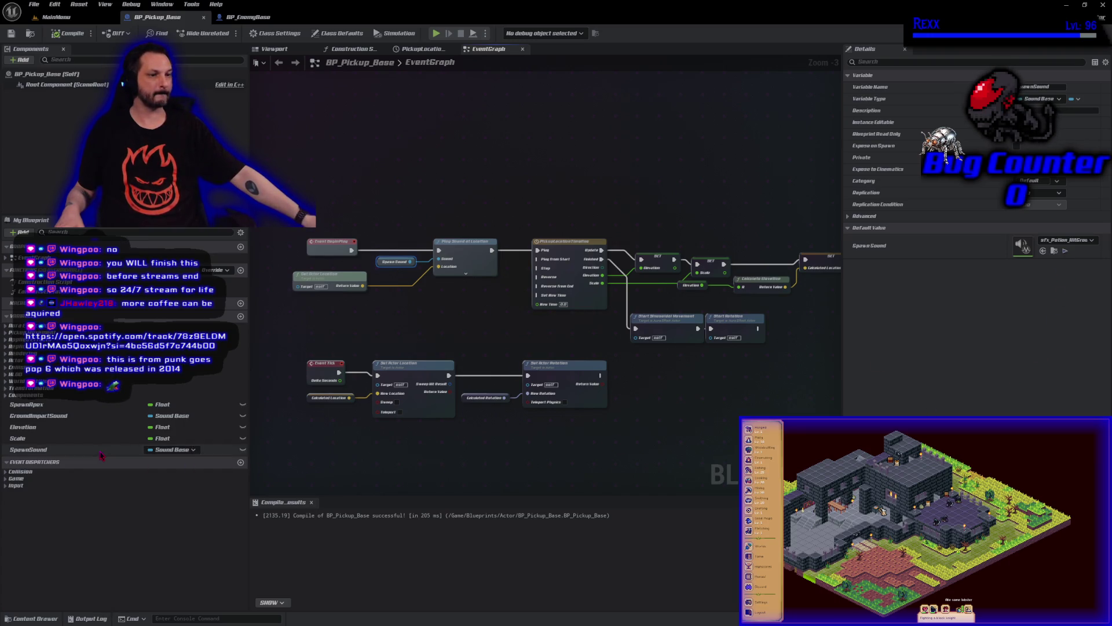
Set SpawnSound's default value to sfx_Potion_Spawn, then compile and save BP_Pickup_Base
left_click(113, 450)
left_click(1084, 241)
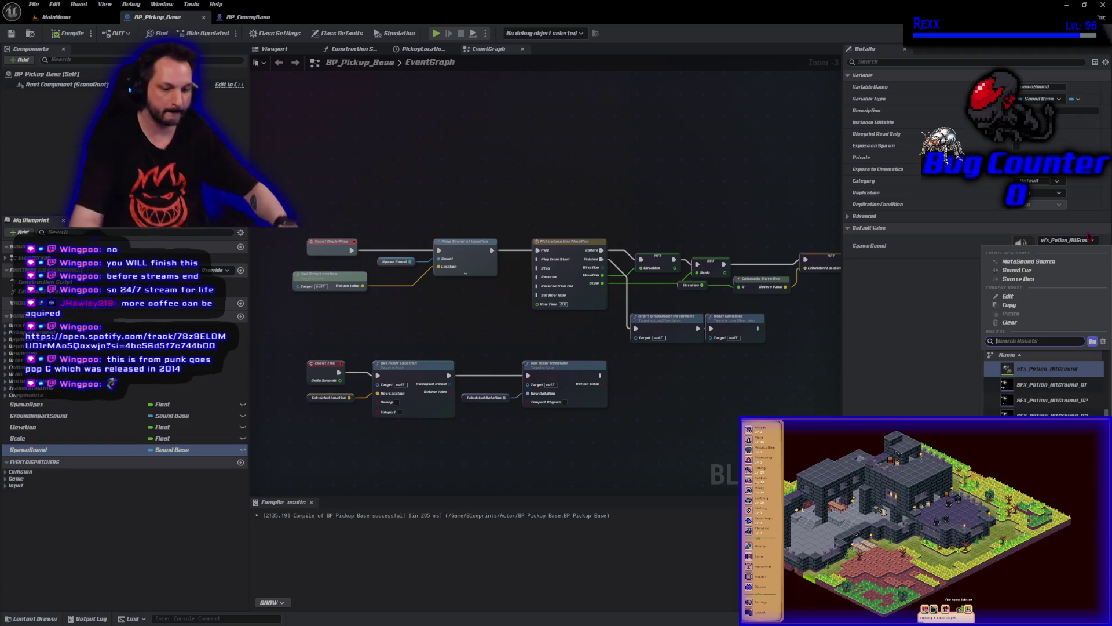
type("spawn")
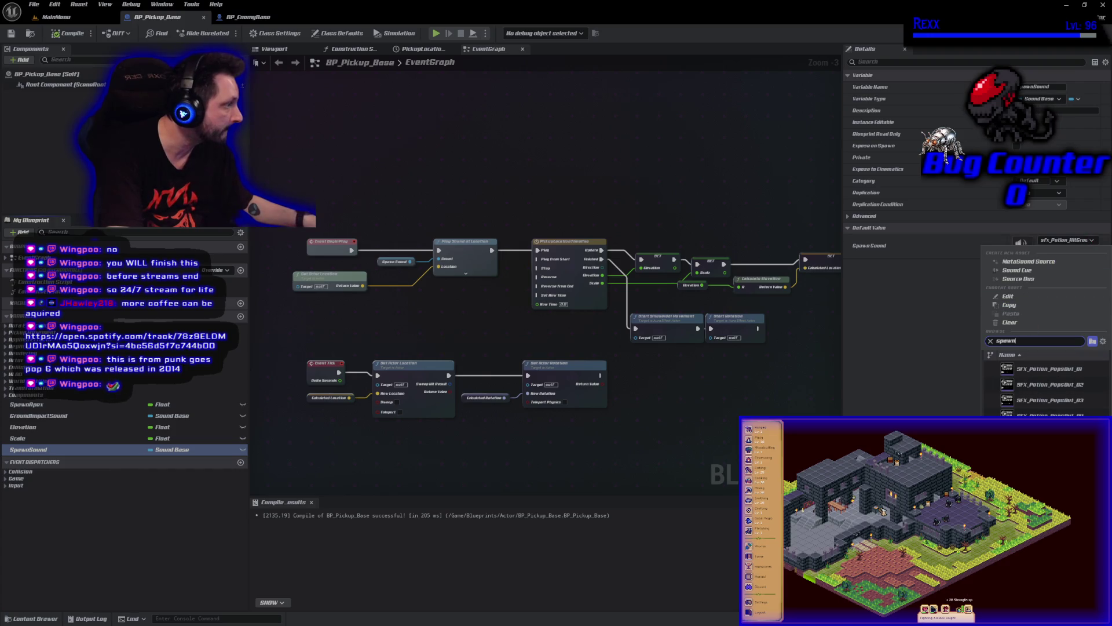
left_click(1043, 431)
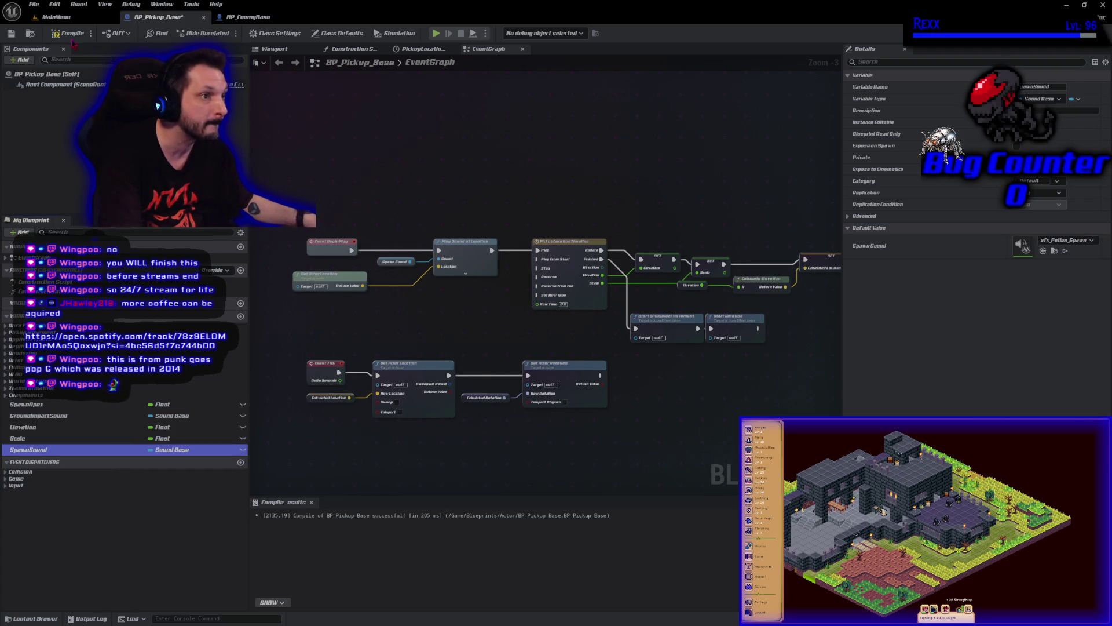
left_click(68, 33)
left_click(13, 35)
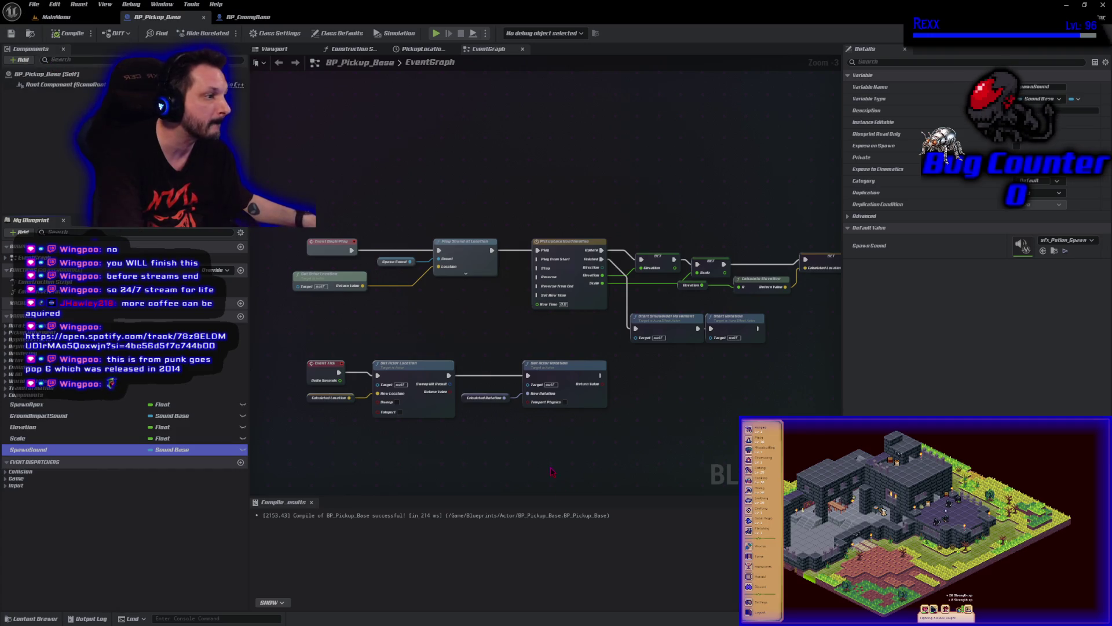
left_click(408, 295)
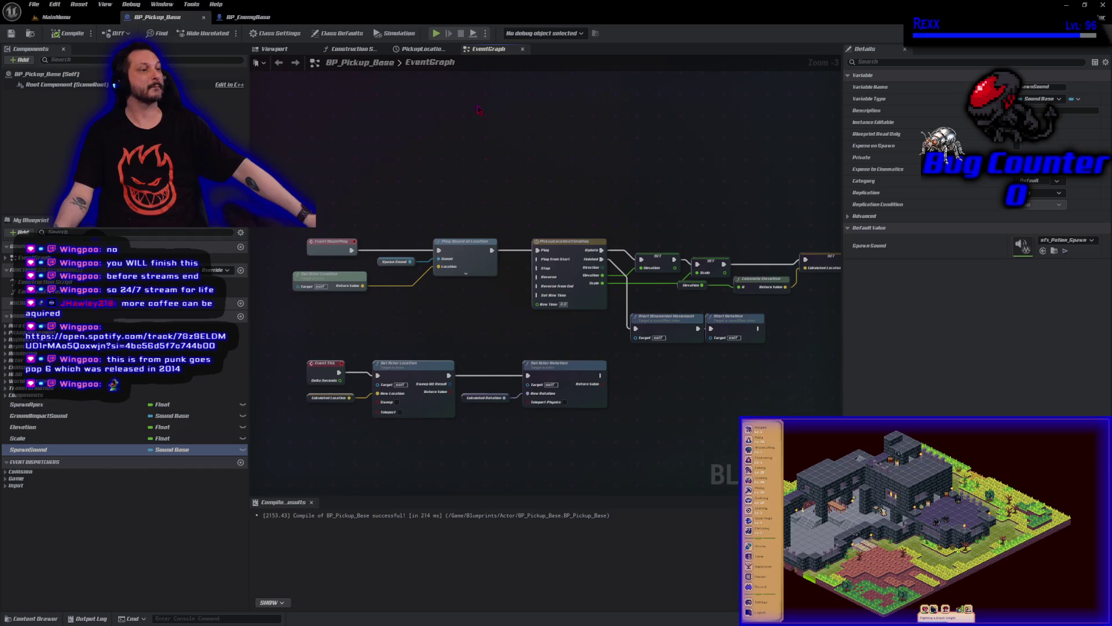
left_click_drag(485, 339, 504, 206)
Add an Event Destroyed node to the pickup graph by searching 'event dest'
right_click(348, 375)
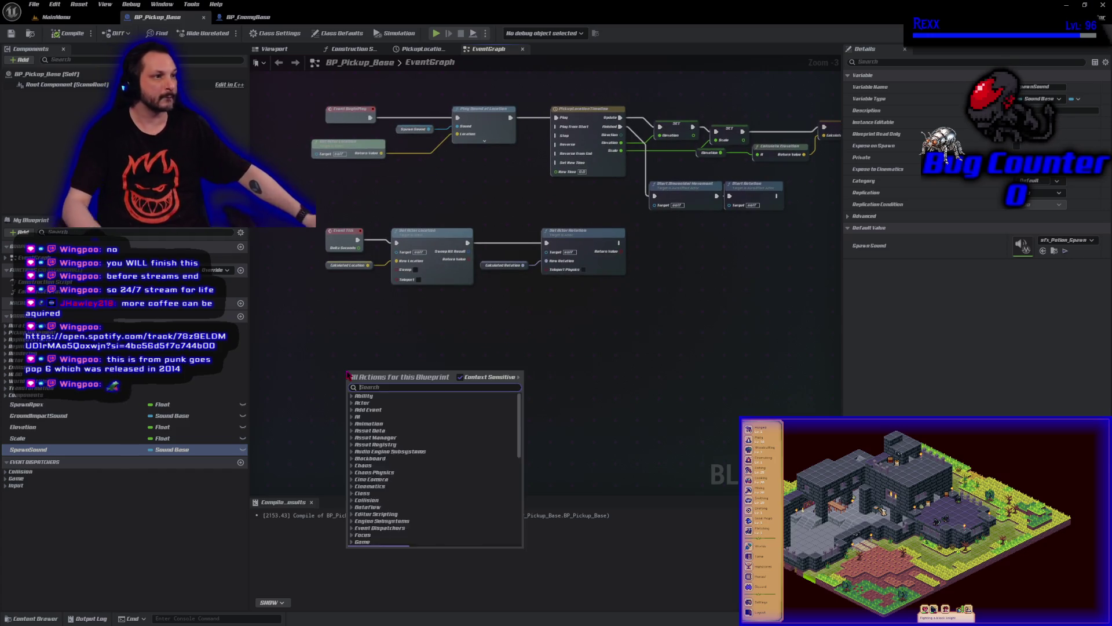
type("event dest")
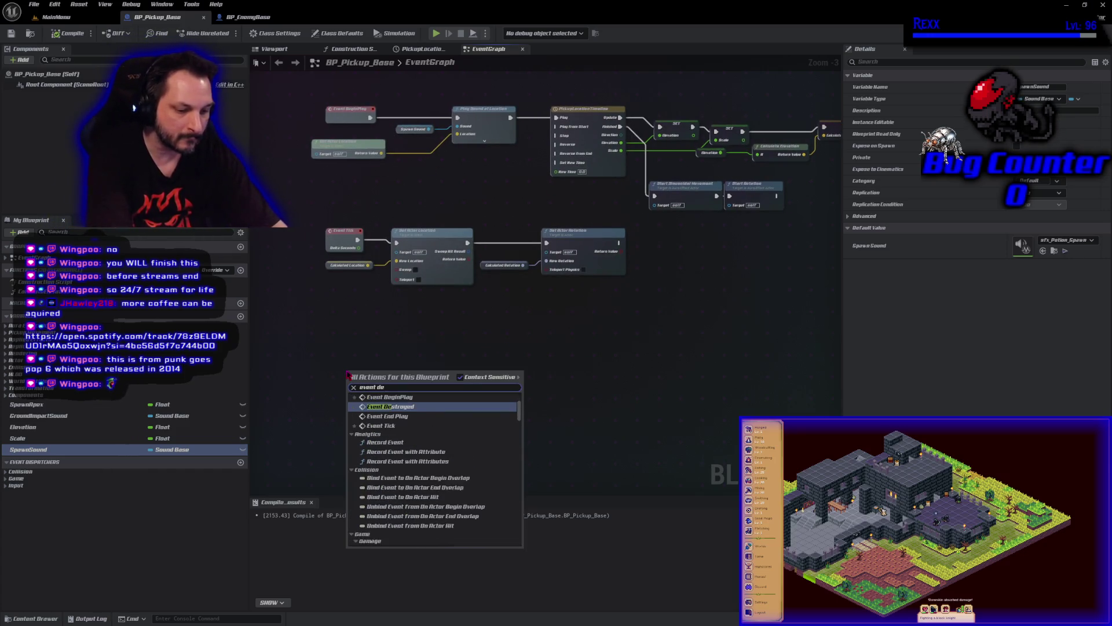
key("Return")
scroll(402, 410, "up", 3)
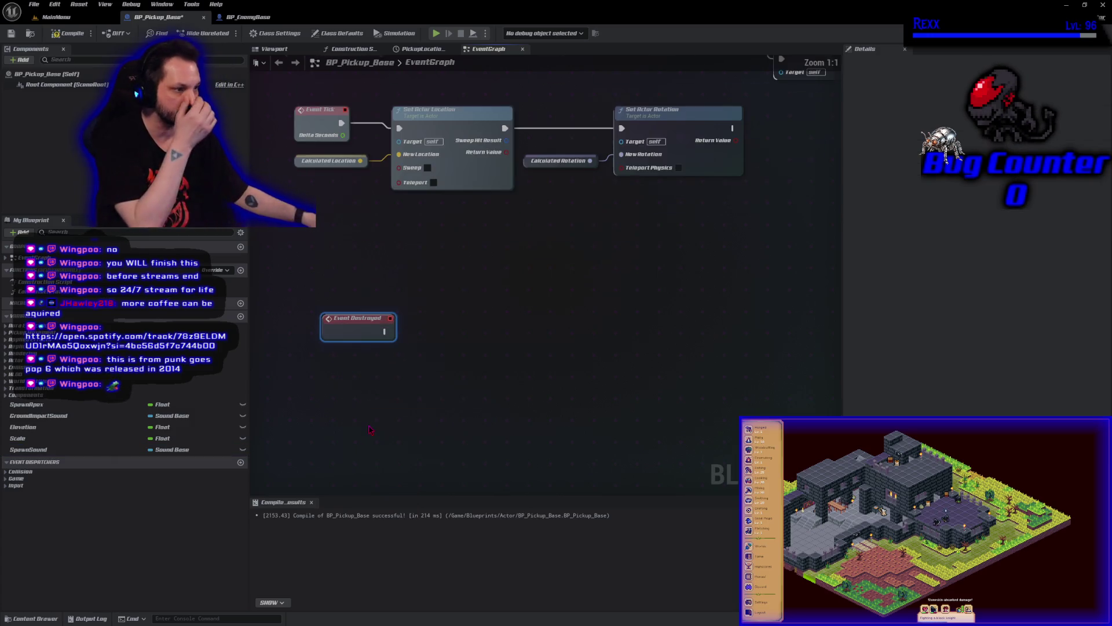
left_click_drag(402, 410, 428, 402)
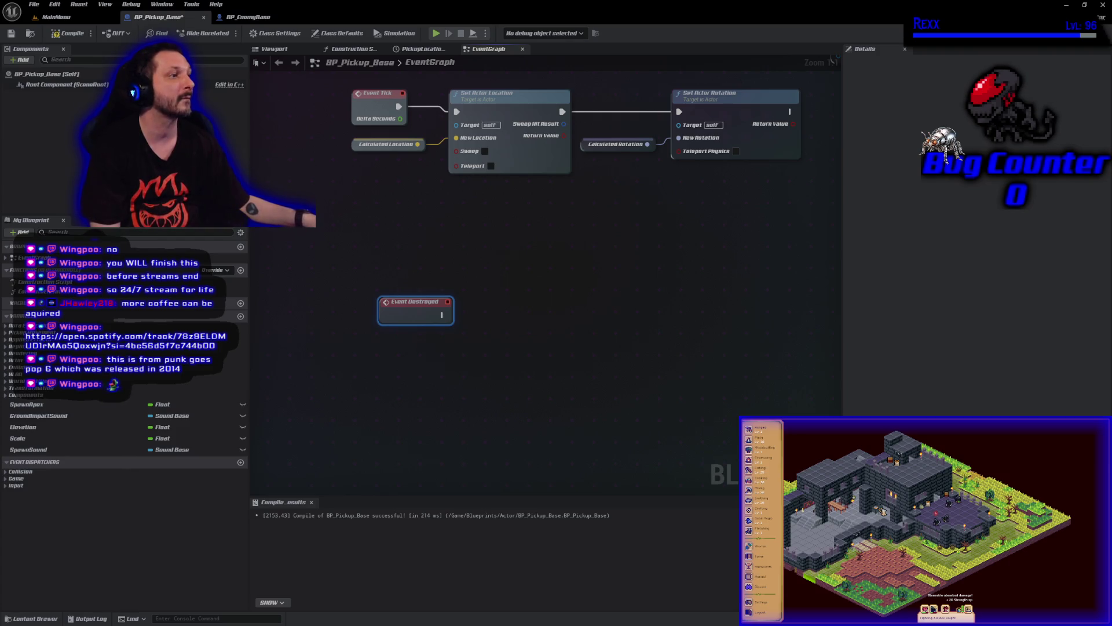
scroll(523, 253, "down", 3)
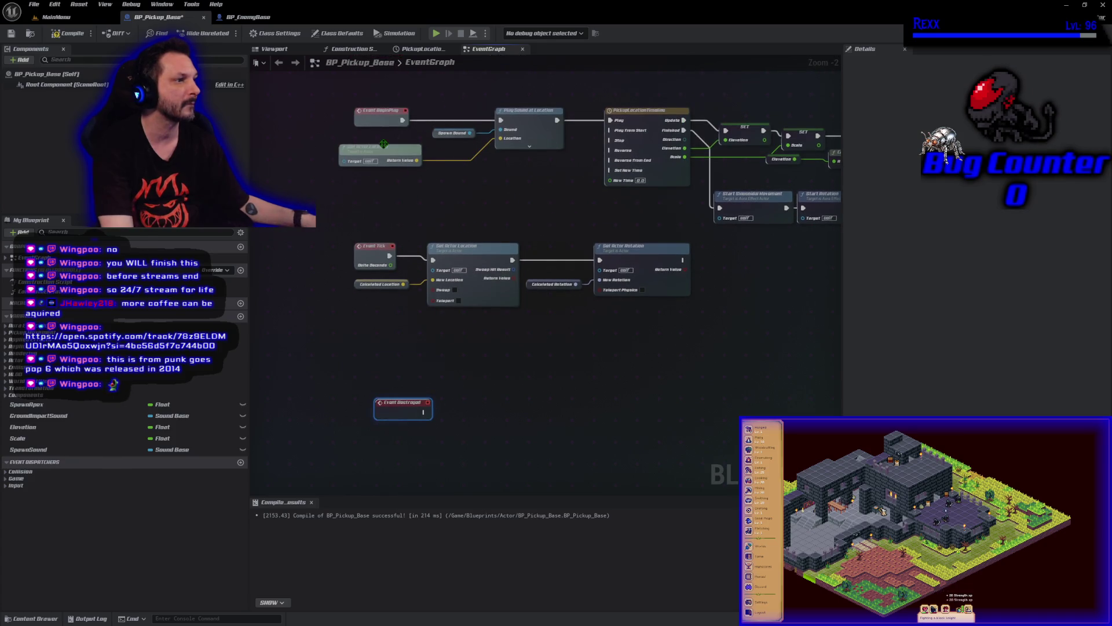
Copy Get Actor Location and Play Sound at Location, wire Event Destroyed in, and promote Sound to a variable
left_click(380, 151)
left_click(523, 129, "ctrl")
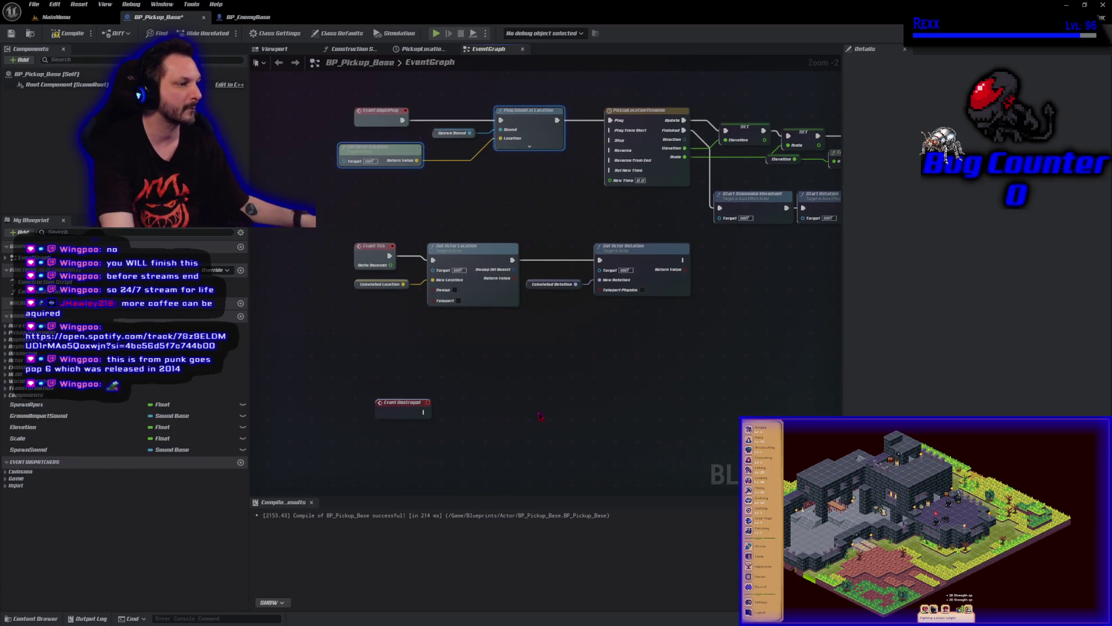
key("ctrl+c")
key("ctrl+v")
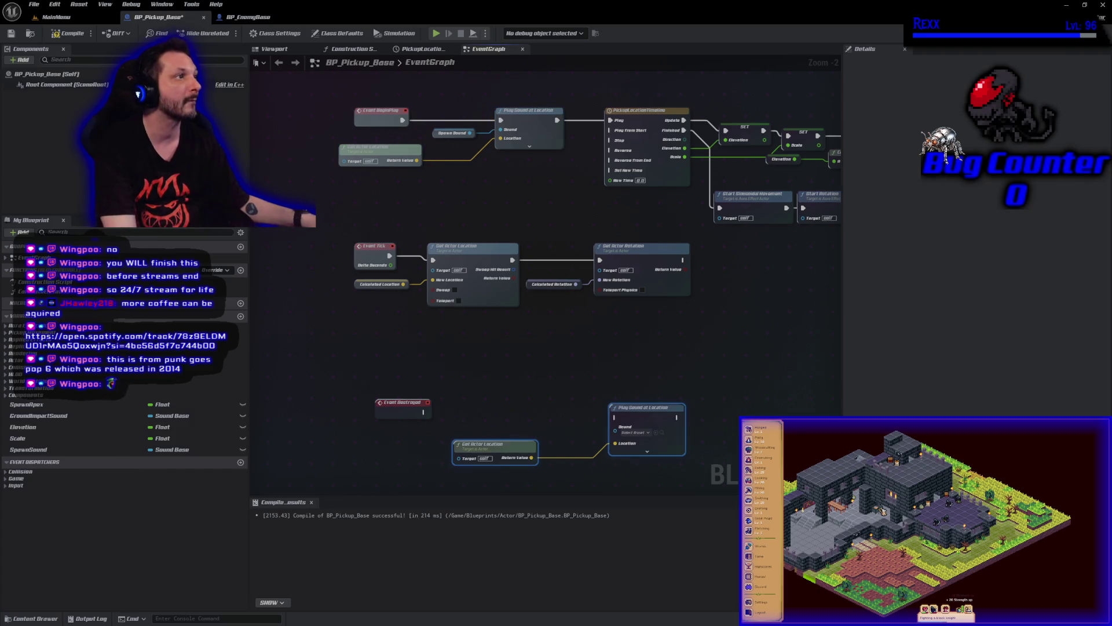
mouse_move(423, 412)
left_mouse_down()
mouse_move(611, 424)
mouse_move(551, 406)
left_mouse_up()
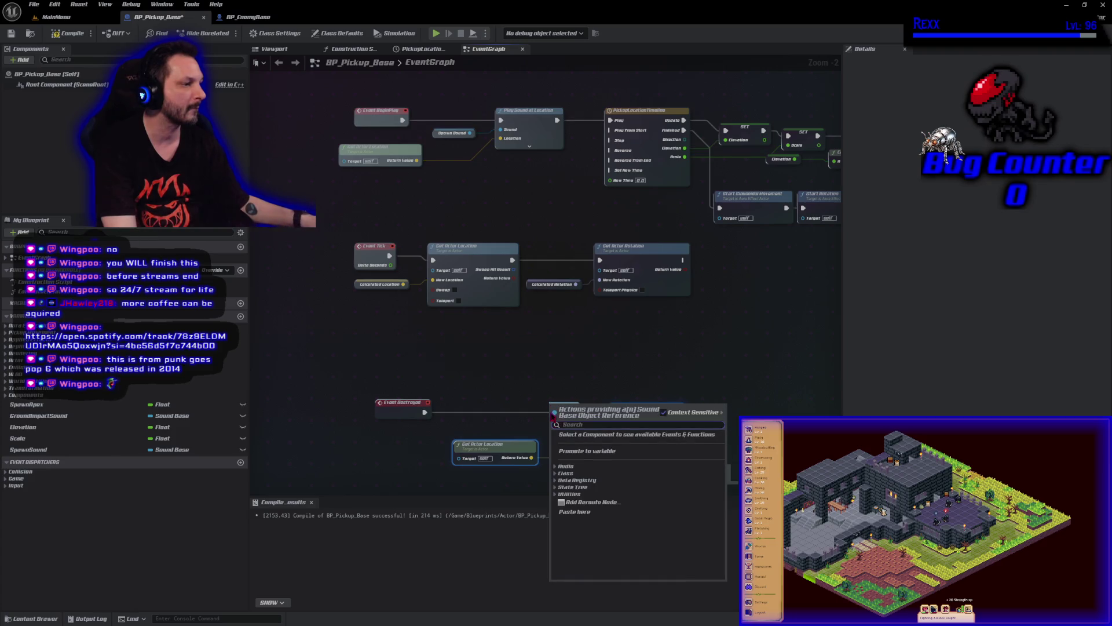
left_click(587, 451)
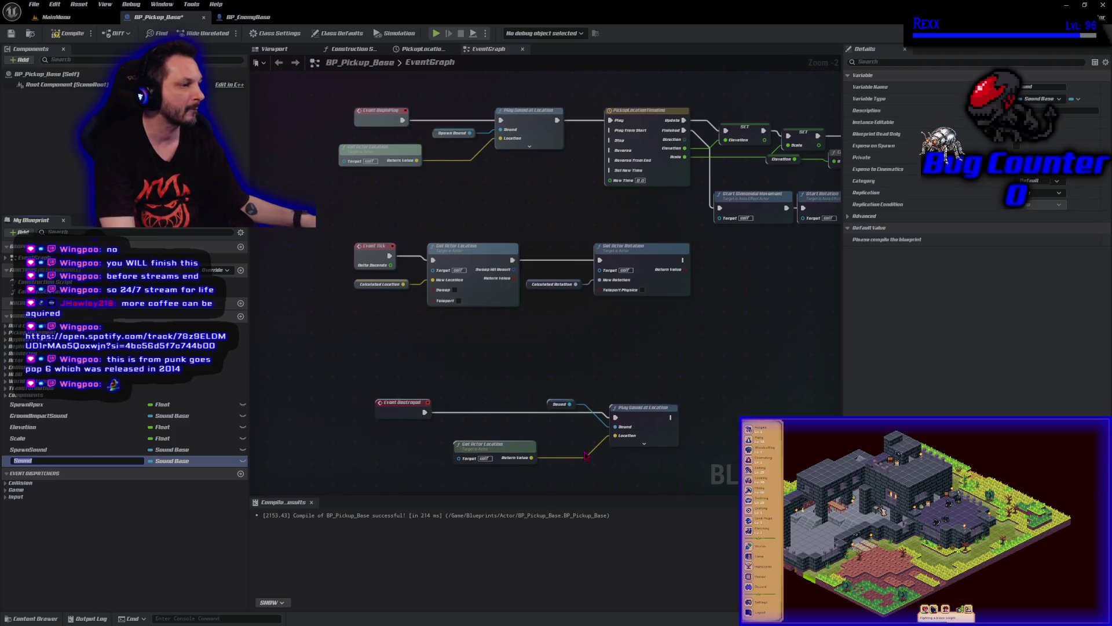
Name the variable ConsumedSound, default it to sfx_Potion_Consume, and compile
type("ConsumeSound")
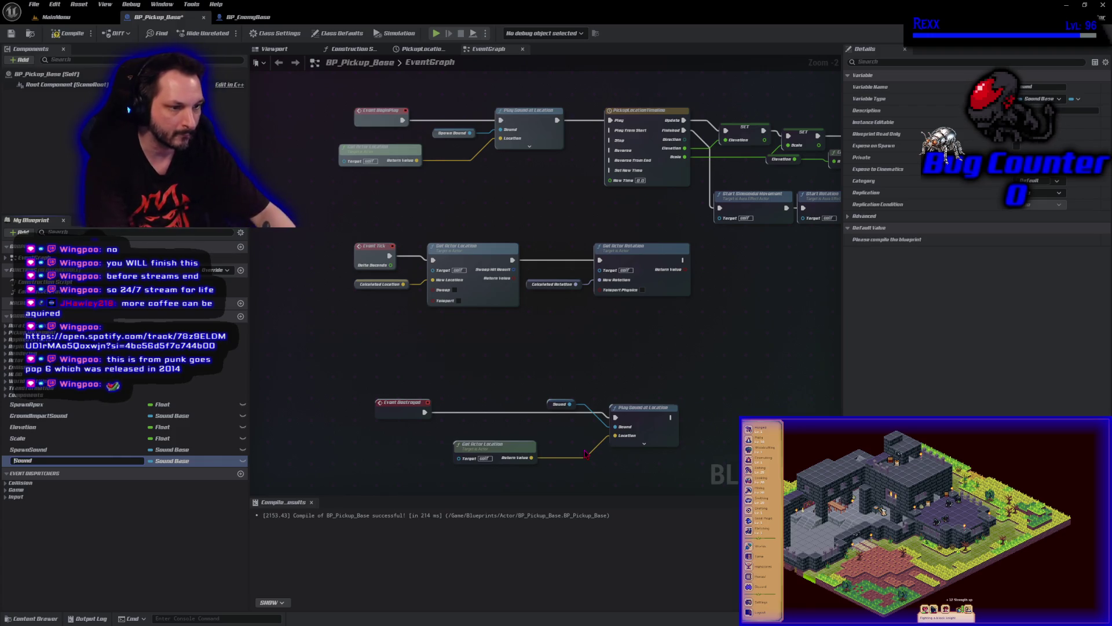
key("Return")
key("F7")
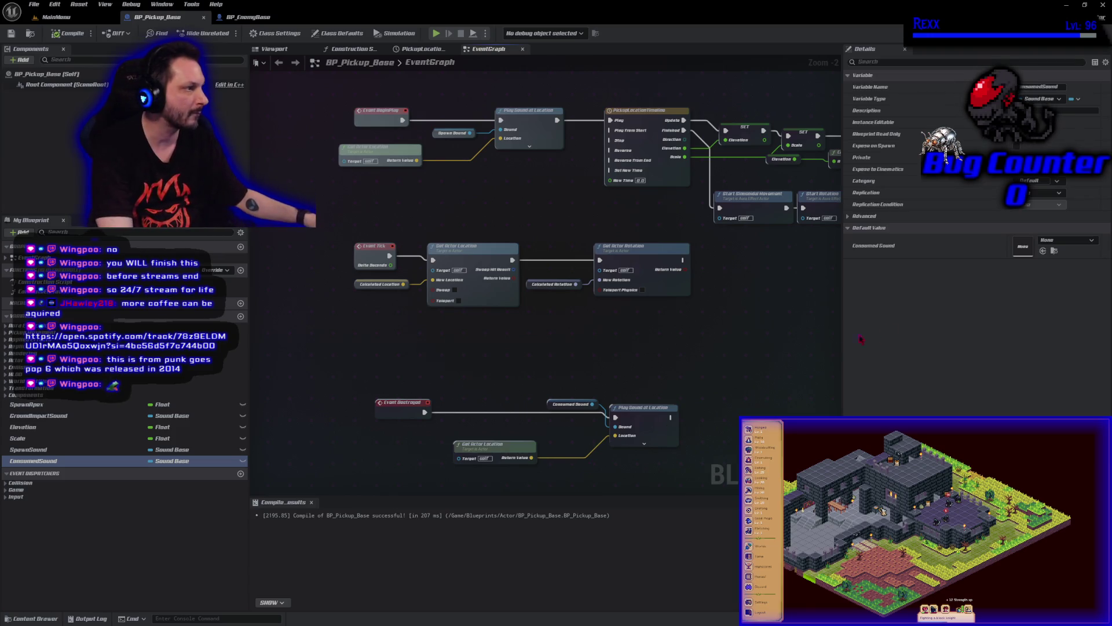
left_click(1069, 240)
type("consumed")
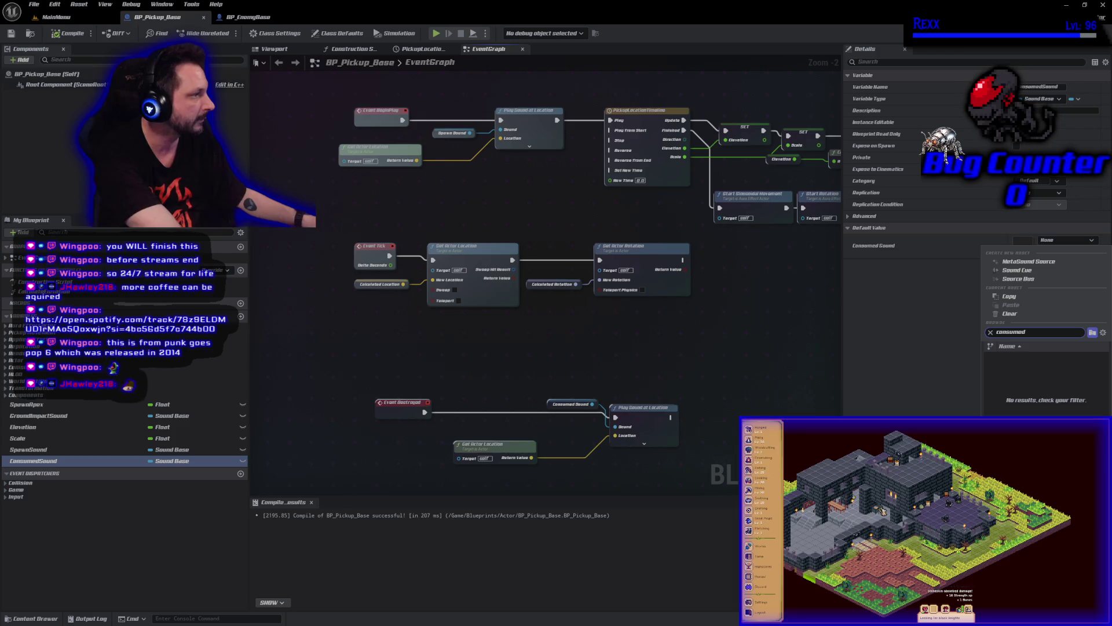
key("BackSpace")
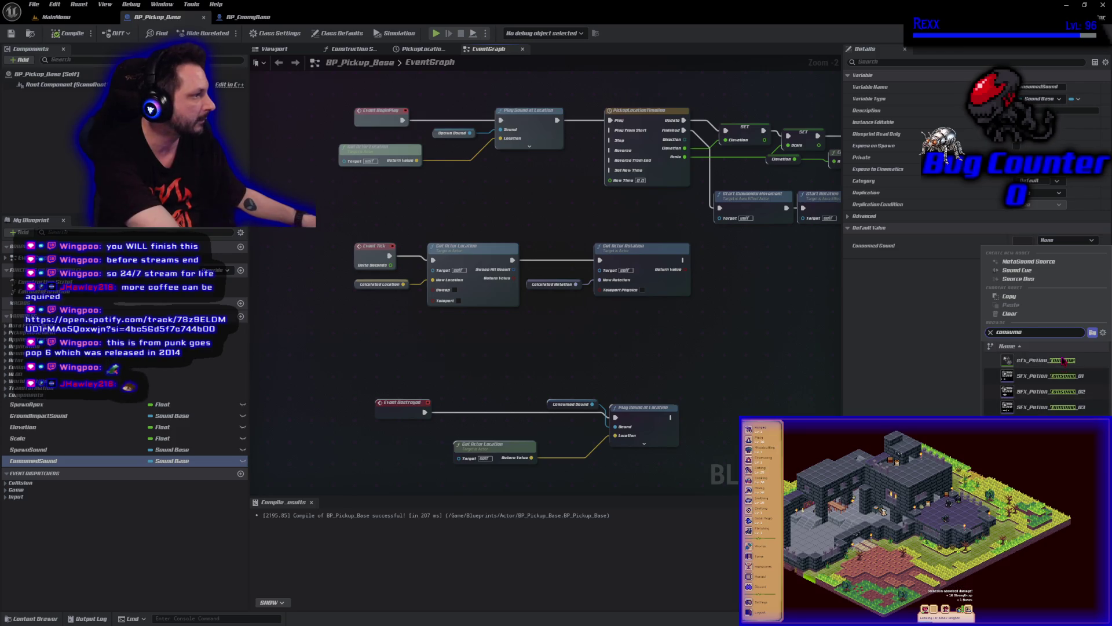
left_click(1064, 360)
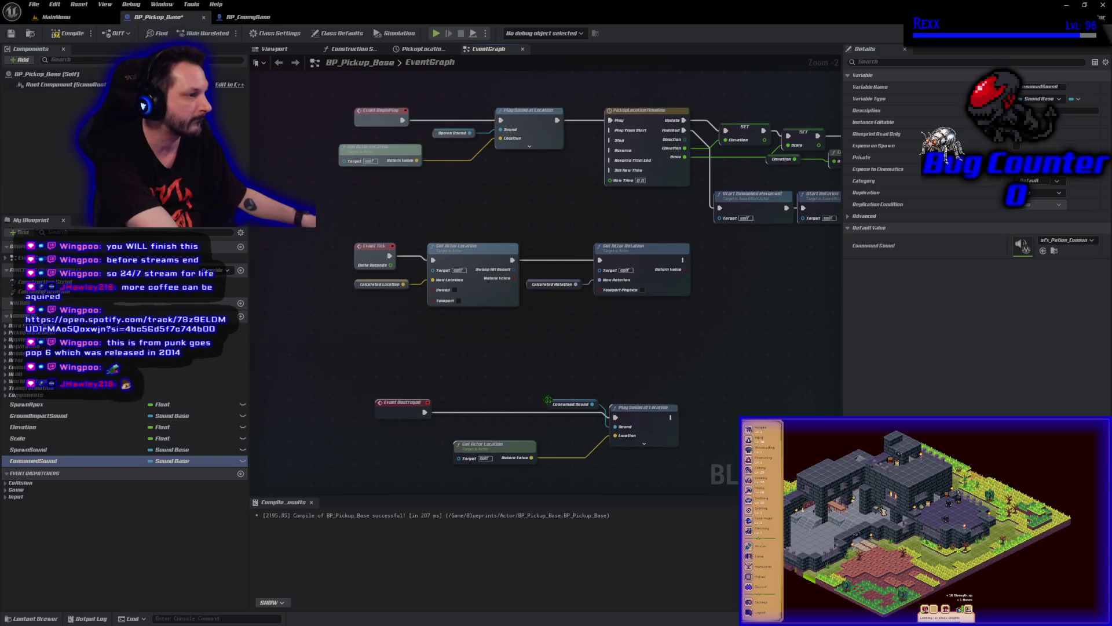
left_click_drag(548, 400, 548, 427)
left_click(72, 33)
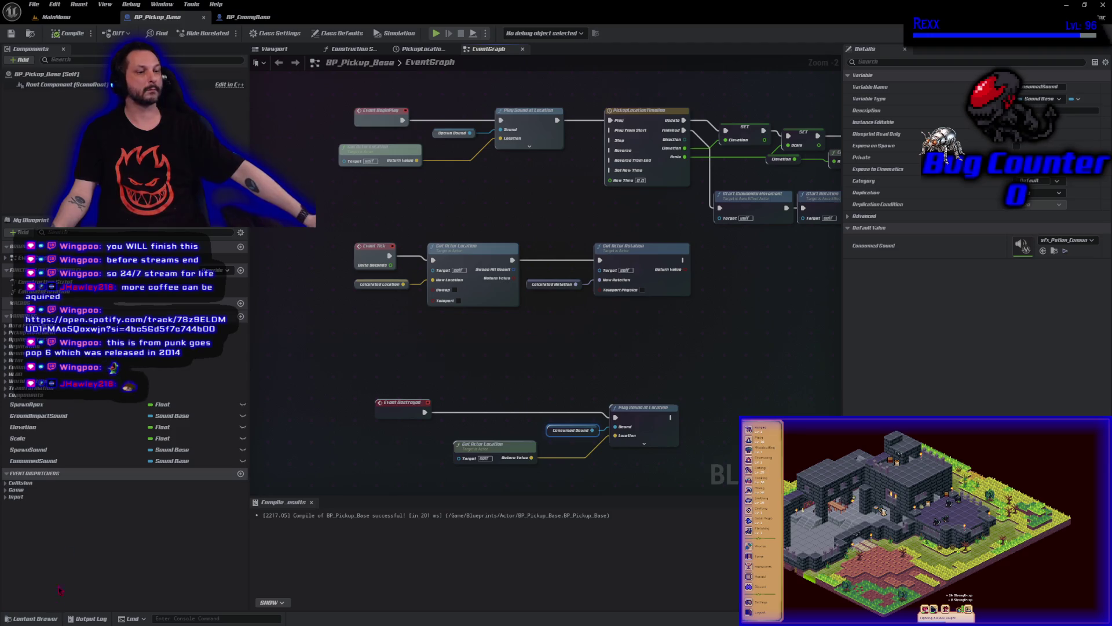
Open the Content Drawer and scroll through its folders
left_click(32, 618)
scroll(51, 548, "up", 5)
scroll(51, 547, "down", 10)
scroll(50, 562, "up", 5)
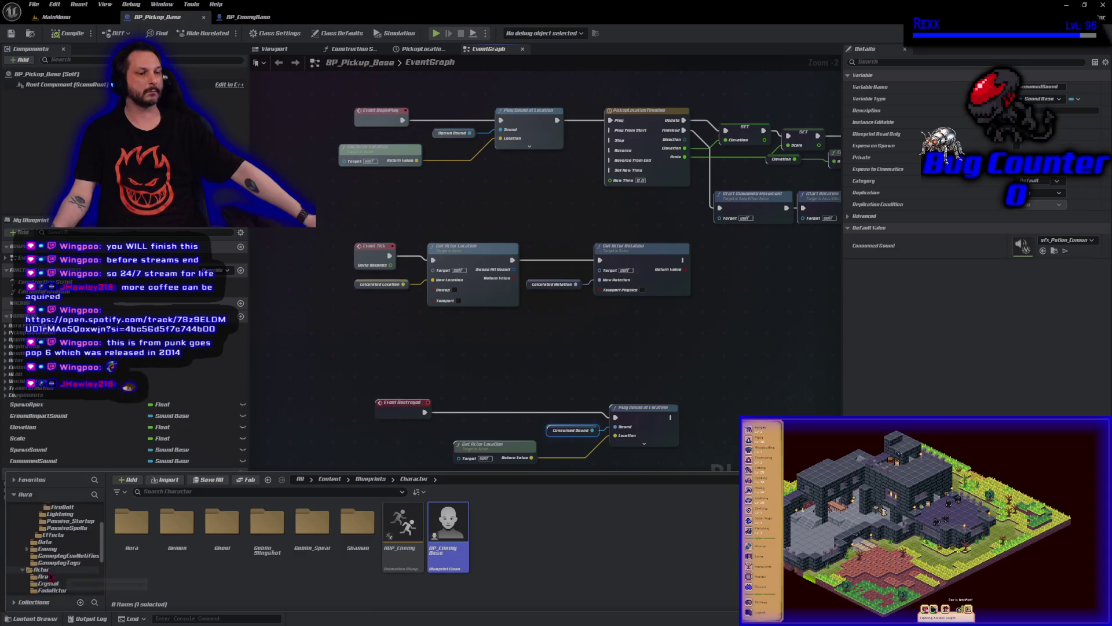
Open DA_LootTiers from the Data folder and set the health potion's chance to spawn to 20
left_click(55, 541)
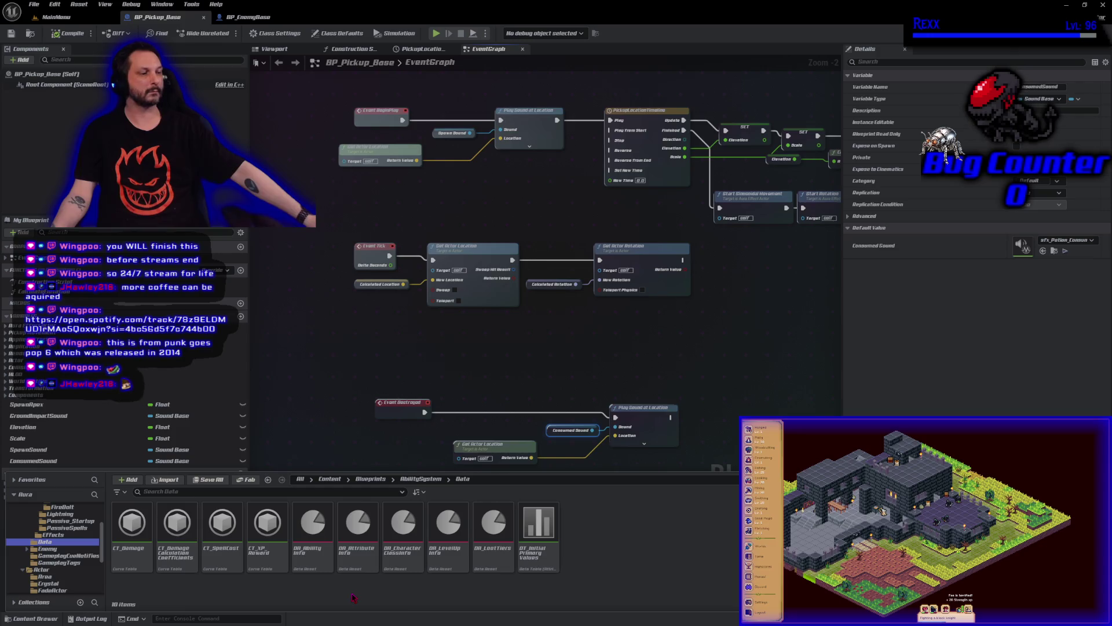
double_click(502, 564)
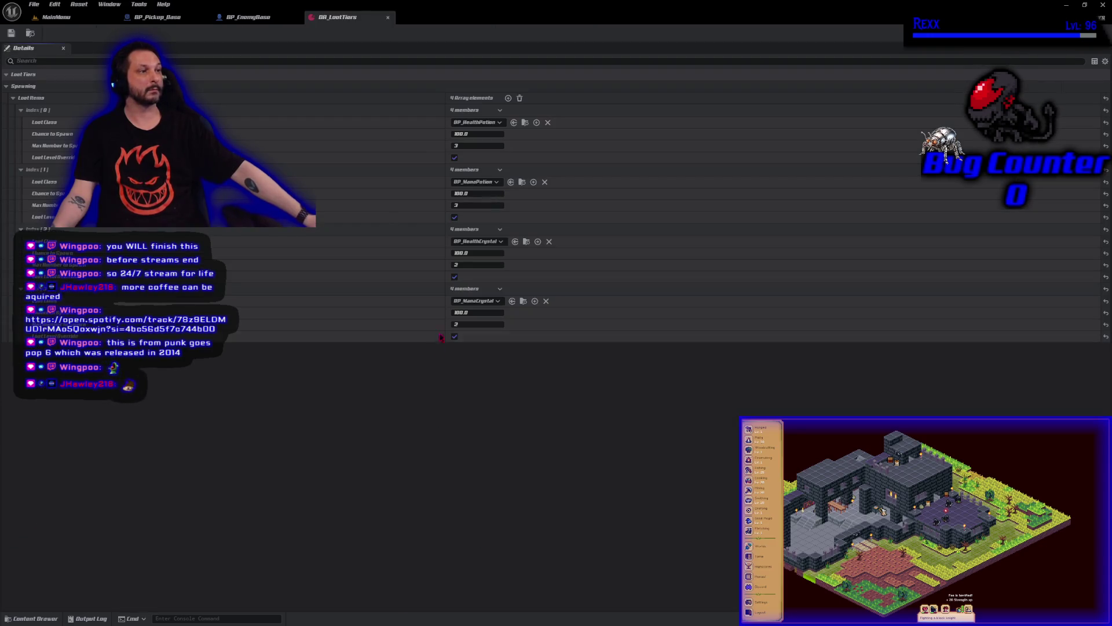
left_click(477, 134)
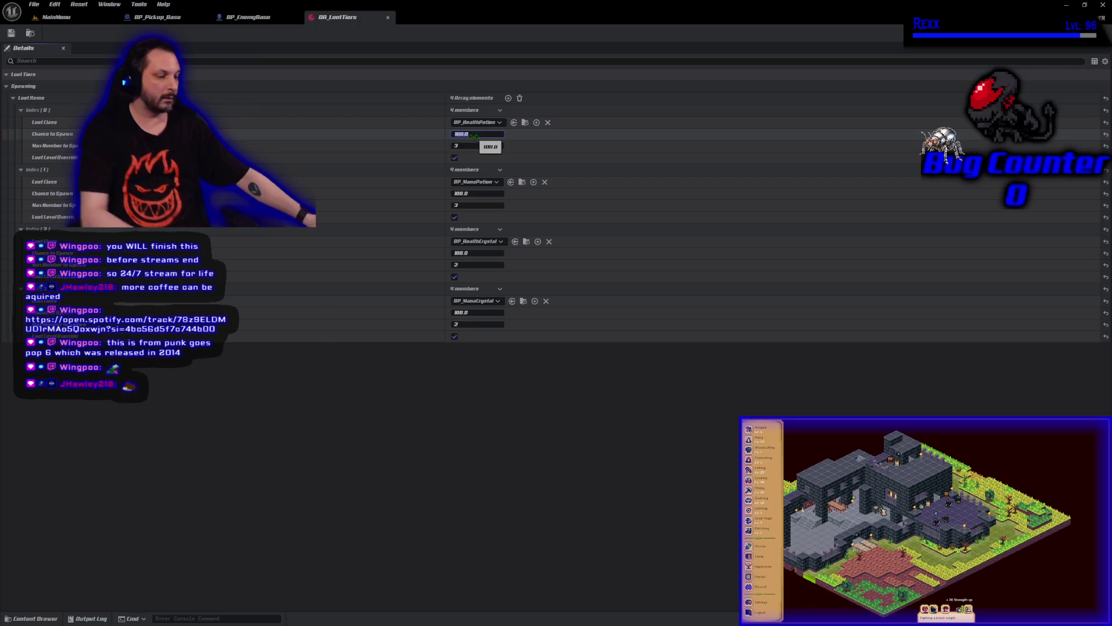
type("20")
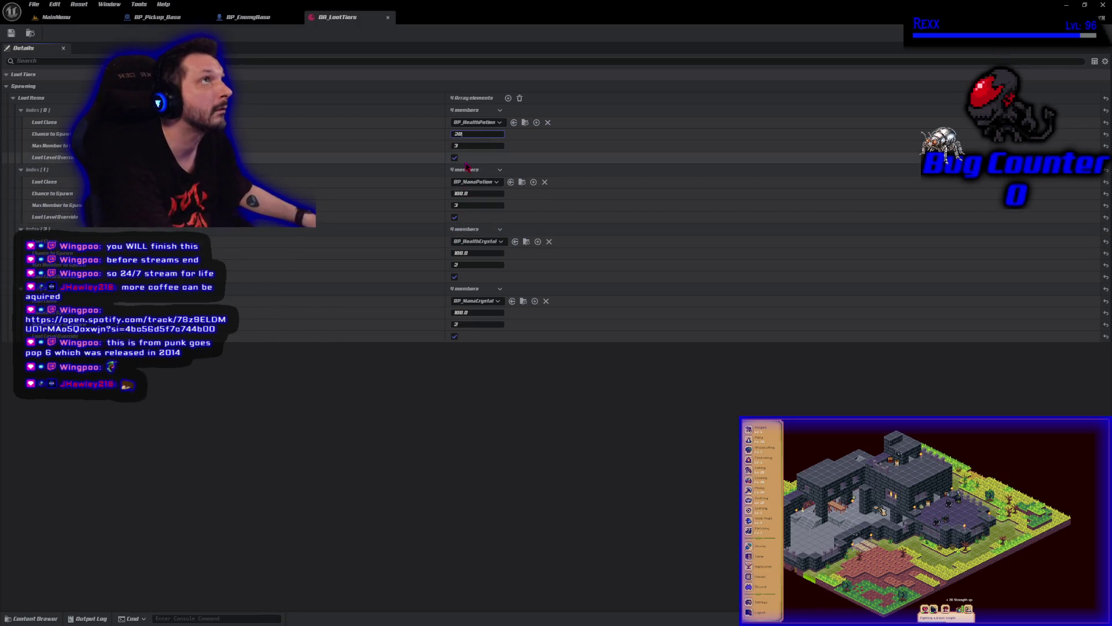
key("Tab")
type("2")
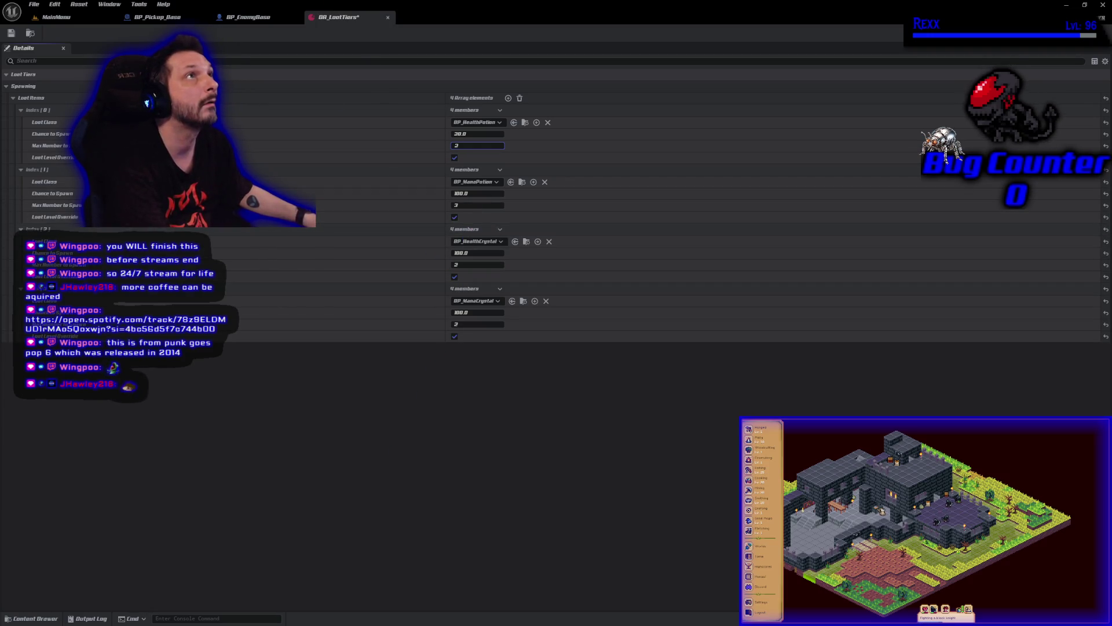
Set the mana potion's chance to 20 and both crystals' chances to 5, then save
left_click(478, 193)
type("20")
key("Return")
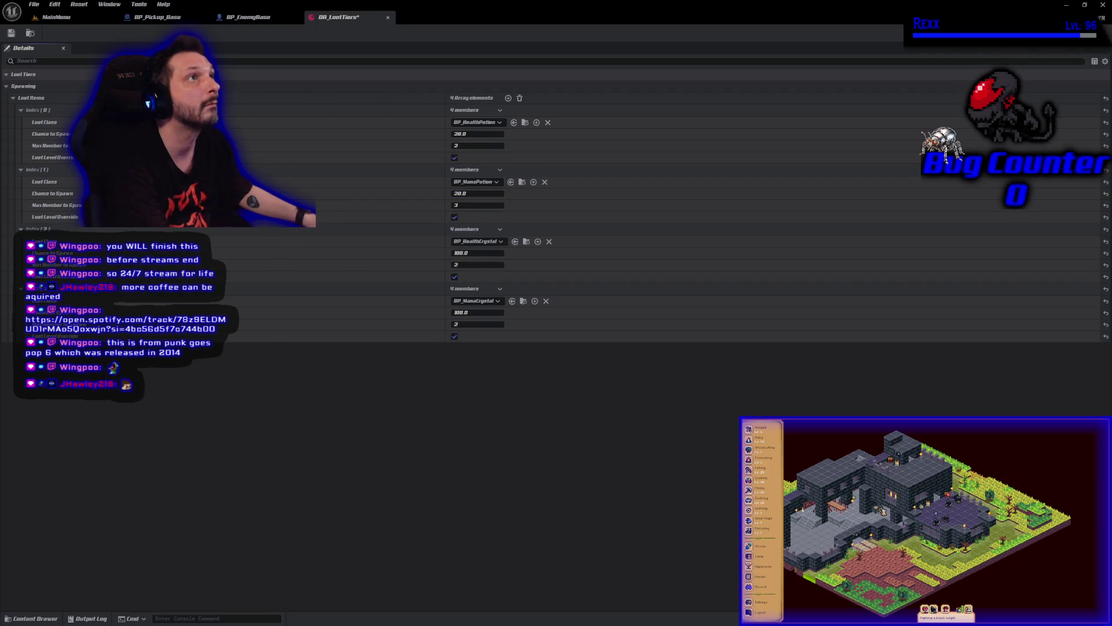
left_click(483, 253)
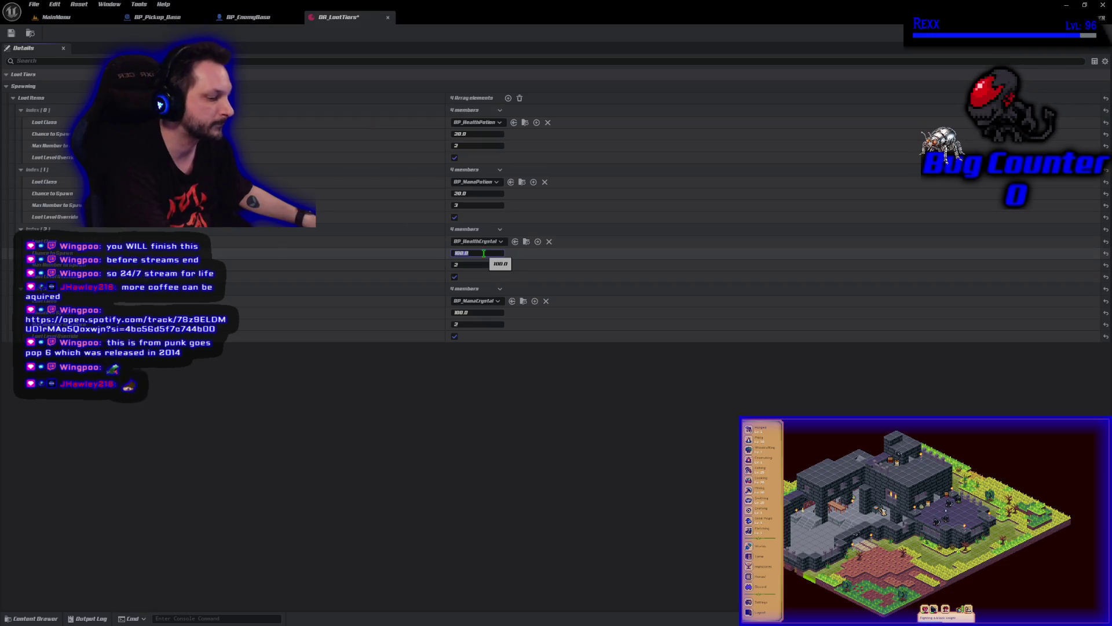
type("5")
key("Return")
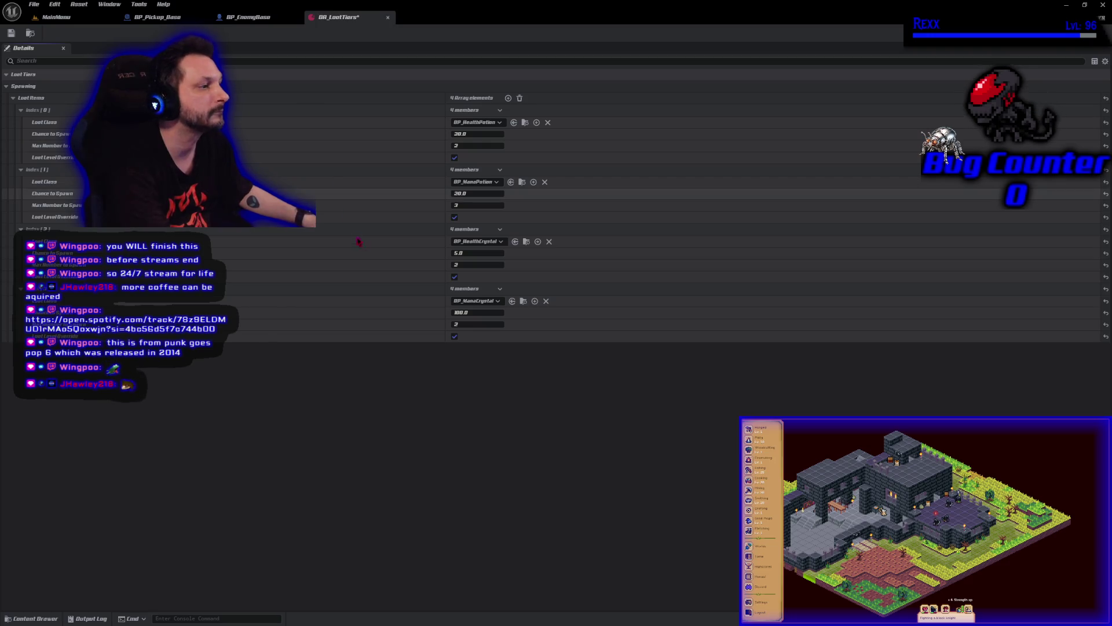
left_click(471, 312)
type("5")
key("Return")
key("ctrl+s")
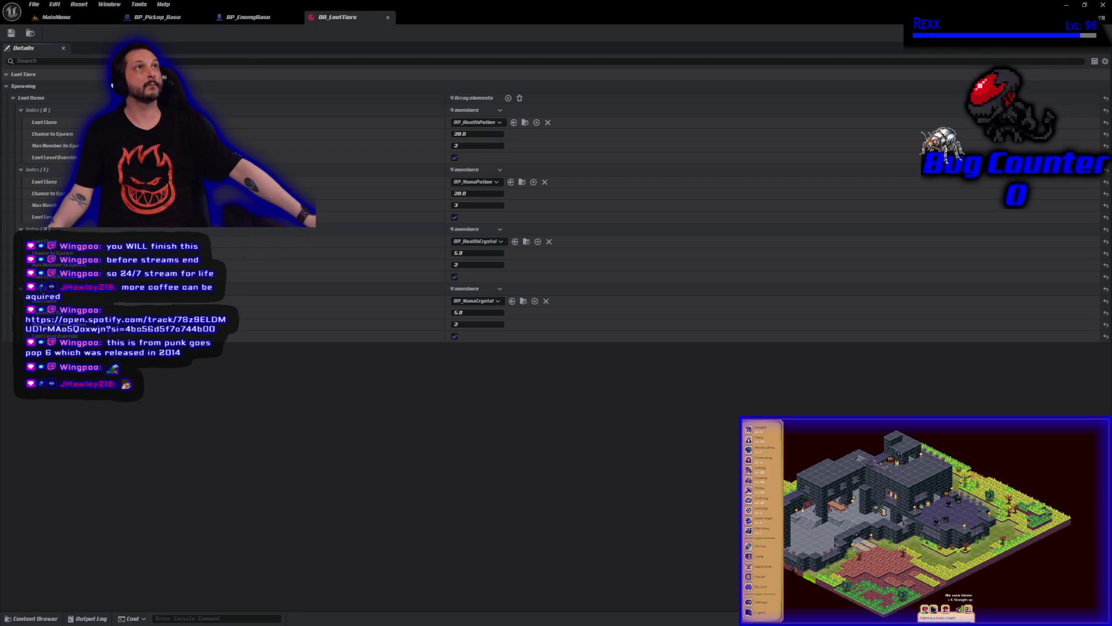
Set the health potion's max number to 3, save, and return to BP_EnemyBase
left_click(478, 146)
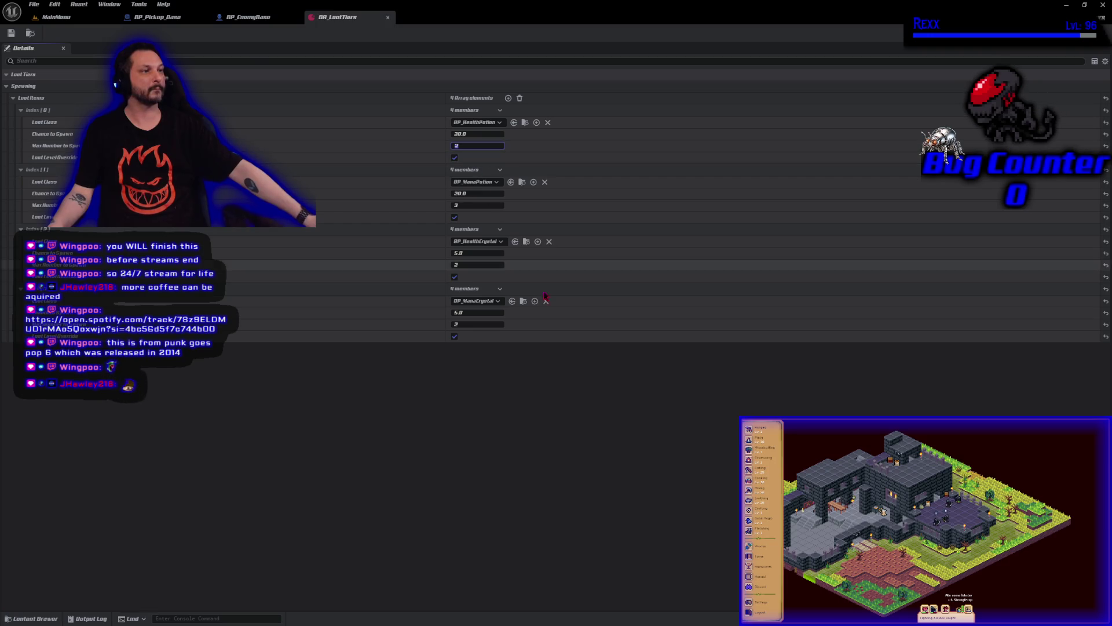
type("3")
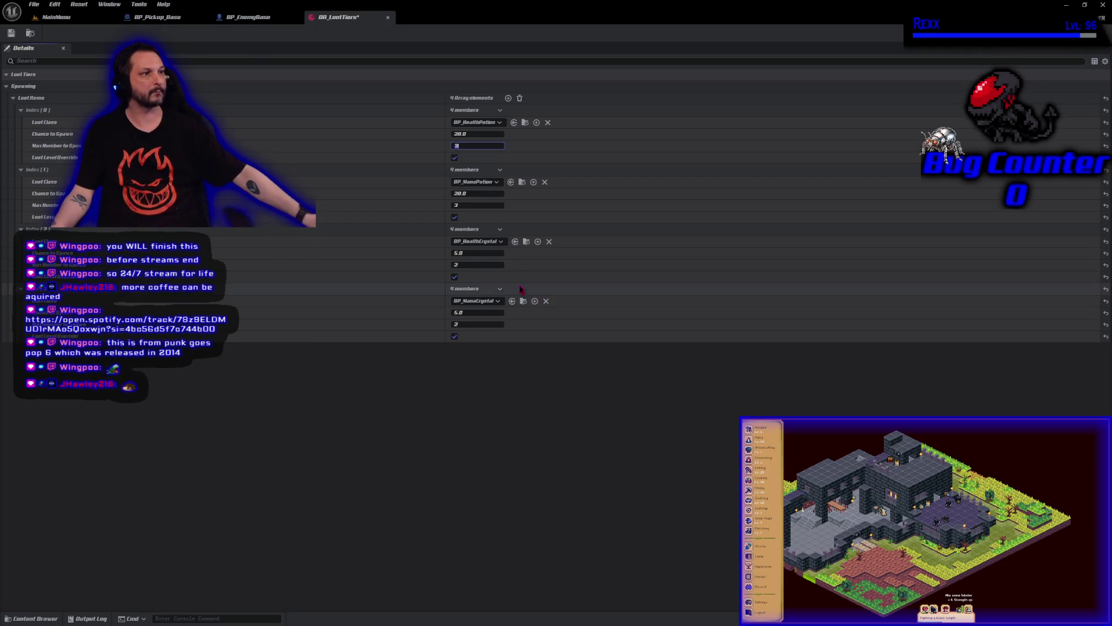
left_click(11, 33)
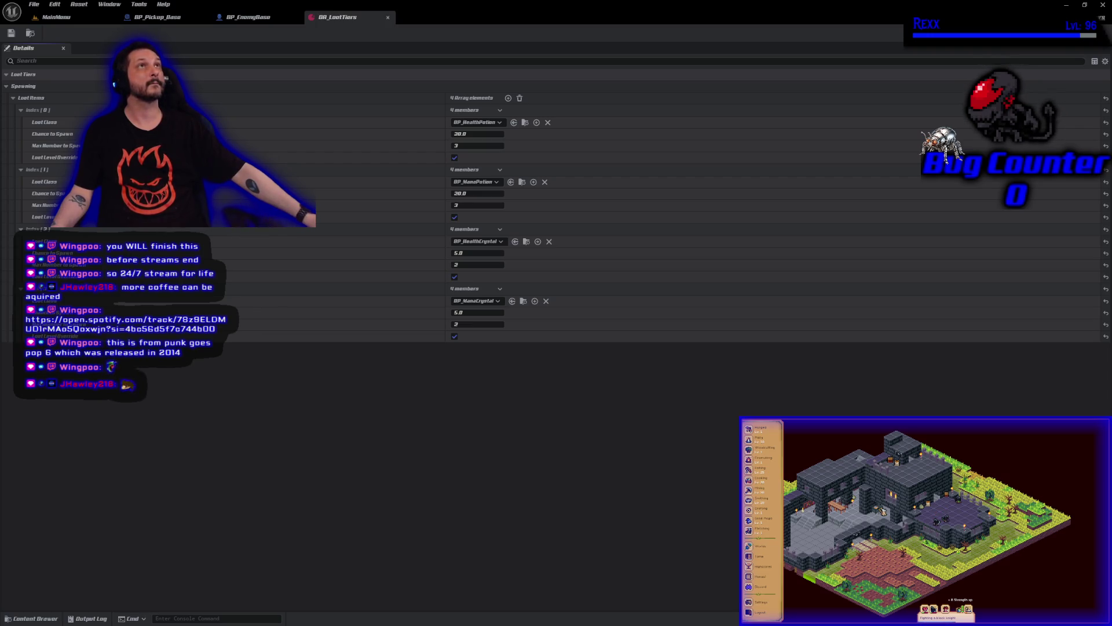
left_click(248, 17)
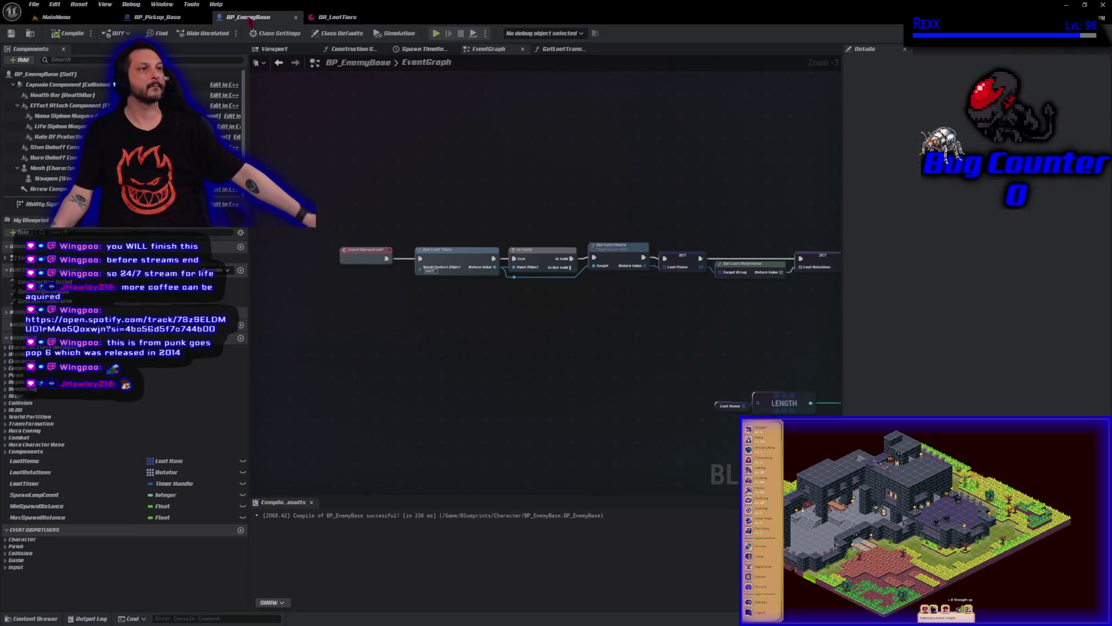
Disconnect the Actor Level SET node and reposition it with the increment and Branch nodes
left_click_drag(679, 360, 308, 258)
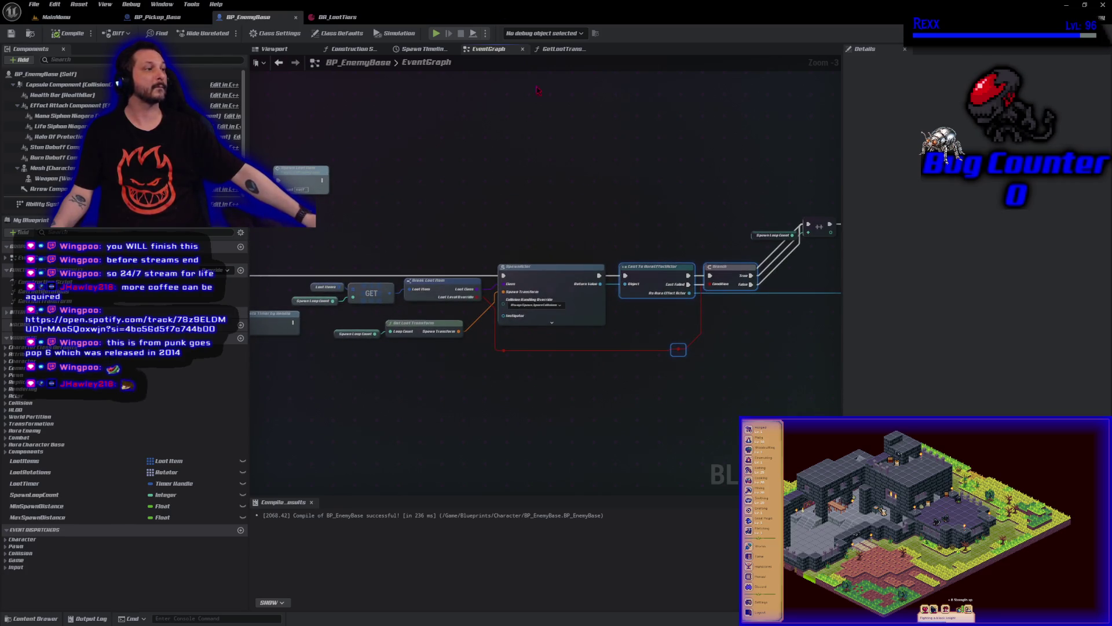
mouse_move(779, 355)
left_mouse_down()
mouse_move(283, 298)
mouse_move(414, 364)
mouse_move(465, 367)
left_mouse_up()
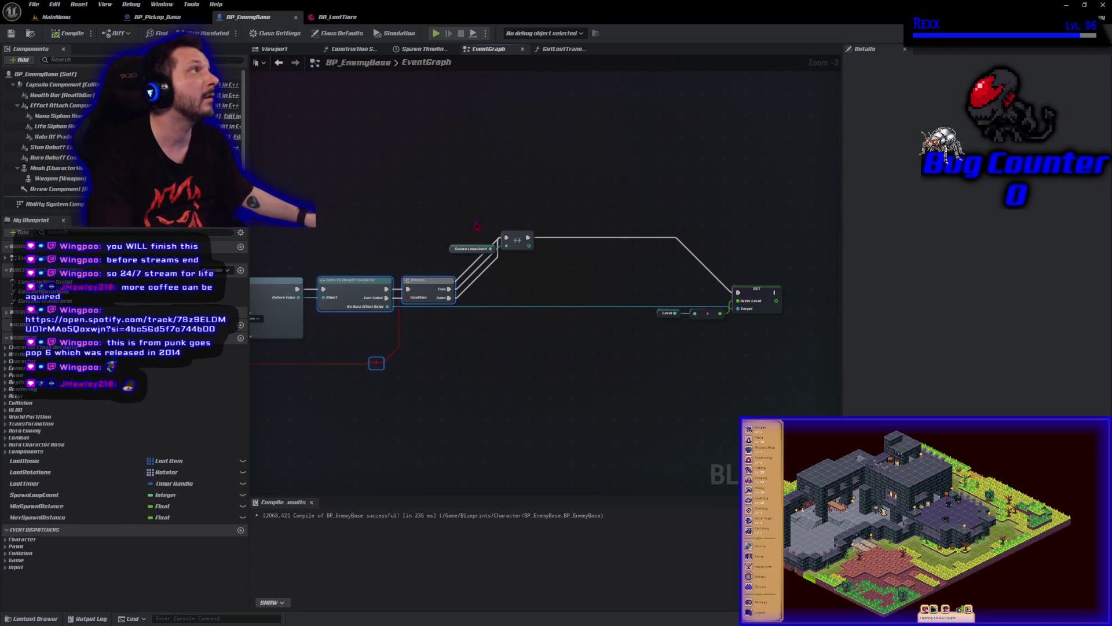
left_click(738, 292)
left_click(738, 292, "alt")
left_click_drag(757, 297, 528, 328)
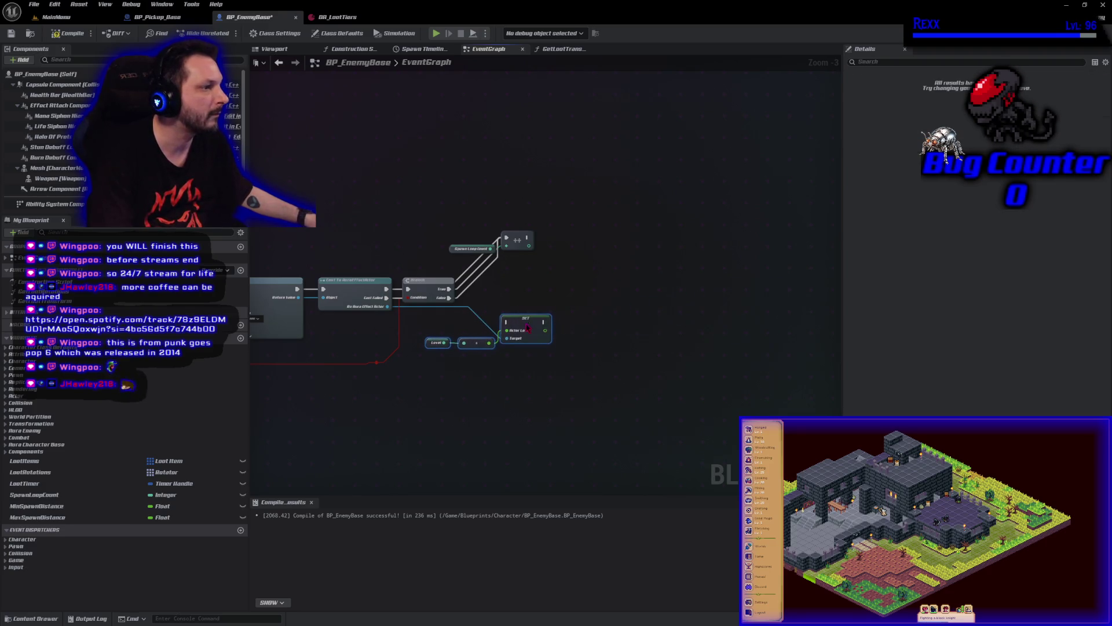
mouse_move(523, 247)
left_mouse_down()
mouse_move(551, 296)
mouse_move(559, 284)
mouse_move(542, 261)
mouse_move(545, 271)
left_mouse_up()
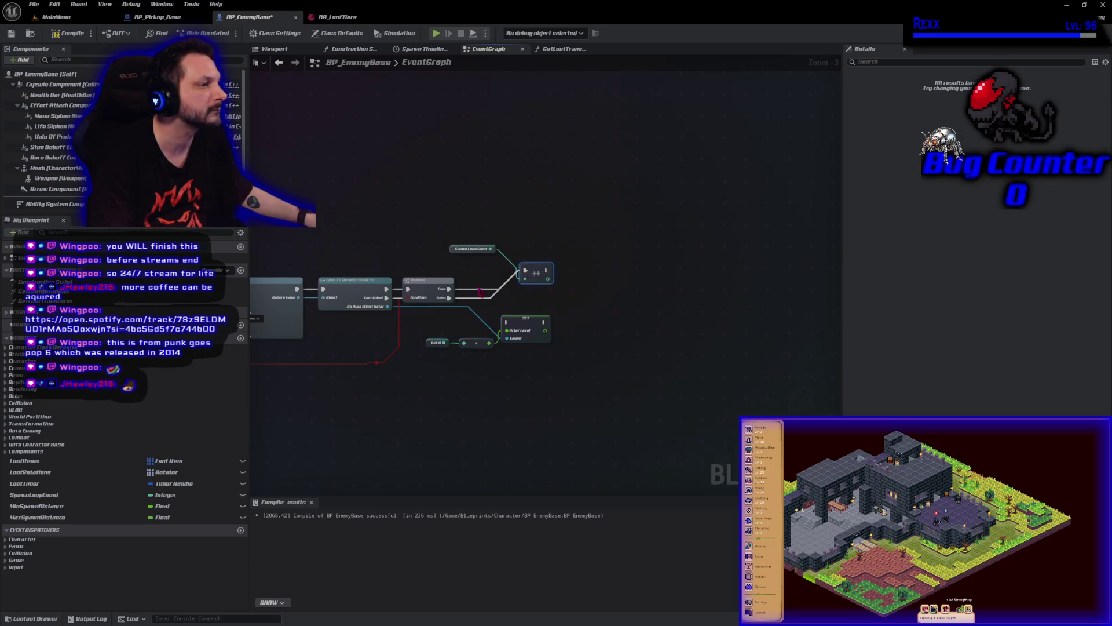
mouse_move(434, 284)
left_mouse_down()
mouse_move(439, 269)
mouse_move(517, 262)
left_mouse_up()
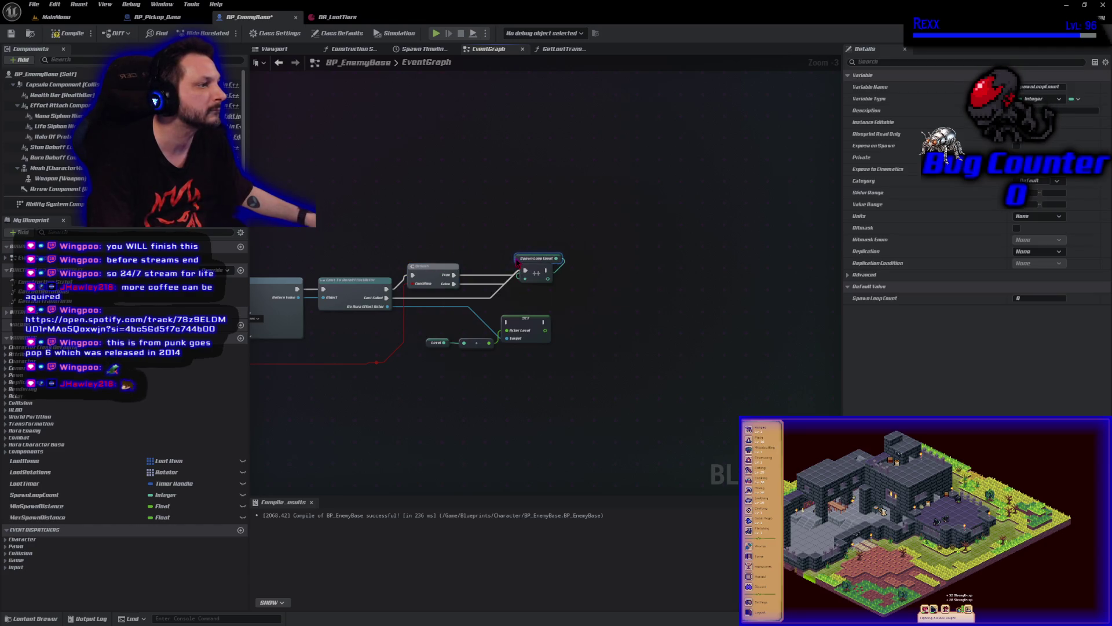
left_click_drag(481, 397, 605, 358)
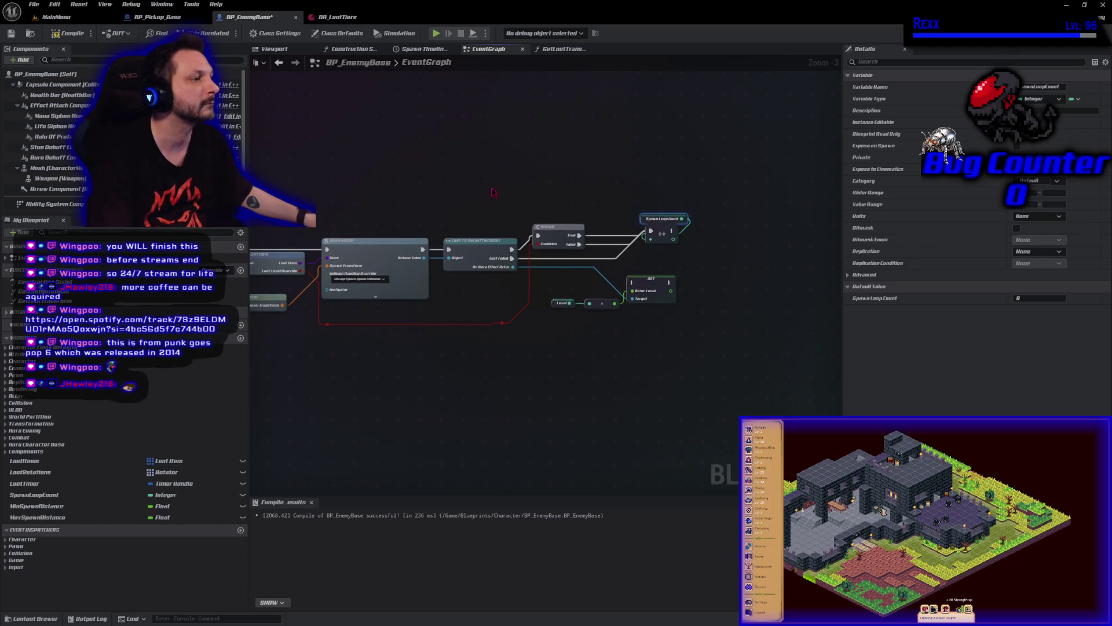
Place the SET Actor Level node beside Cast, wire it into the Branch, then compile and save
left_click(556, 237, "ctrl")
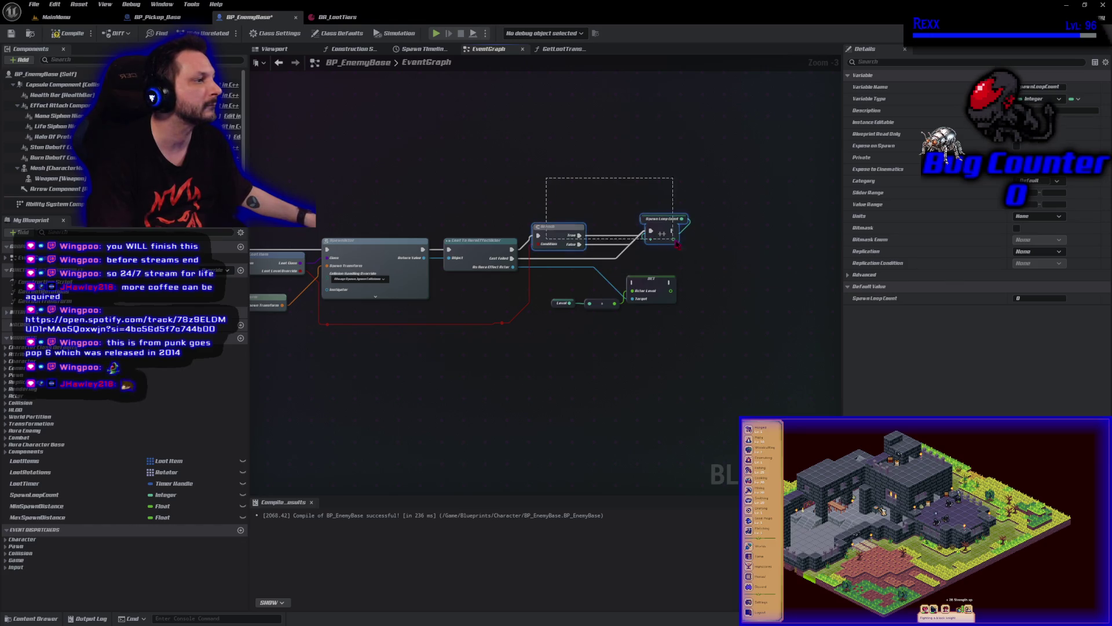
left_click_drag(559, 229, 699, 228)
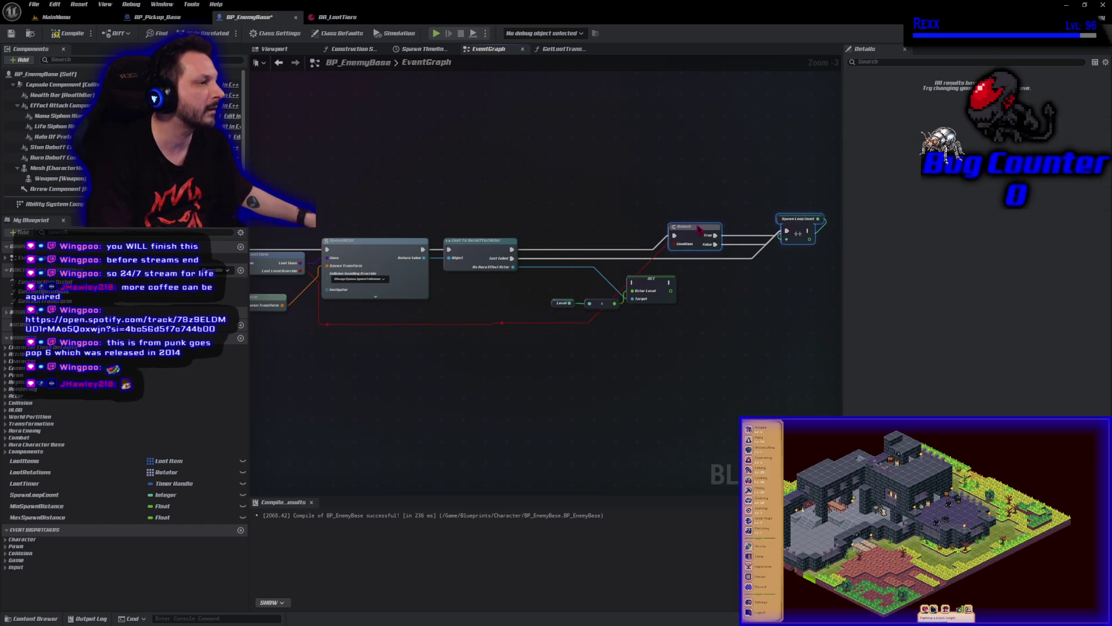
mouse_move(642, 290)
left_mouse_down()
mouse_move(548, 231)
mouse_move(561, 236)
mouse_move(536, 239)
mouse_move(724, 240)
mouse_move(675, 235)
left_mouse_up()
left_click_drag(622, 325, 534, 272)
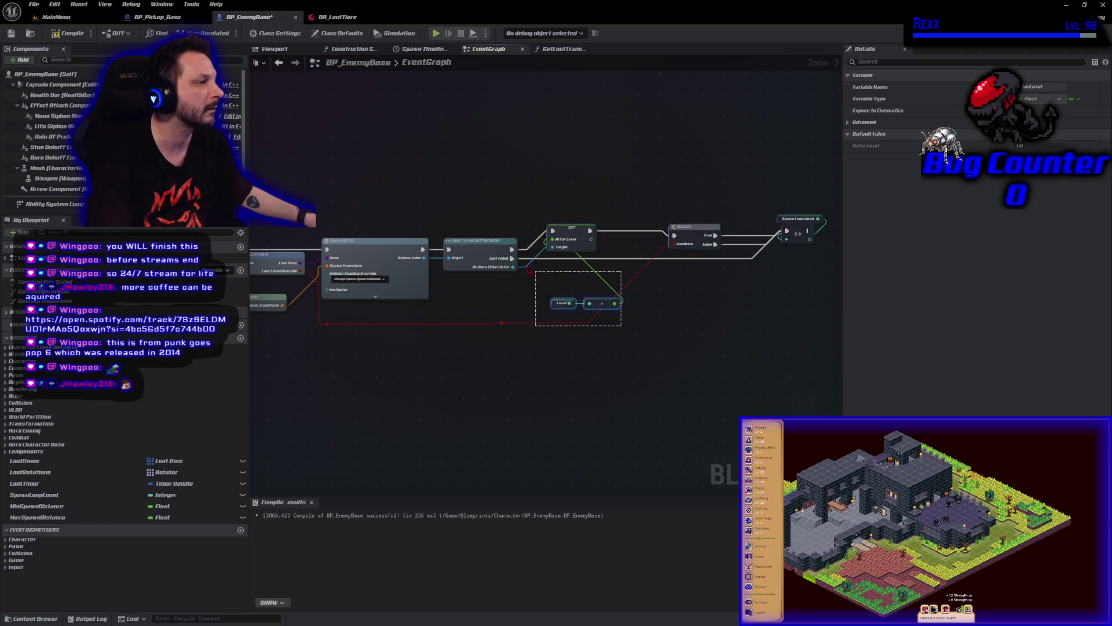
left_click_drag(611, 311, 512, 231)
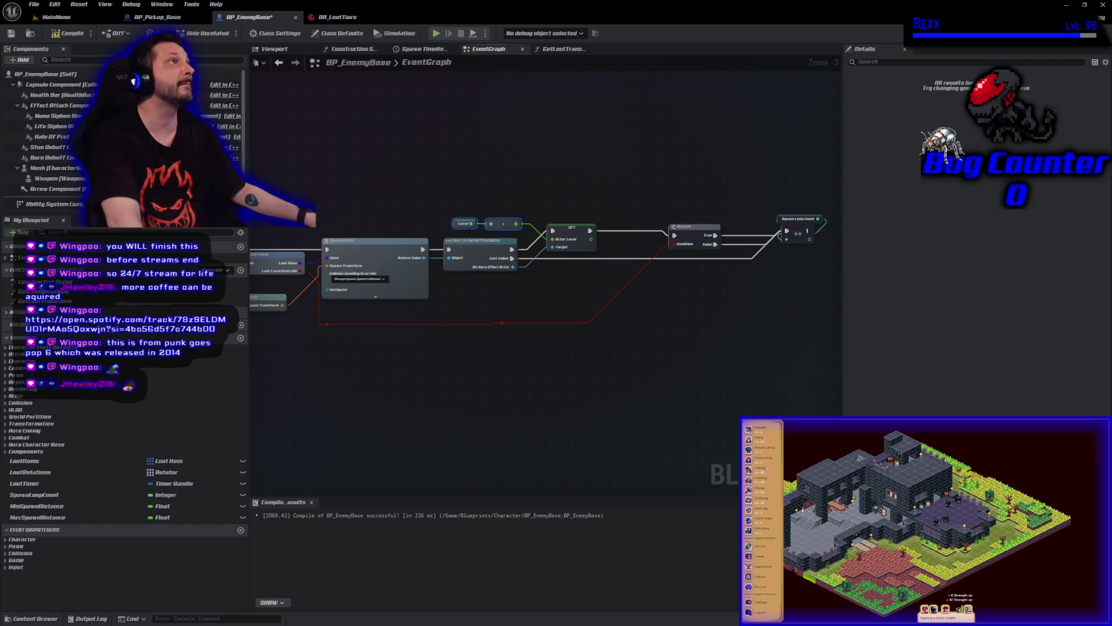
left_click_drag(741, 324, 666, 325)
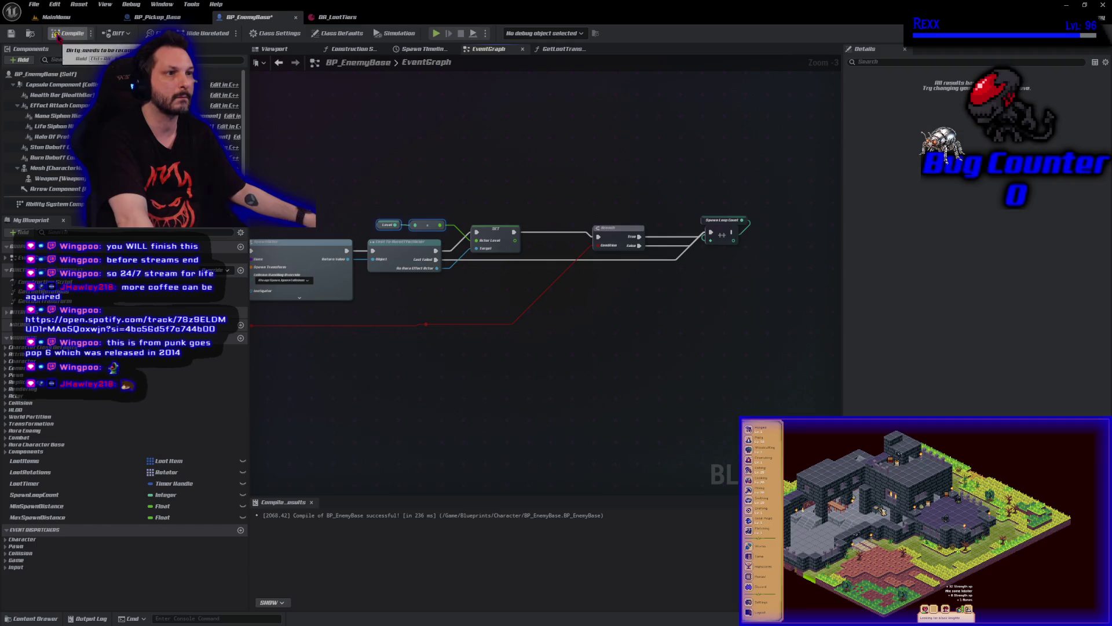
left_click(11, 33)
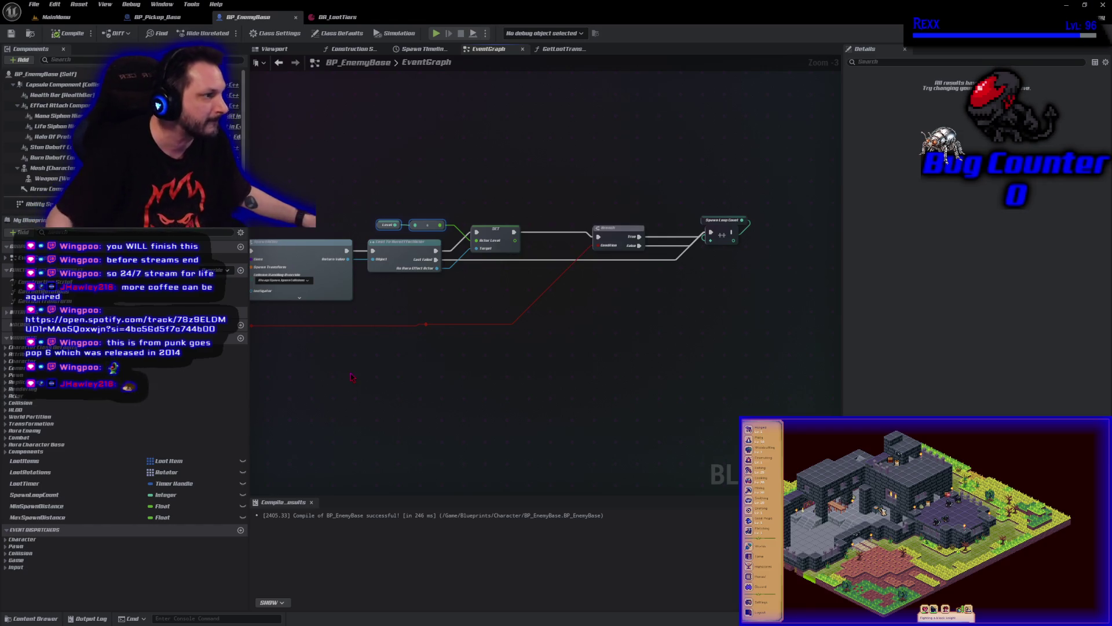
Commit the three changed files to Development with the summary 'Pickup Sounds'
key("alt+Tab")
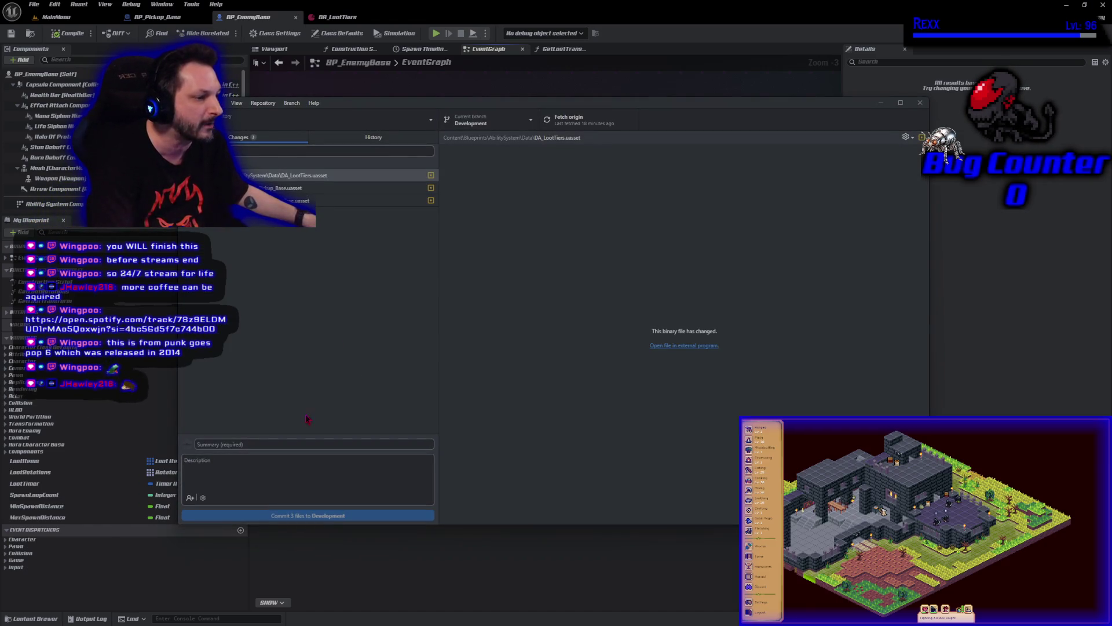
type("Pickup Sounds")
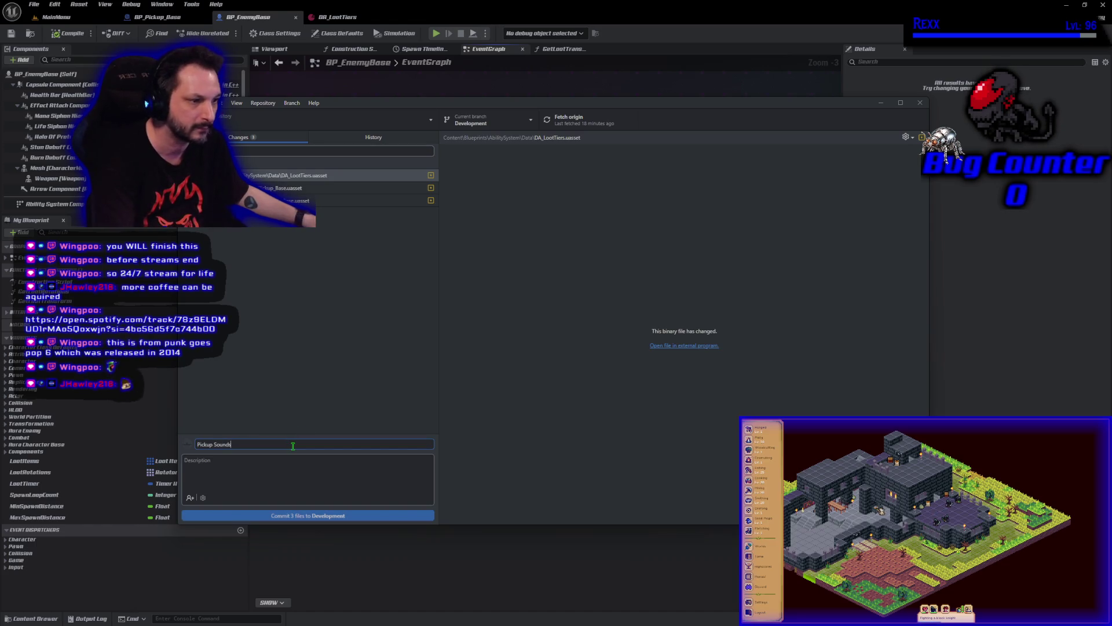
left_click(281, 517)
Push the commit to origin, then close GitHub Desktop and the Unreal Editor
left_click(803, 224)
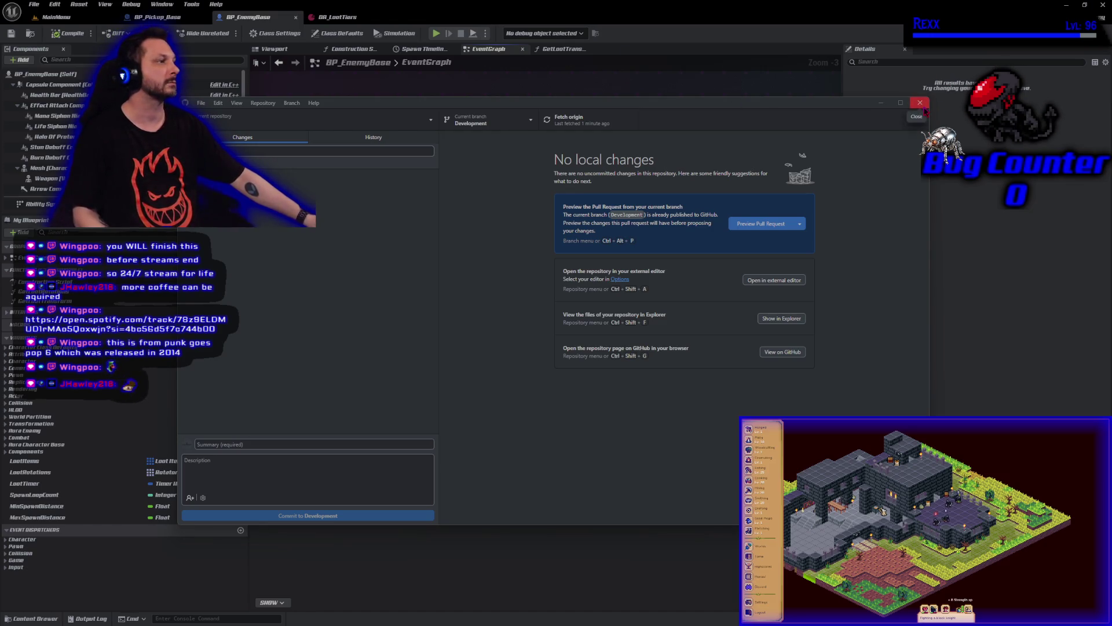
left_click(920, 103)
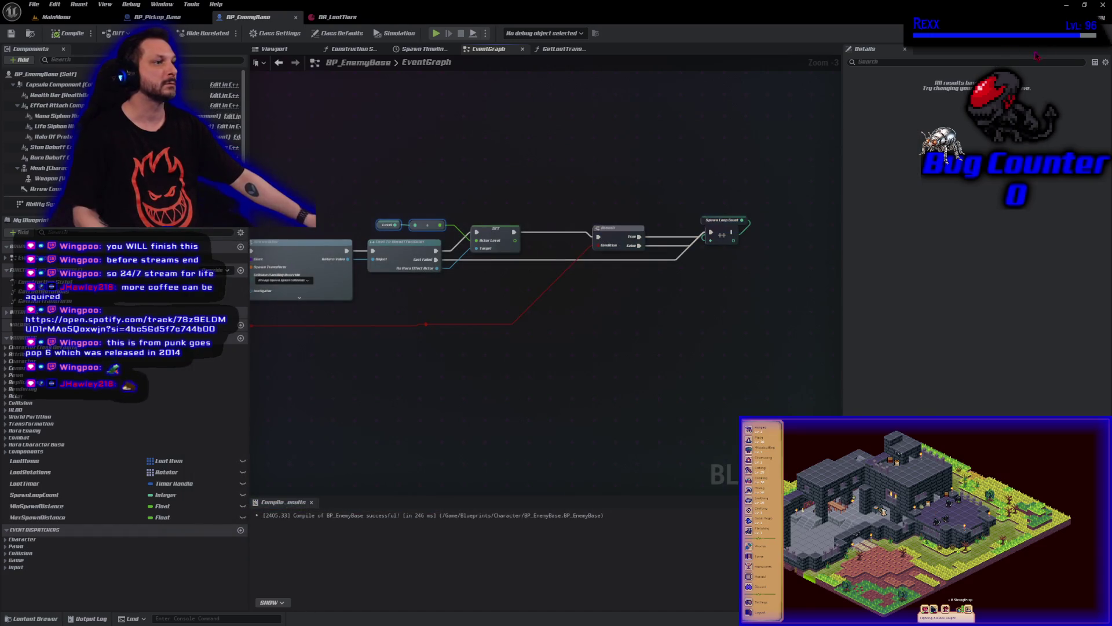
left_click(1103, 5)
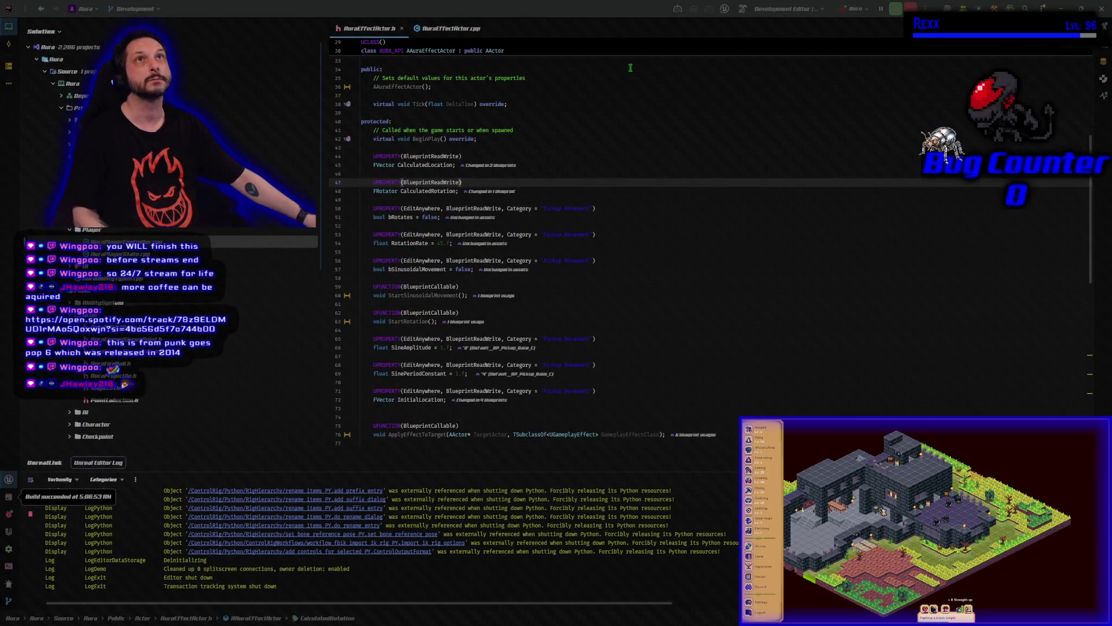
Close the AuraEffectActor header and source tabs and open AuraAttributeSet.cpp from Private > AbilitySystem
middle_click(380, 30)
middle_click(380, 31)
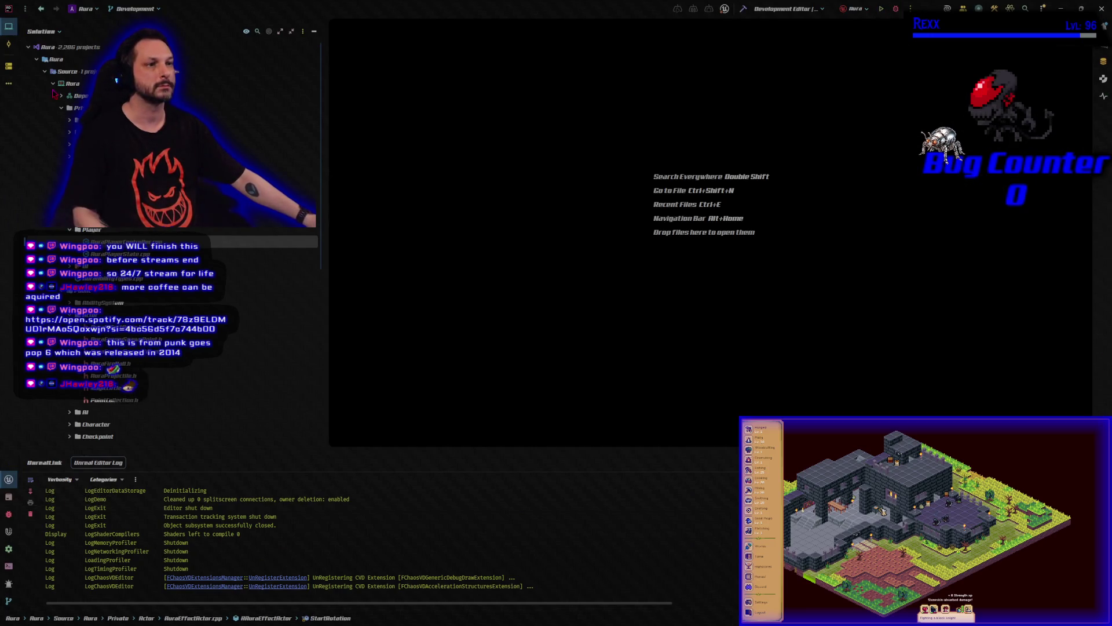
left_click(54, 85)
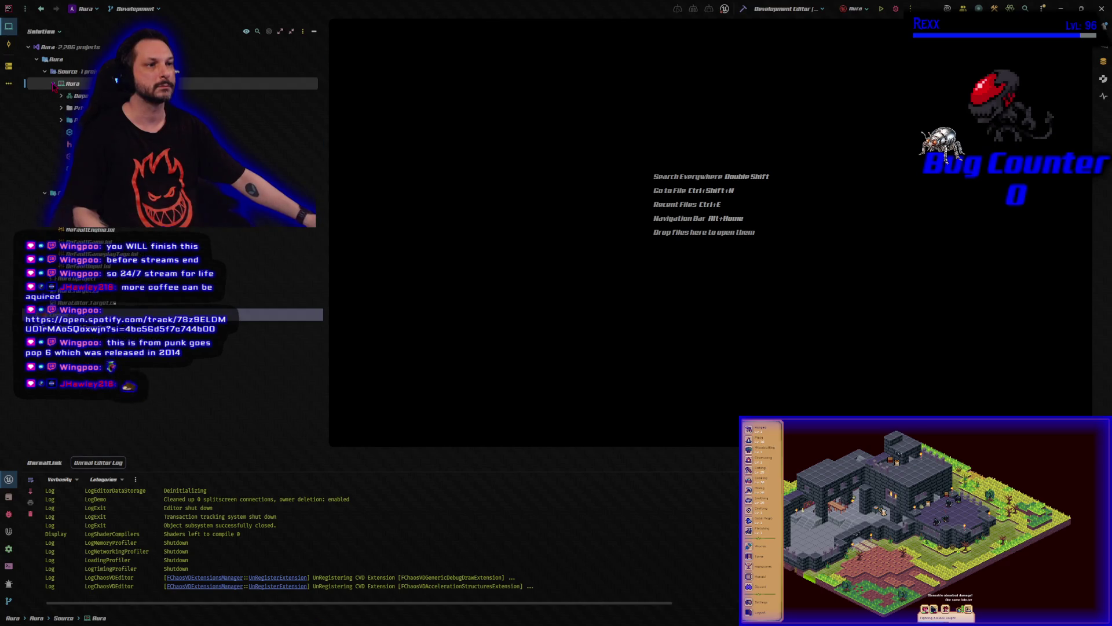
left_click(62, 110)
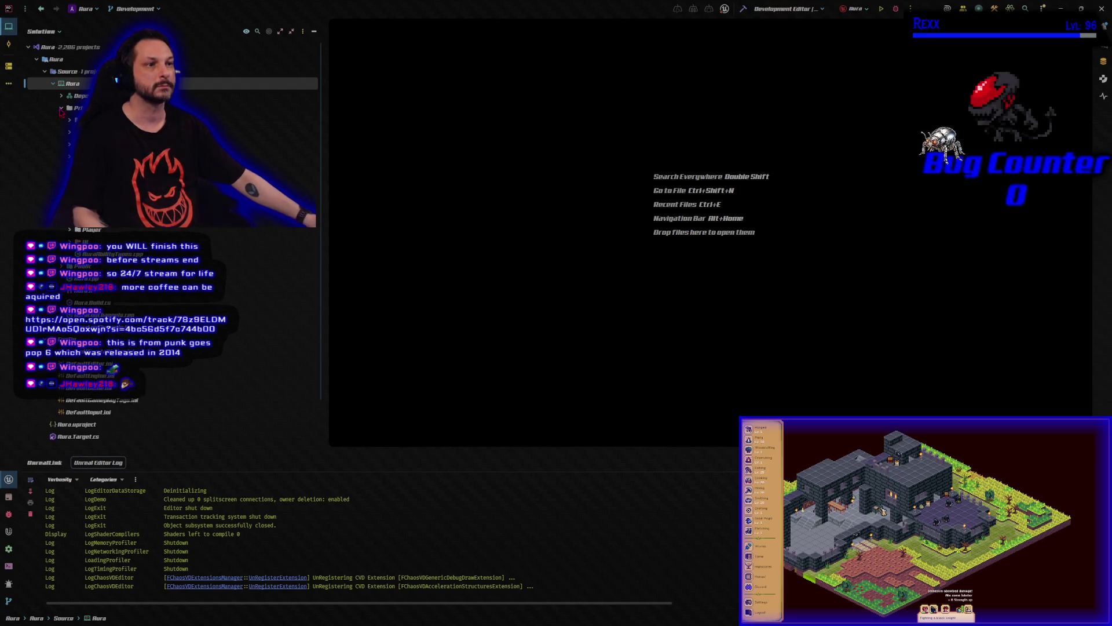
left_click(69, 120)
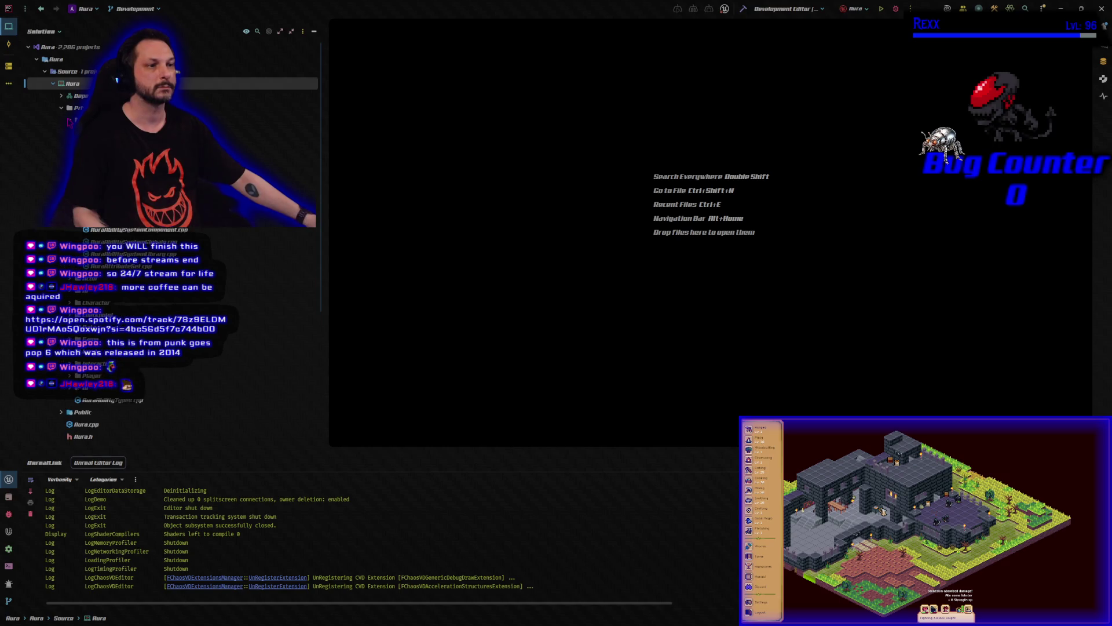
double_click(115, 266)
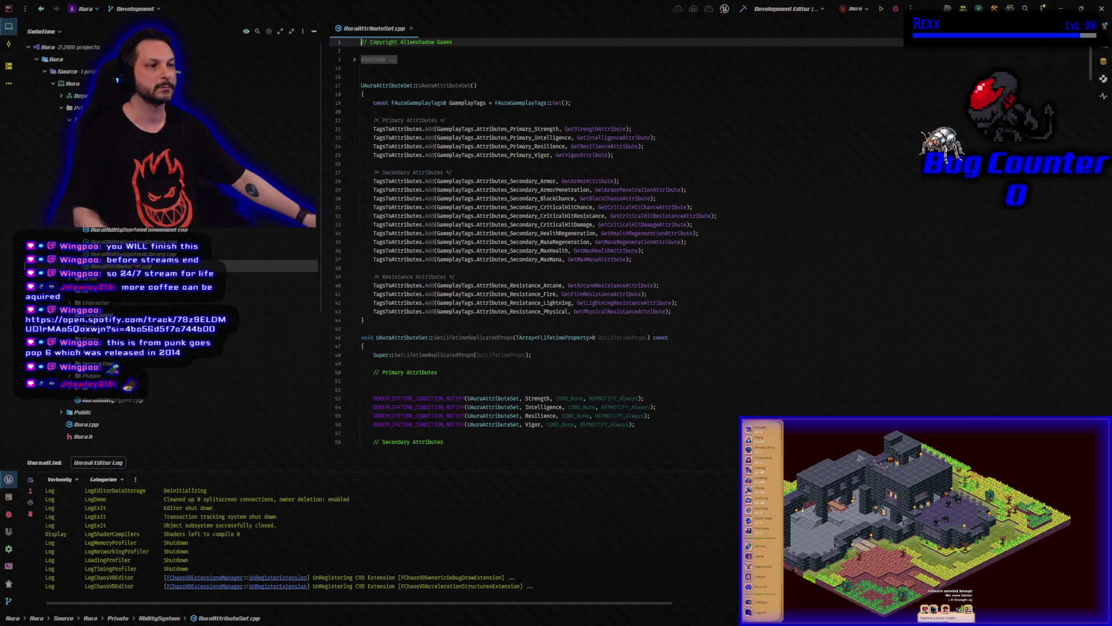
Open DefaultEngine.ini briefly and close it again
scroll(174, 413, "down", 5)
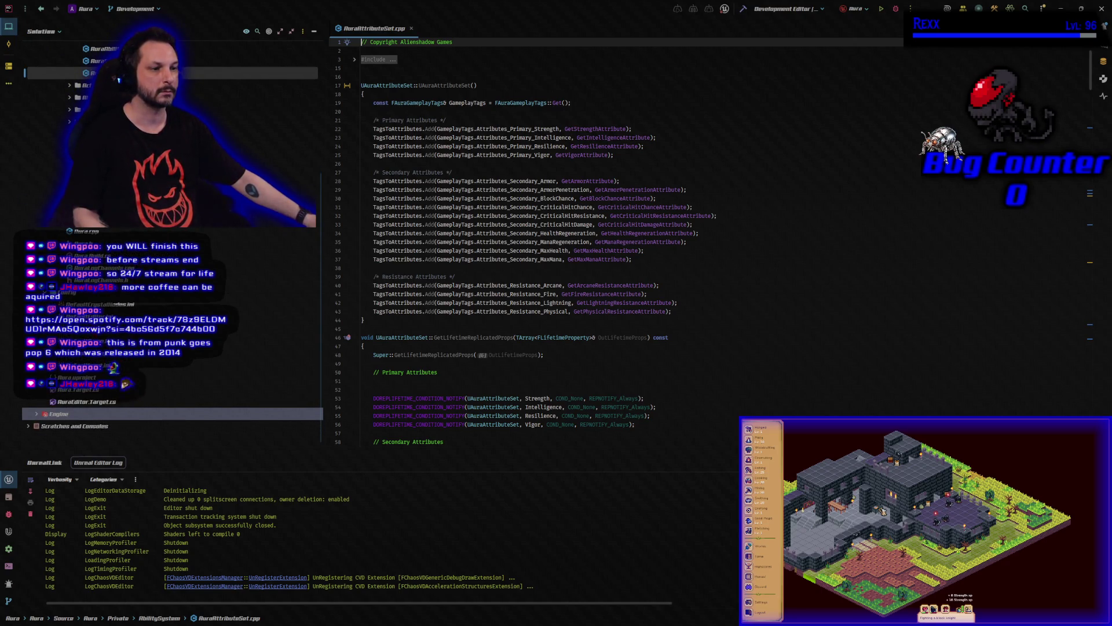
double_click(92, 328)
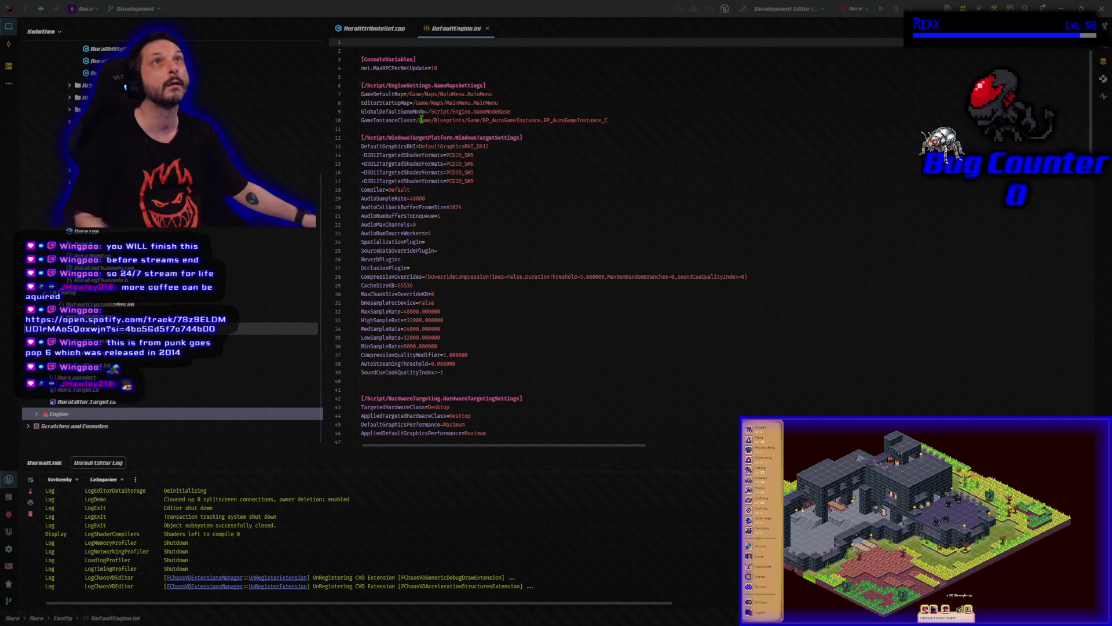
key("ctrl+F4")
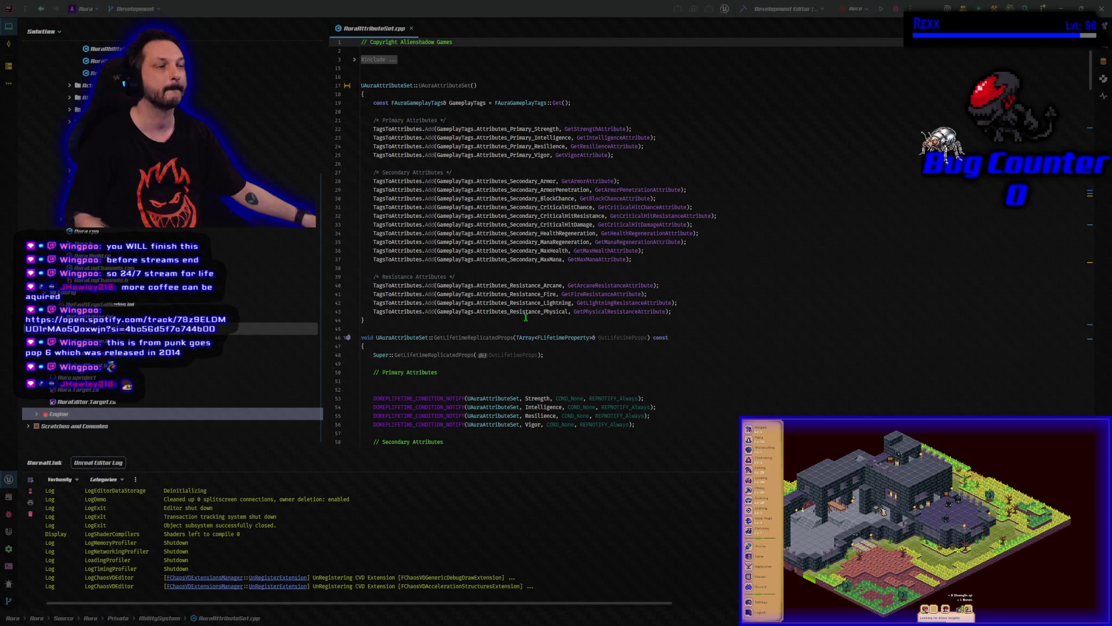
Scroll AuraAttributeSet.cpp down to the ShowFloatingText function
scroll(525, 317, "down", 5)
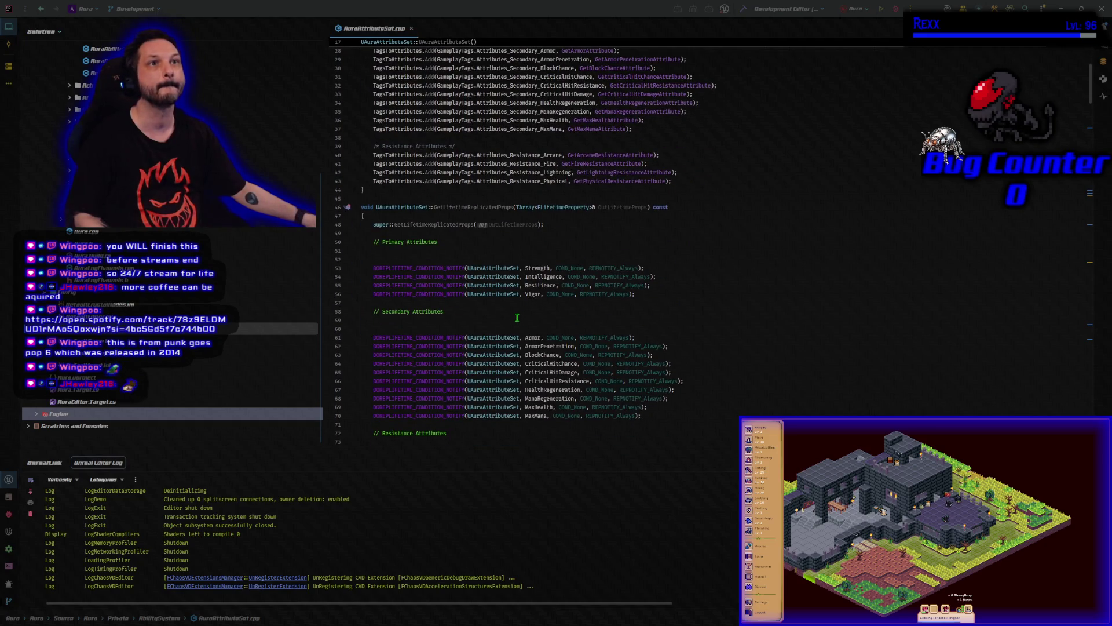
scroll(517, 317, "down", 18)
scroll(516, 318, "down", 18)
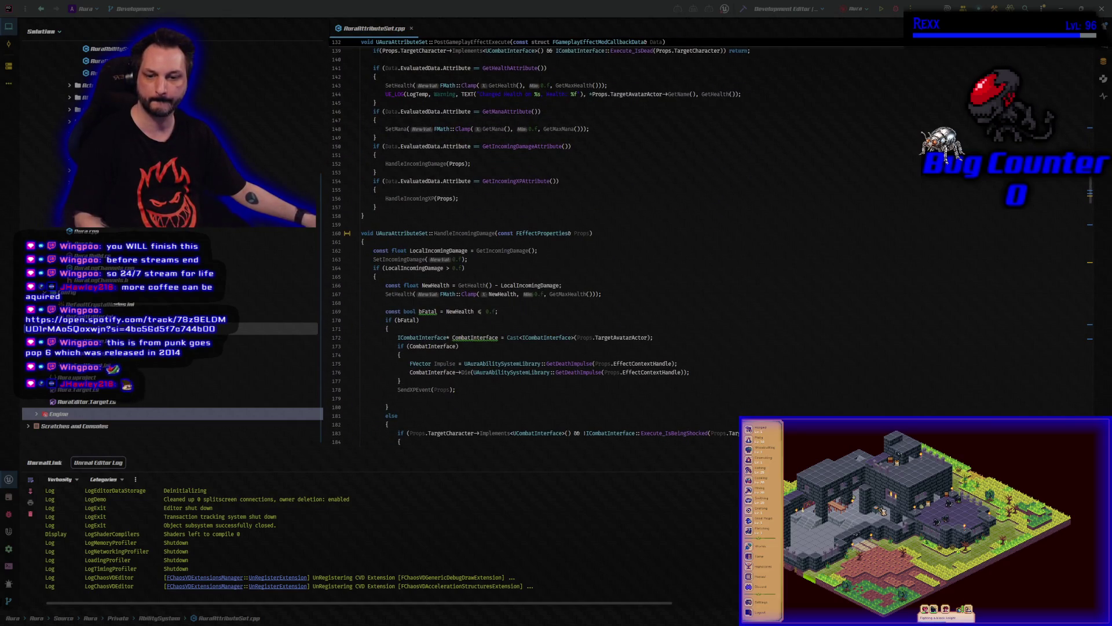
scroll(469, 399, "down", 11)
scroll(470, 399, "down", 18)
scroll(469, 400, "down", 18)
scroll(468, 399, "down", 11)
scroll(468, 399, "down", 1)
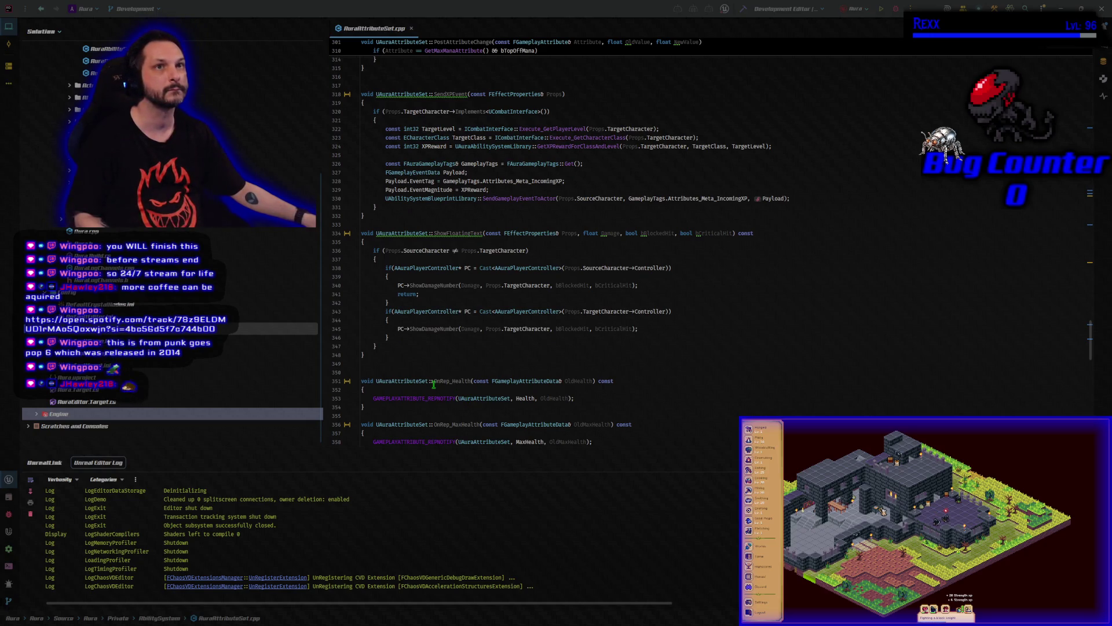
Insert an IsValid early return for source and target characters at the top of ShowFloatingText, then build
left_click(407, 242)
key("Return")
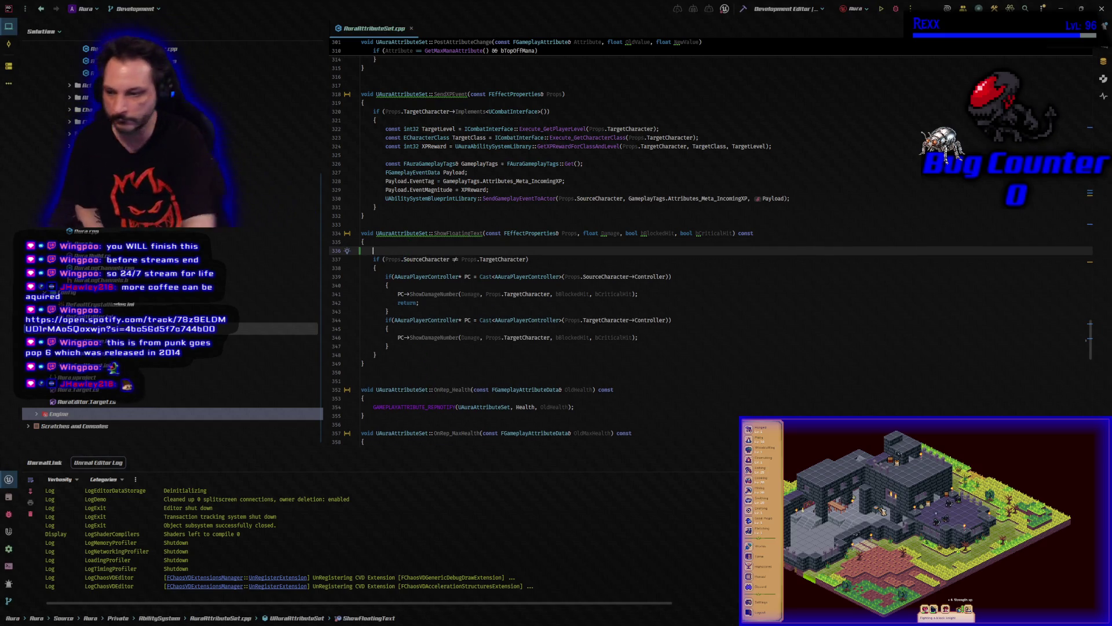
key("Tab")
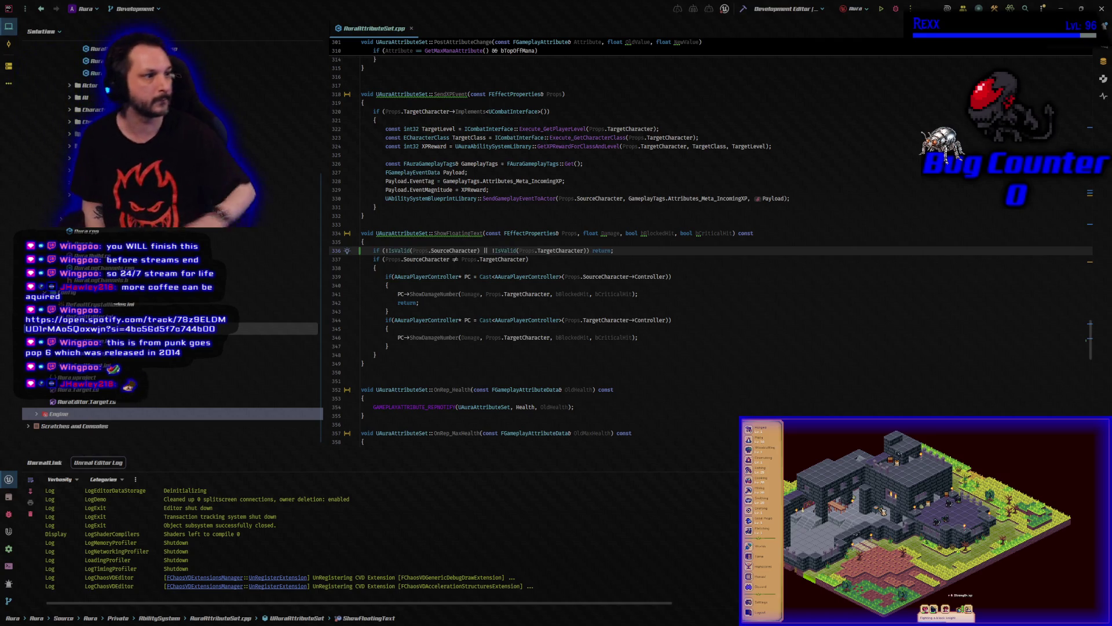
left_click(741, 14)
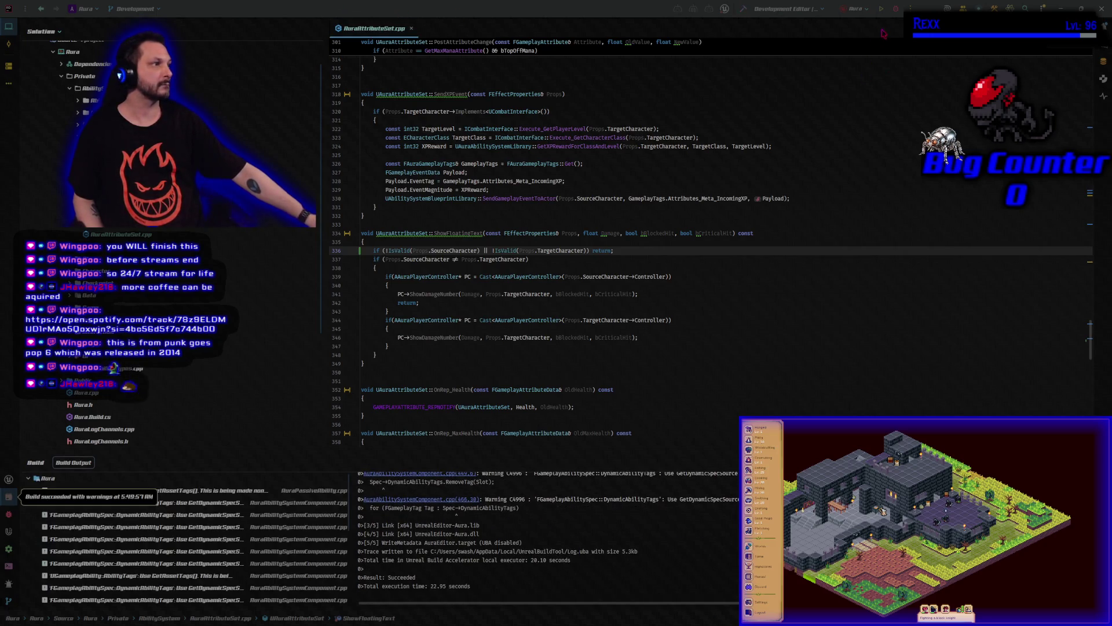
Run the Aura Development Editor from Rider to relaunch Unreal
left_click(881, 9)
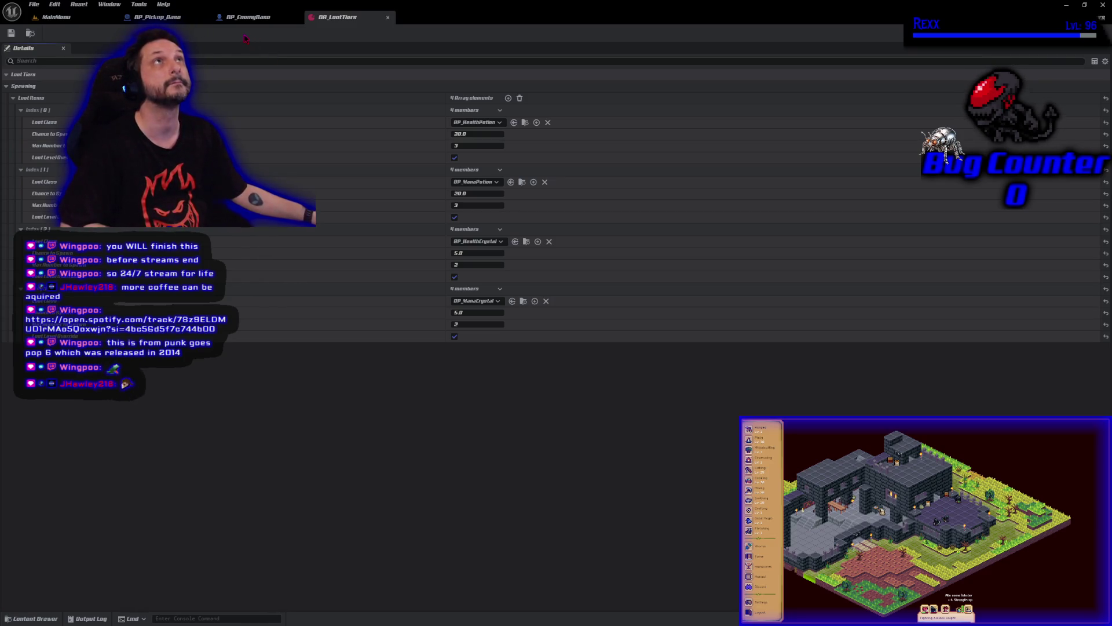
Close the BP_Pickup_Base and DA_LootTiers editor tabs, returning to the MainMenu level
middle_click(138, 19)
left_click(296, 18)
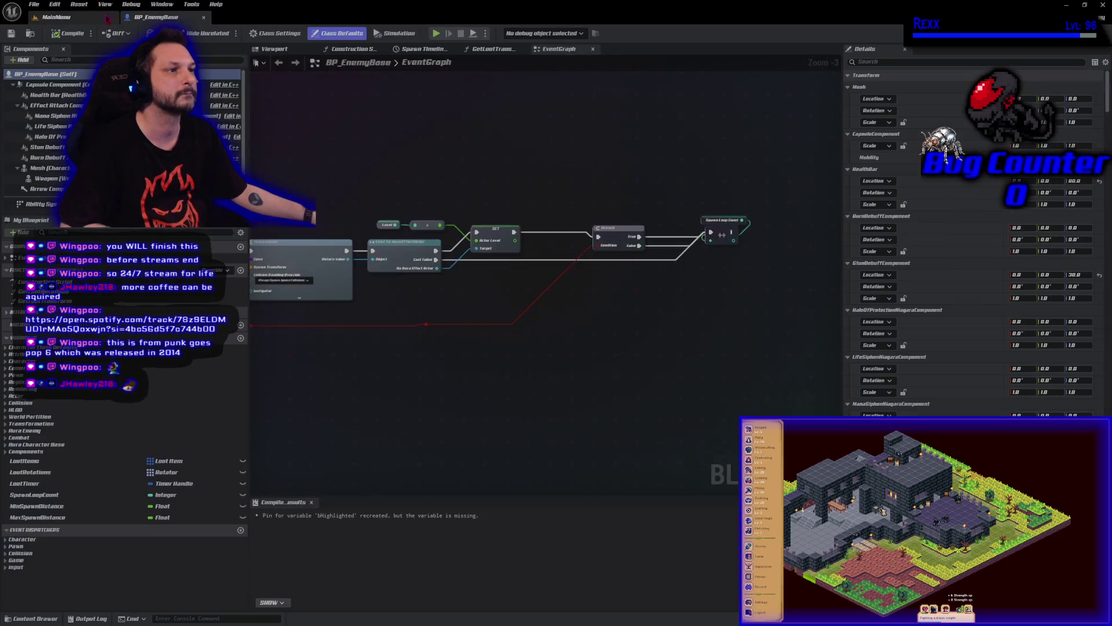
left_click(81, 17)
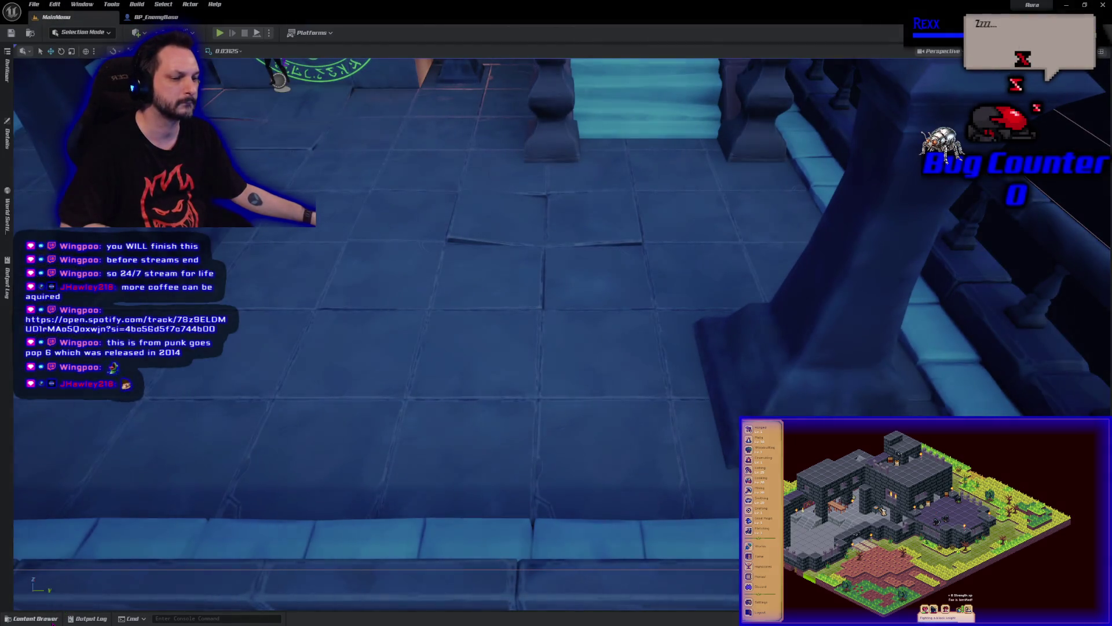
Open WBP_Overlay from the Content Drawer's UI > Overlay folder
left_click(35, 619)
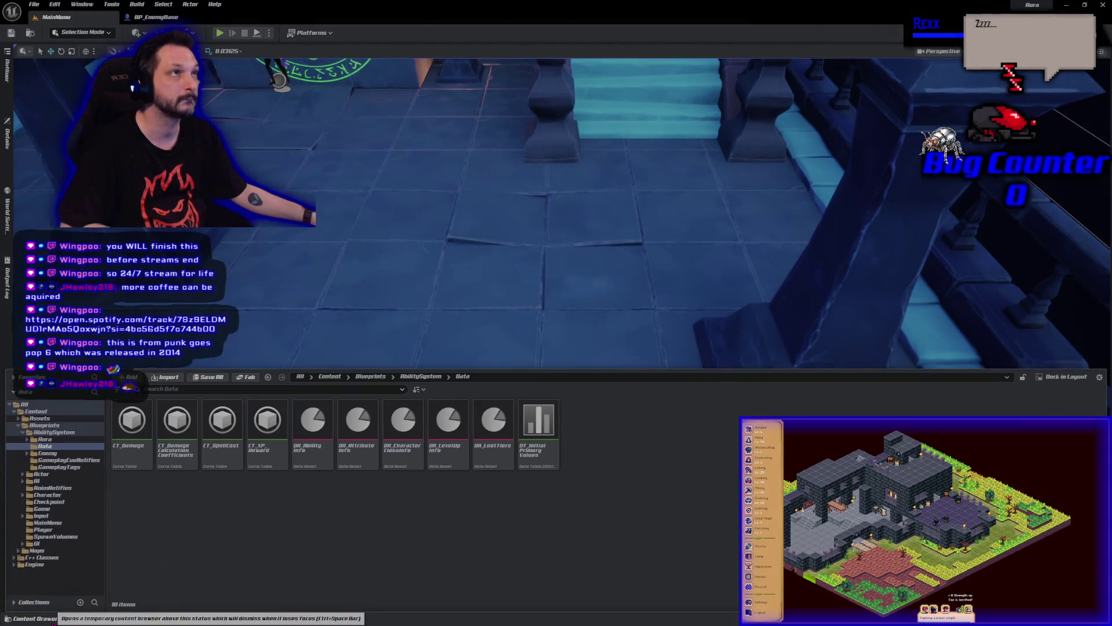
left_click(46, 544)
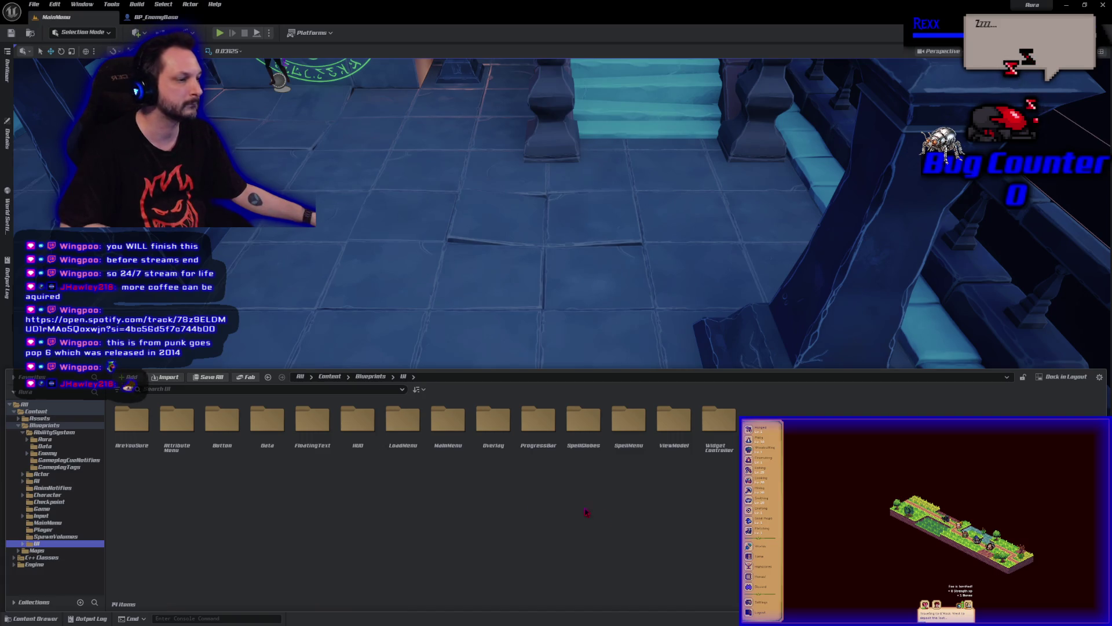
double_click(493, 418)
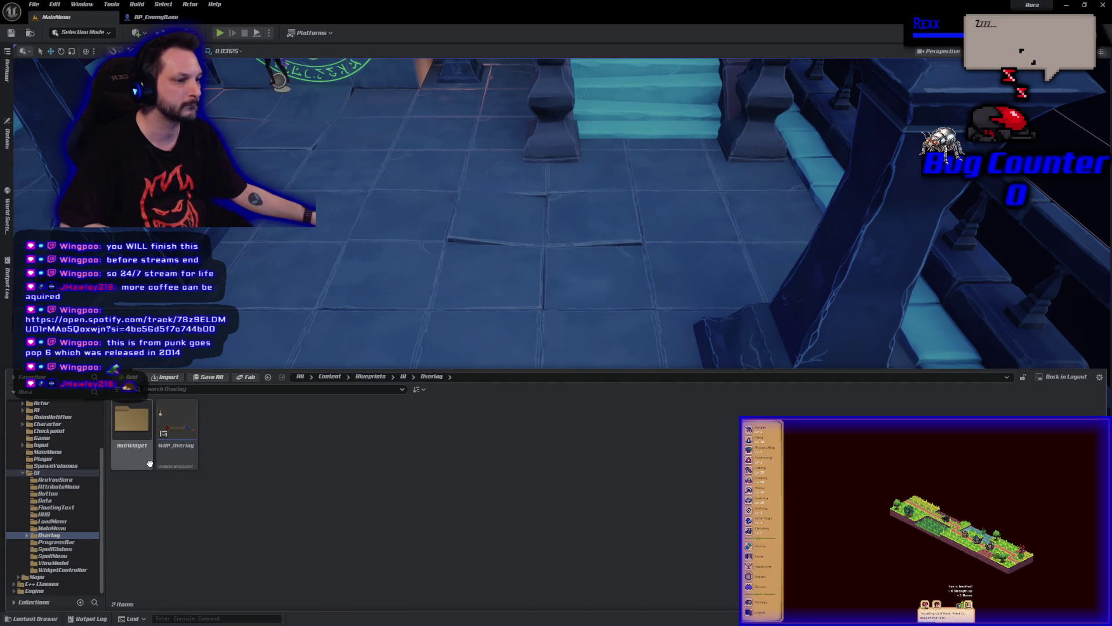
left_click(167, 458)
double_click(167, 458)
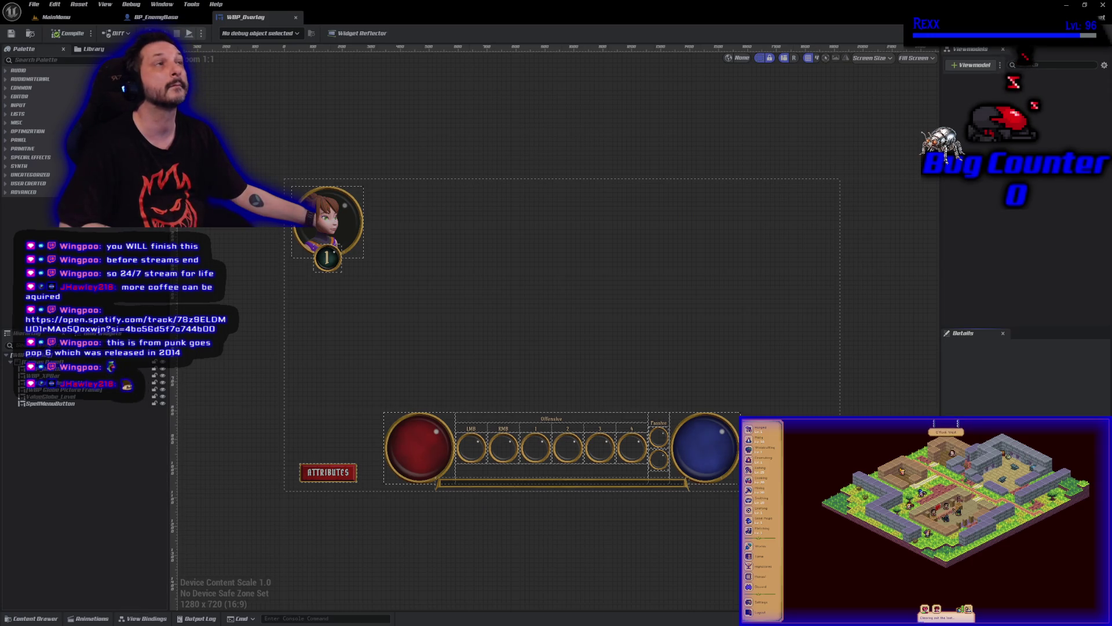
Search the Palette for 'butt', drop a WBP_Button onto the overlay canvas, then clear the search
left_click(103, 60)
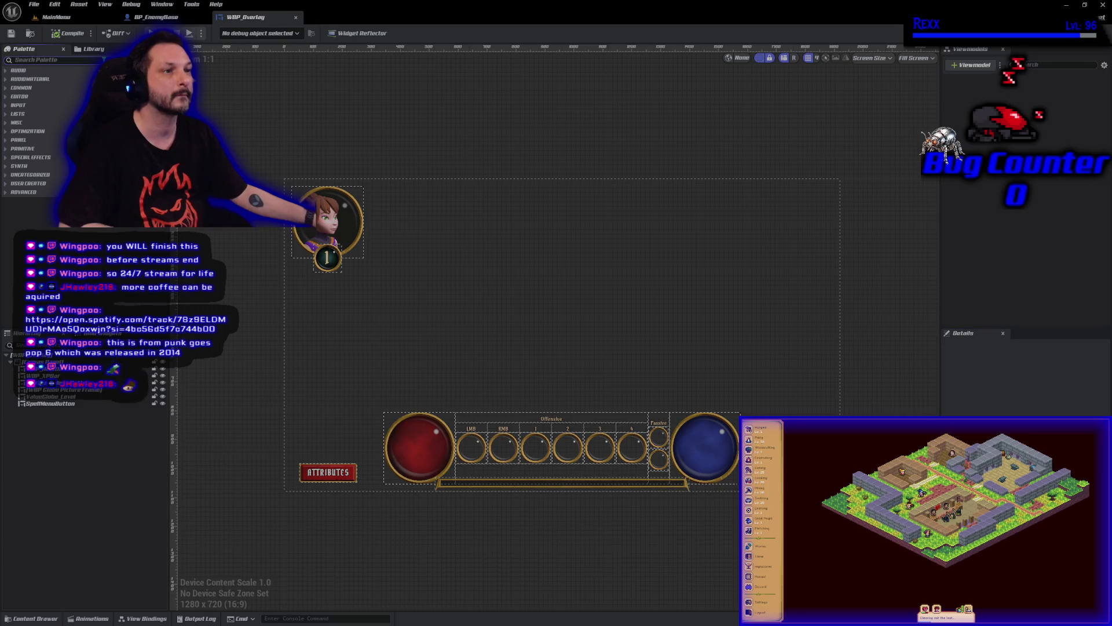
type("butt")
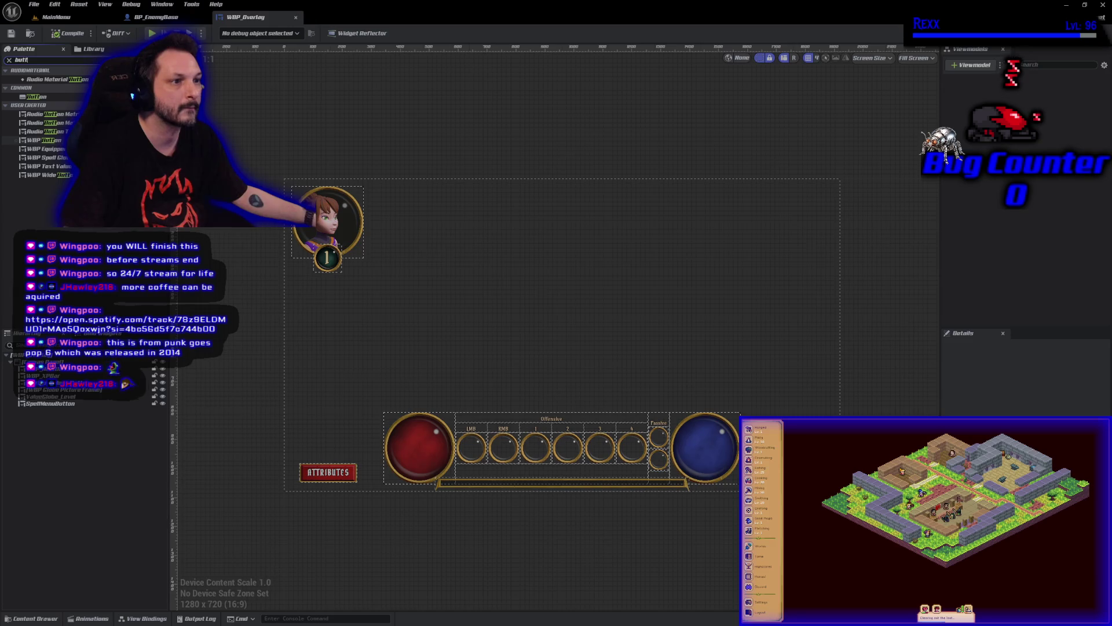
left_click_drag(43, 139, 557, 330)
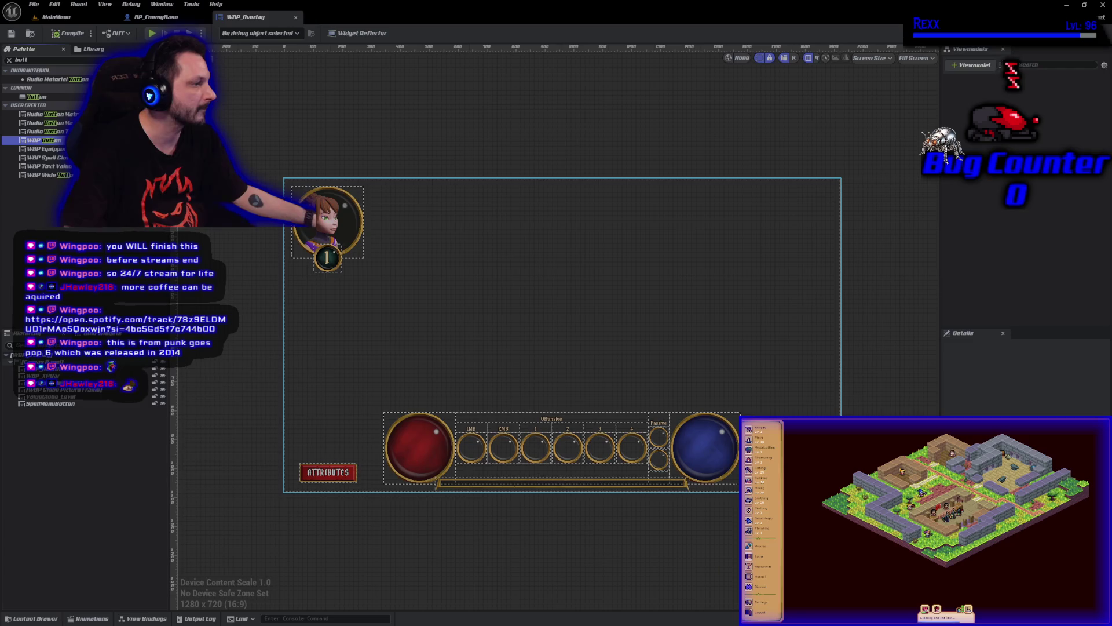
left_click_drag(811, 469, 812, 471)
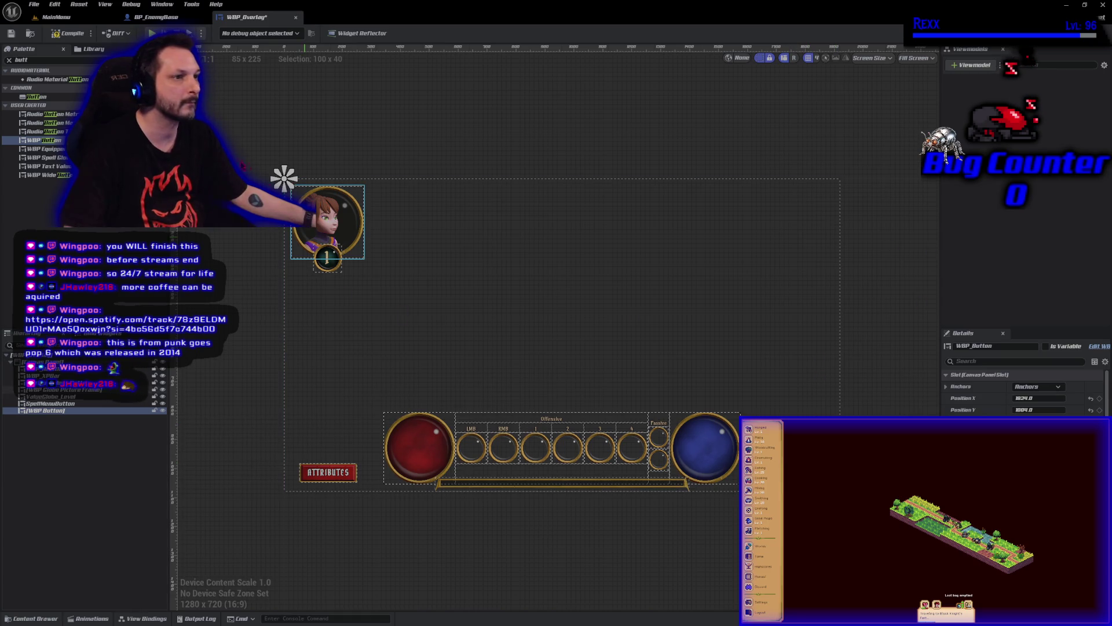
left_click(9, 59)
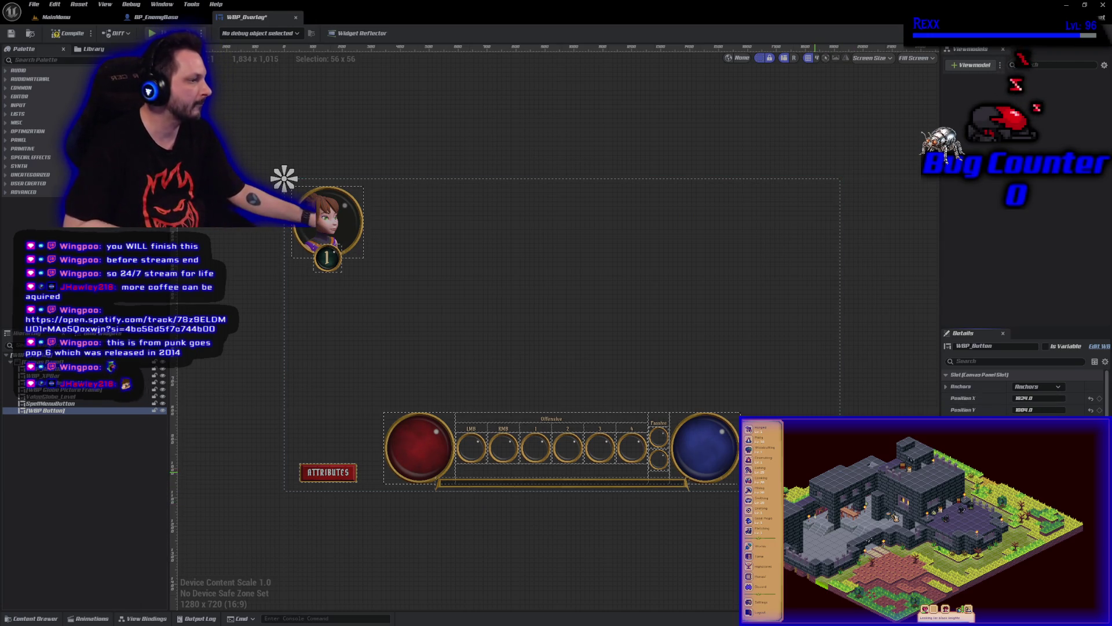
left_click_drag(284, 177, 210, 169)
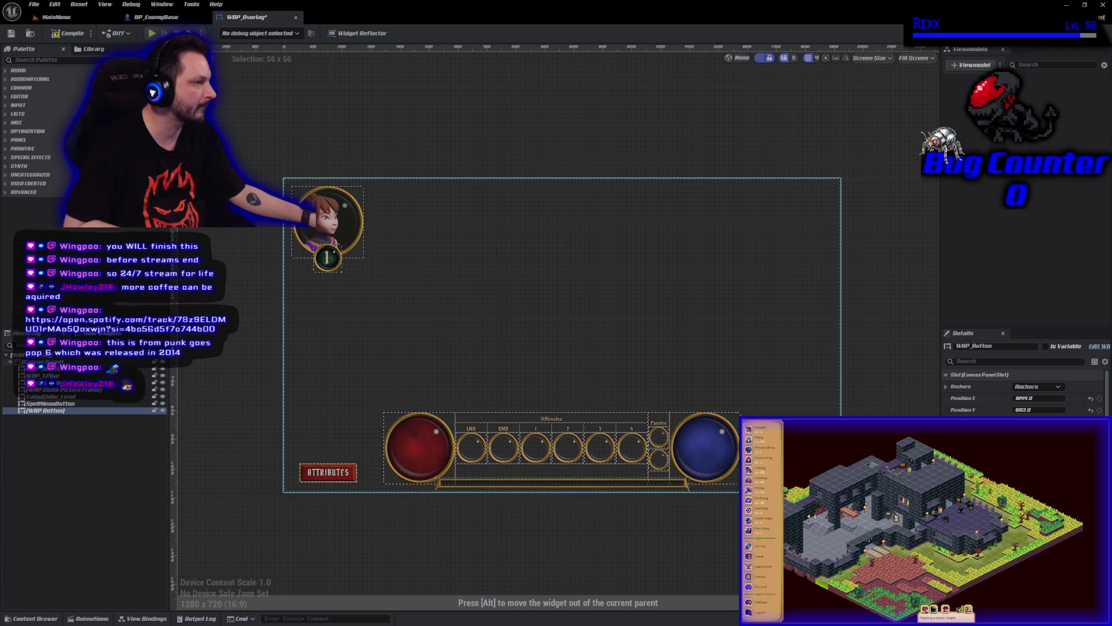
Drag the red X button to the top right, then down beside the SPELLS button
mouse_move(822, 444)
left_mouse_down()
mouse_move(824, 206)
mouse_move(814, 200)
left_mouse_up()
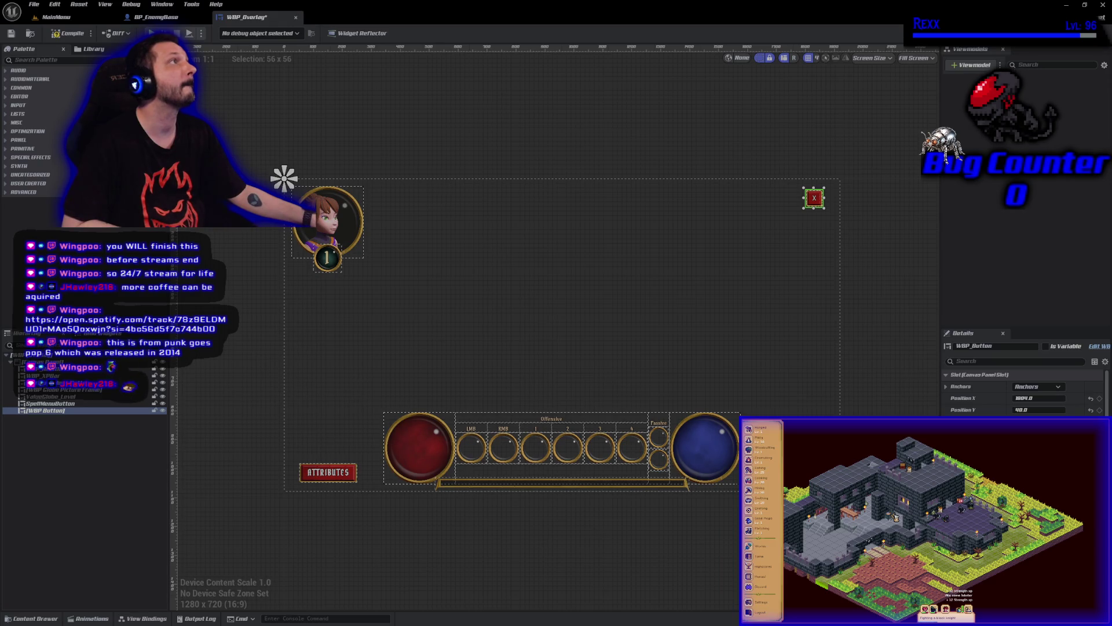
scroll(752, 273, "up", 4)
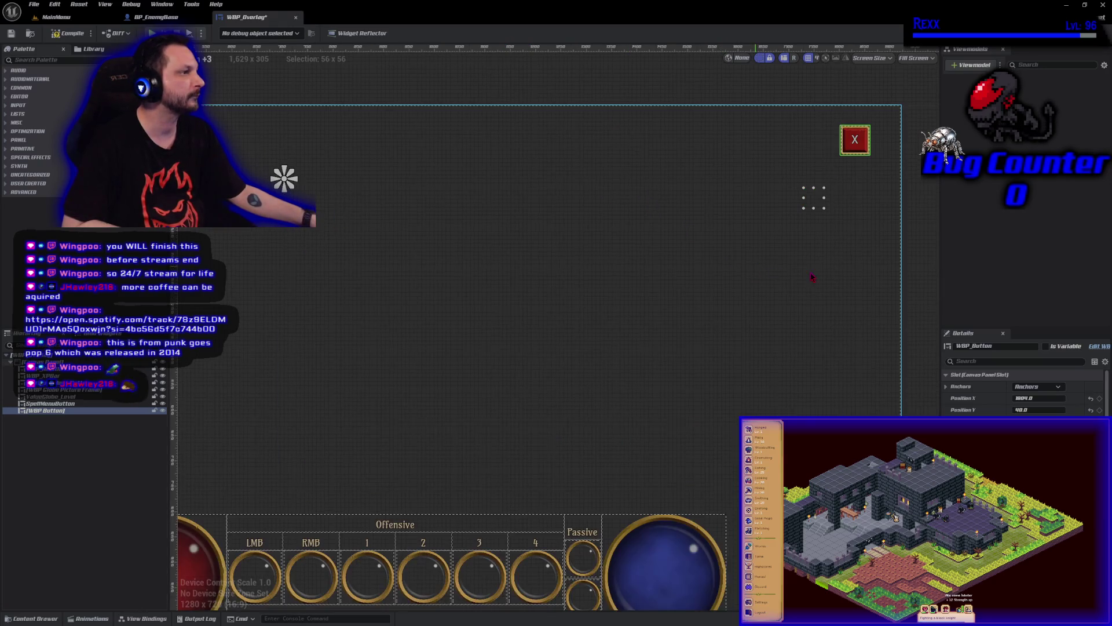
scroll(610, 241, "down", 3)
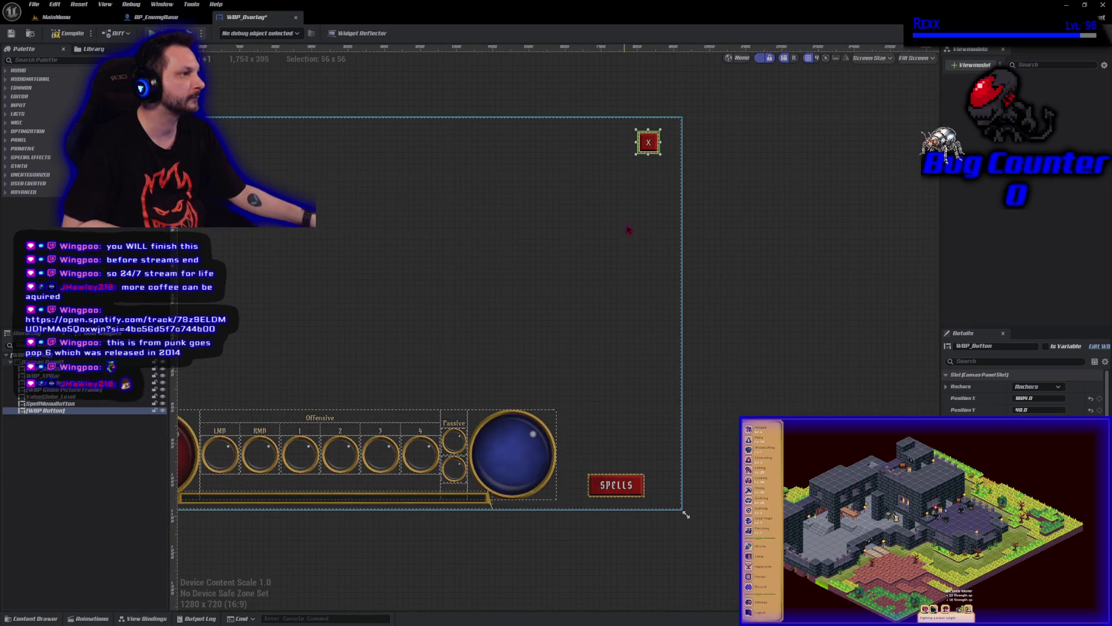
left_click_drag(627, 215, 609, 226)
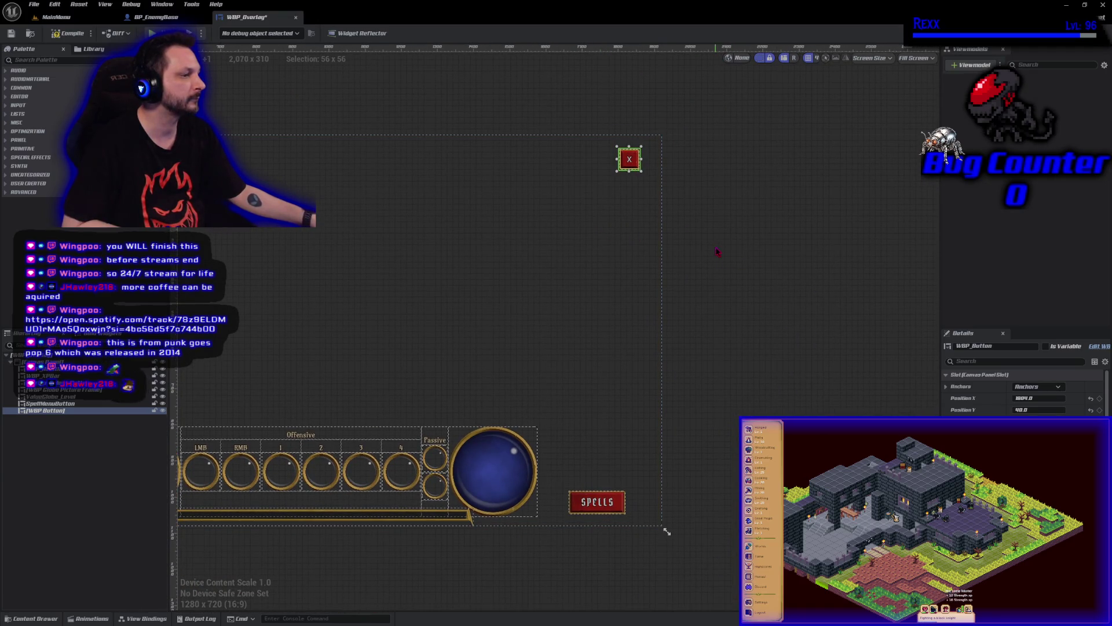
mouse_move(629, 159)
left_mouse_down()
mouse_move(645, 204)
mouse_move(642, 504)
left_mouse_up()
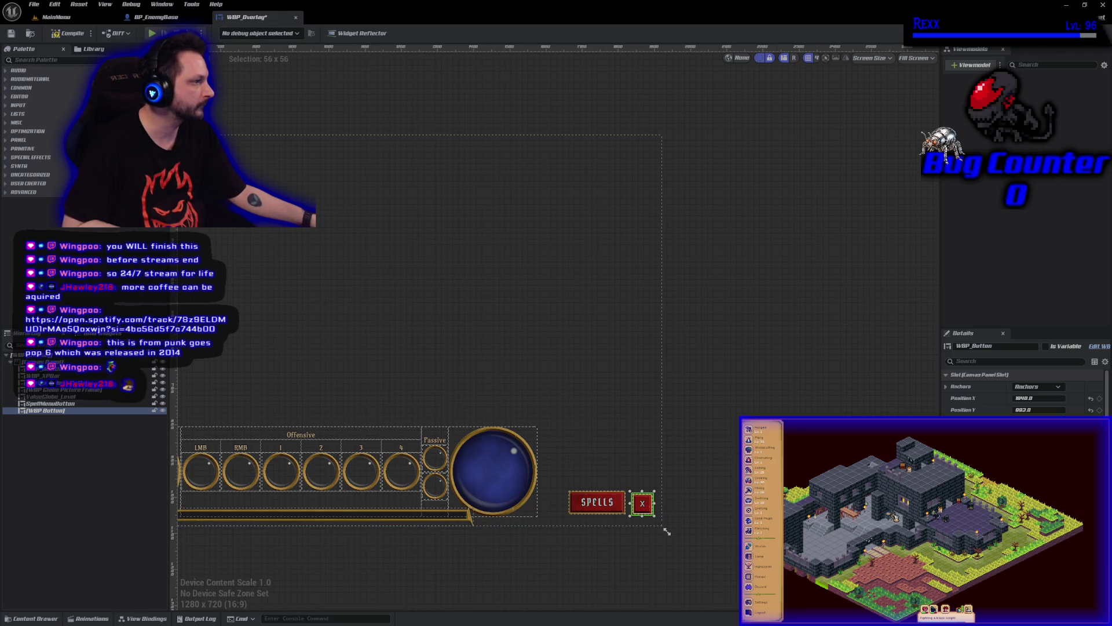
left_click(1032, 409)
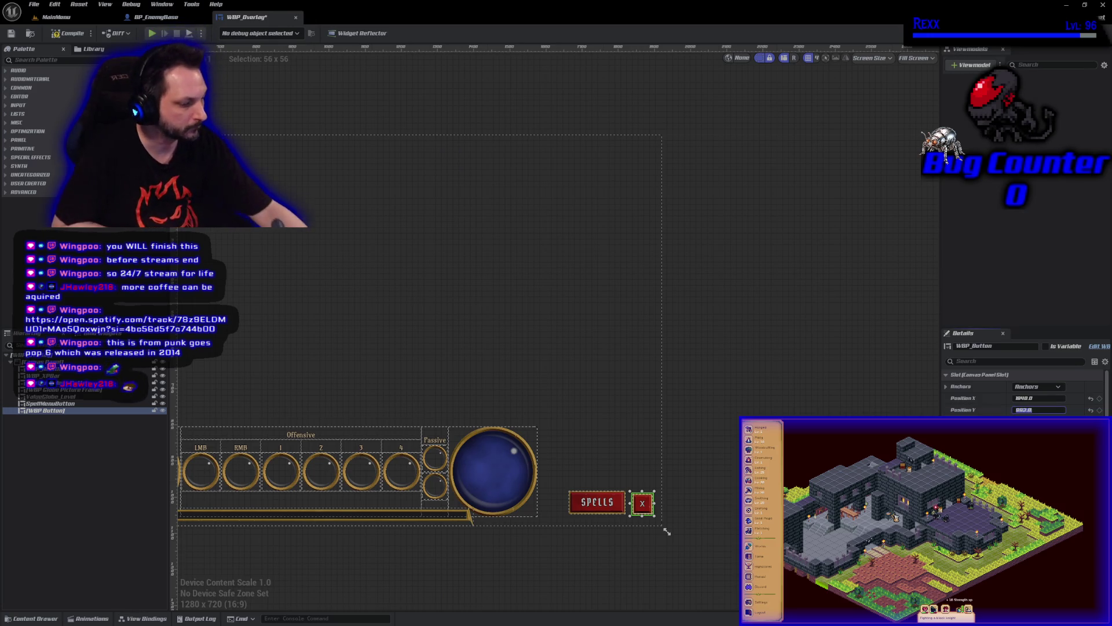
Set the X button's Position X to 1850 in the Canvas Slot details
type("1000")
key("Return")
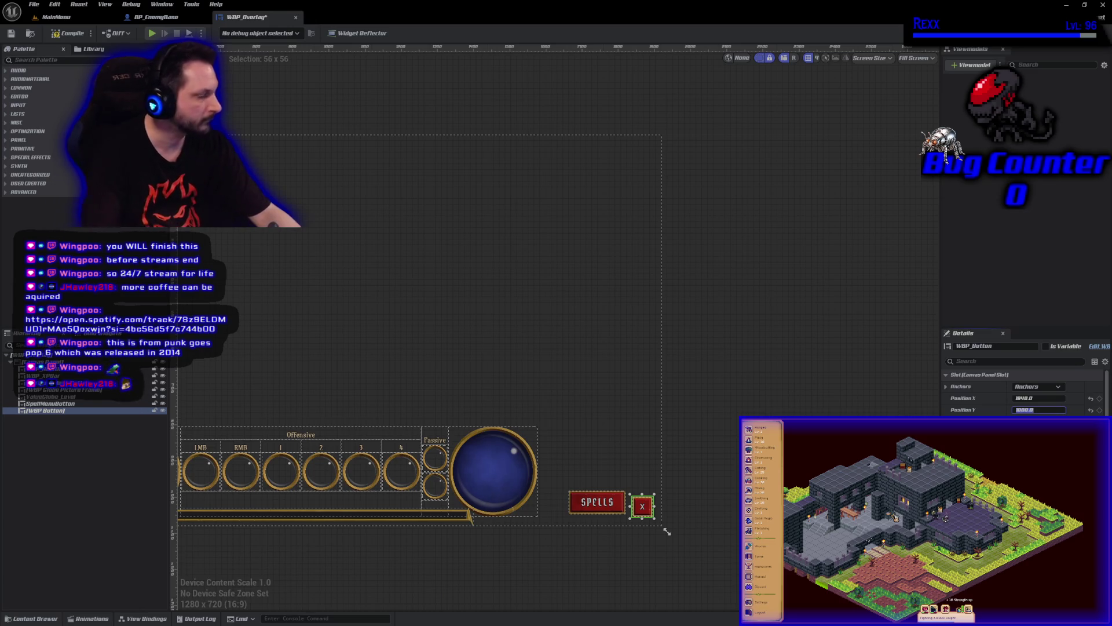
left_click(1038, 398)
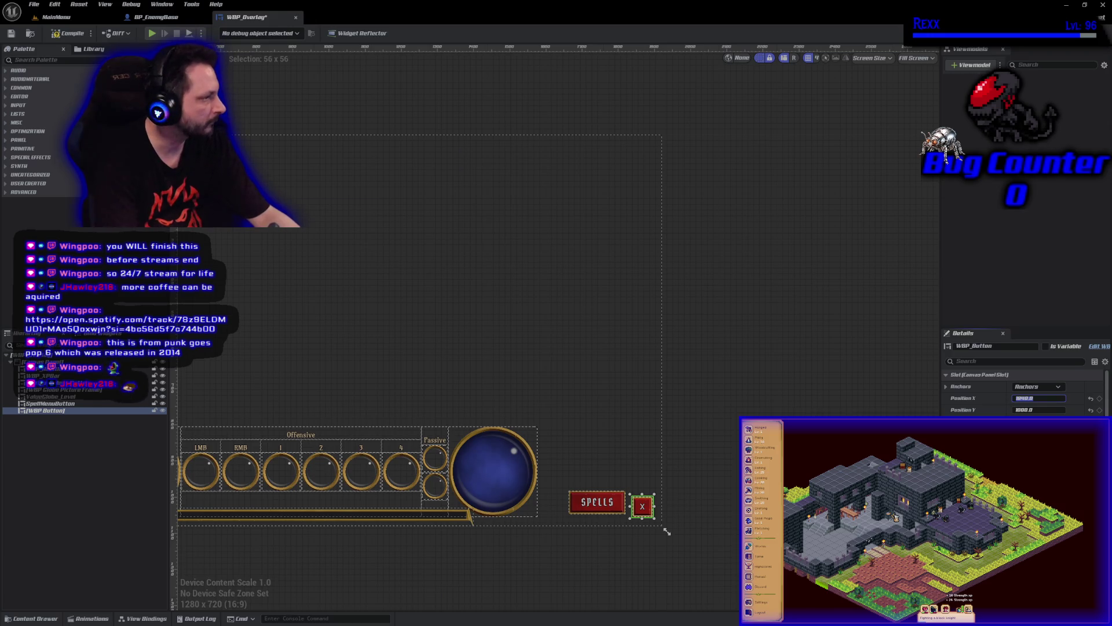
type("1800")
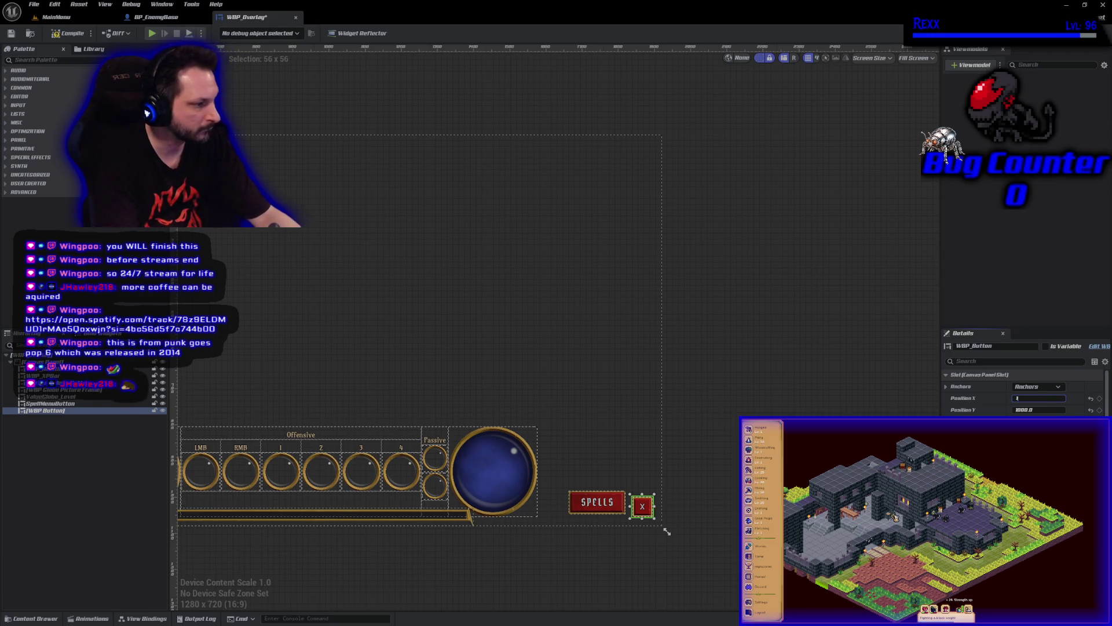
key("Return")
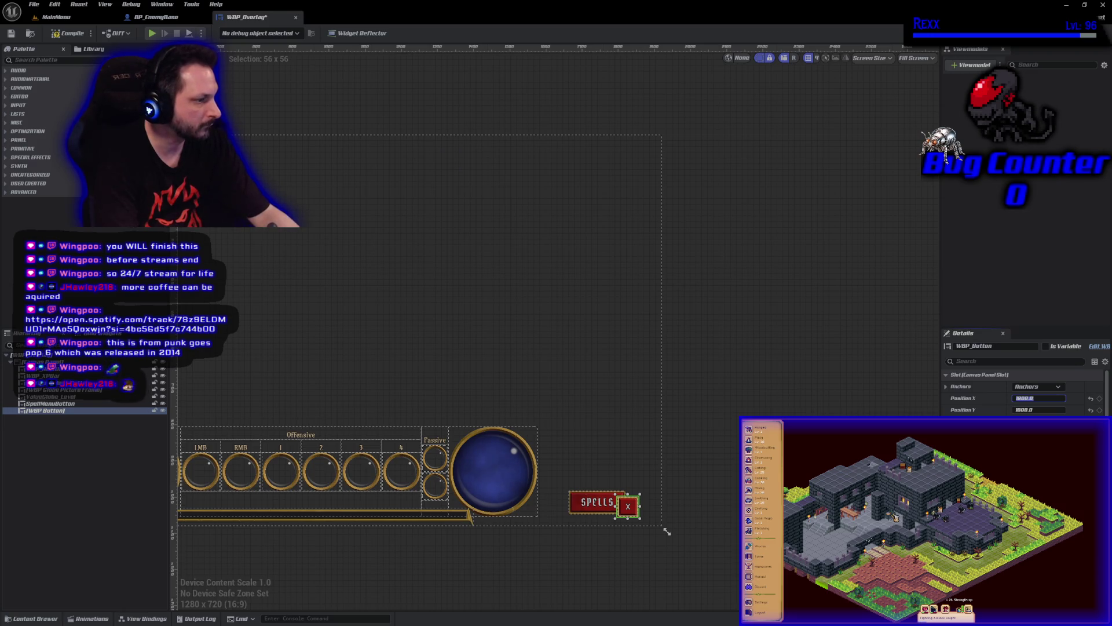
type("1850")
key("Return")
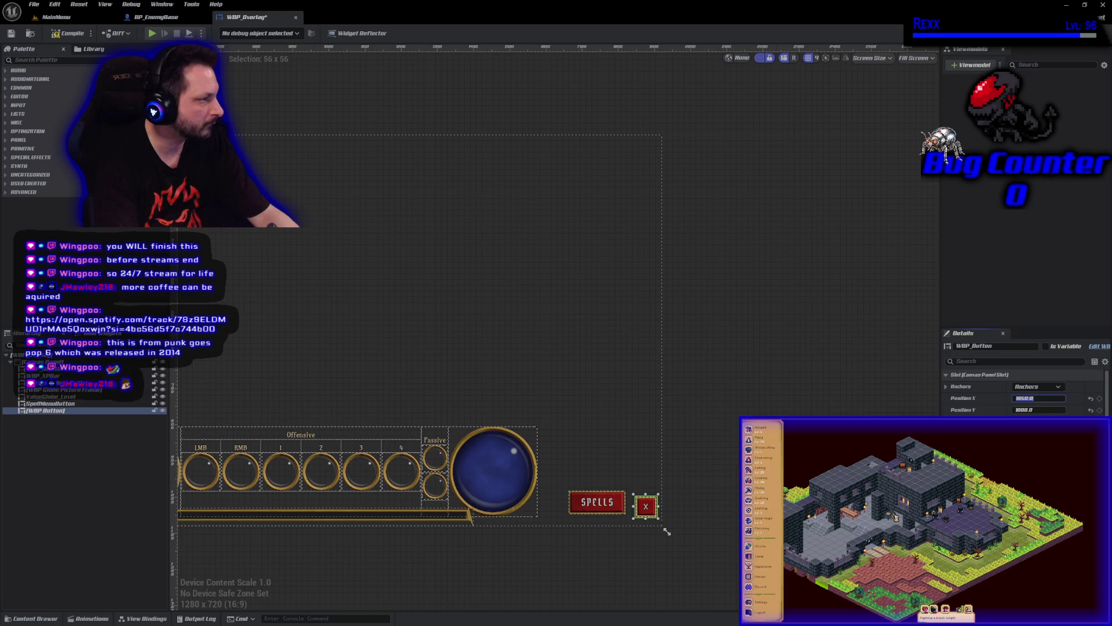
Lower its Position Y value stepwise (500, 100, 50, 25) to settle at 20
key("shift+Tab")
key("Tab")
key("Tab")
type("500")
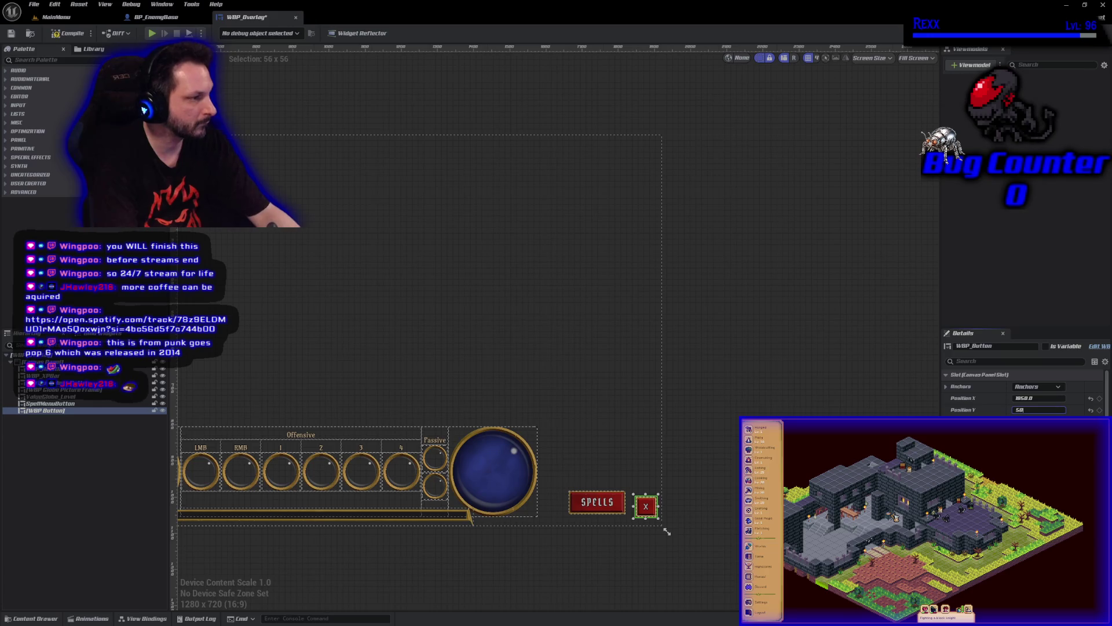
key("Return")
type("100")
key("Return")
type("50")
key("Return")
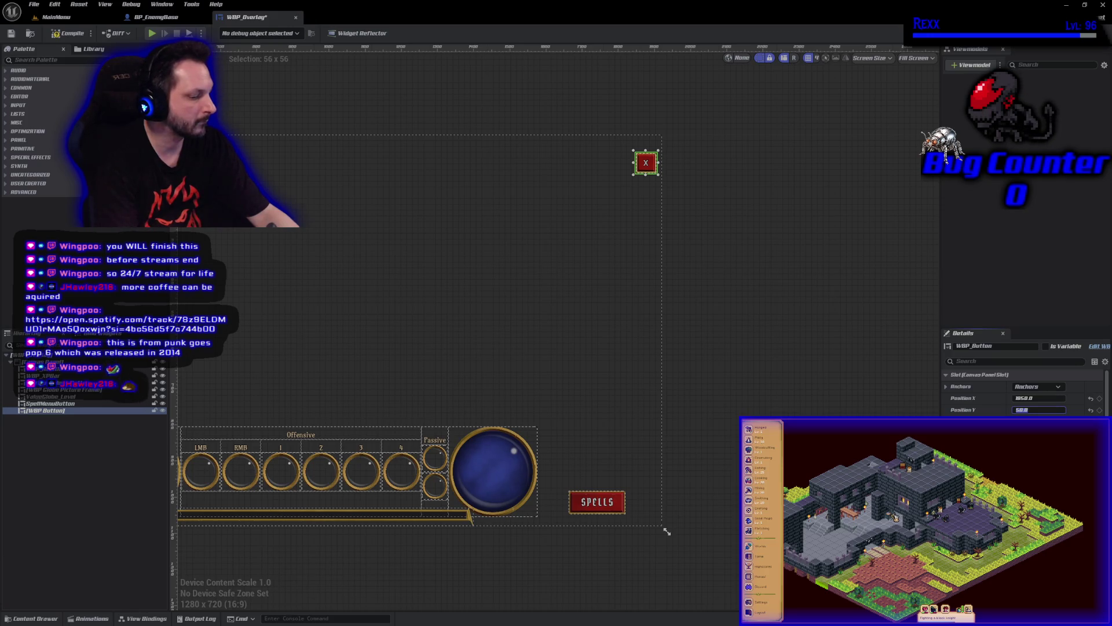
type("25")
key("Return")
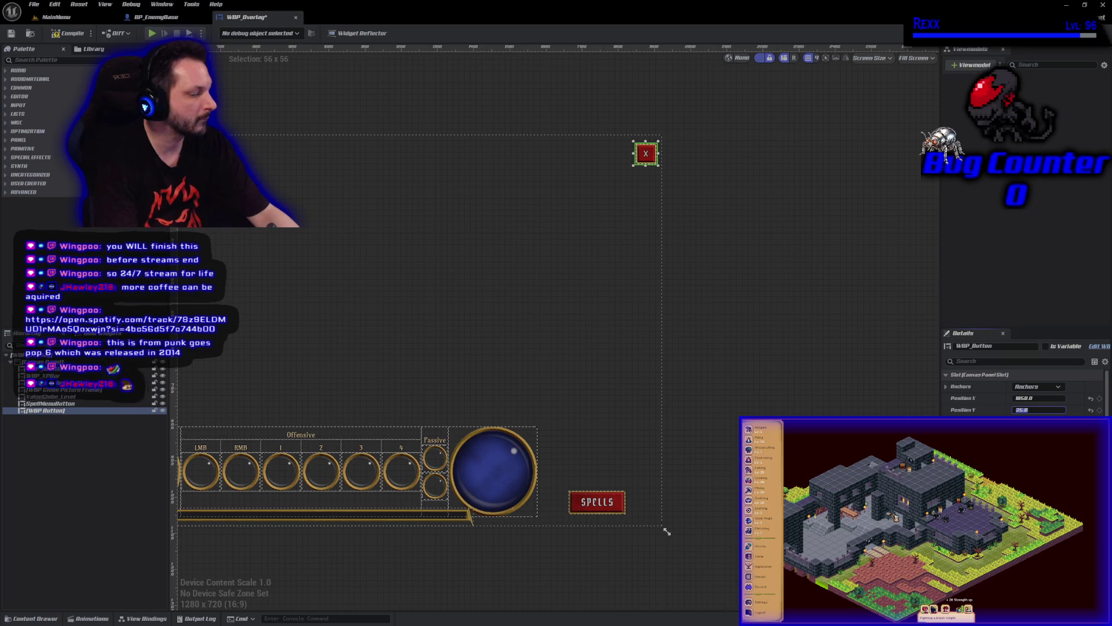
type("20")
key("Return")
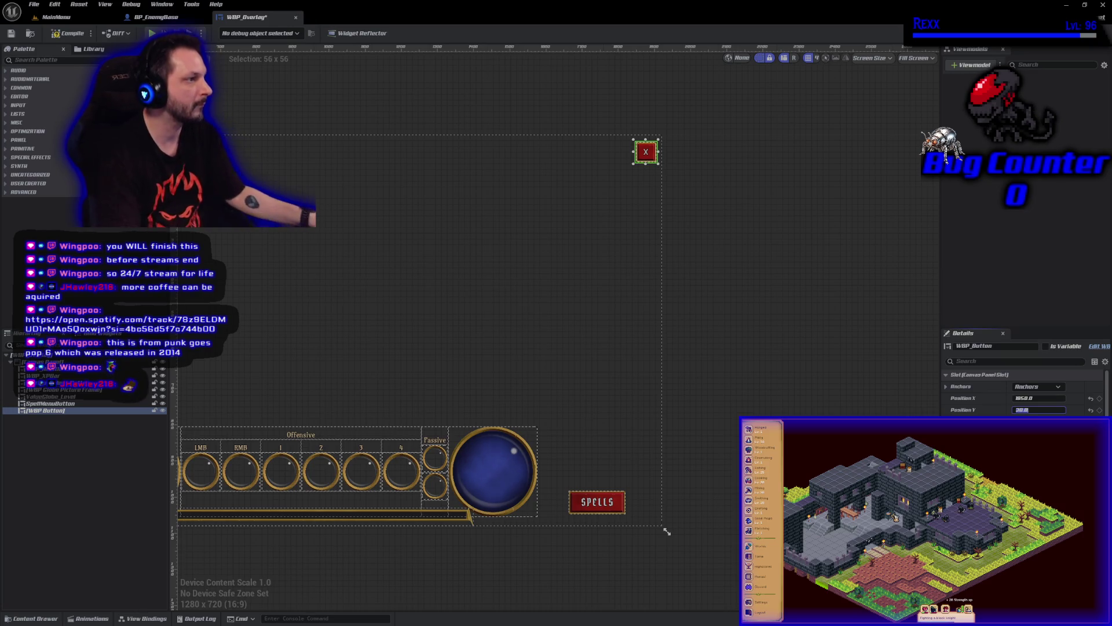
scroll(677, 206, "up", 8)
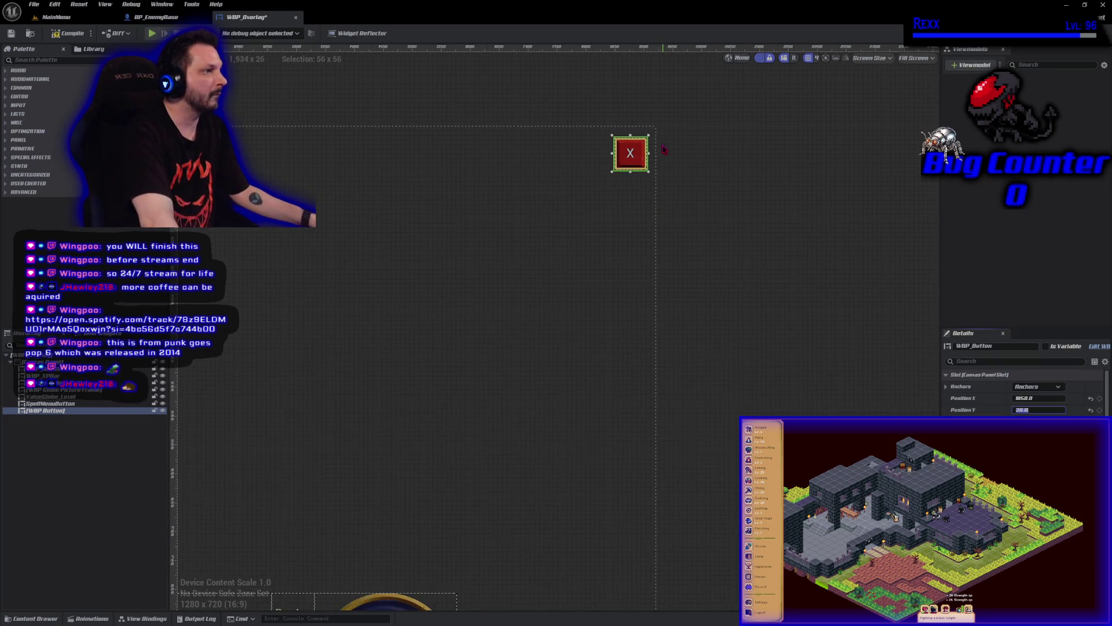
Adjust the X button's Position Y, trying 0 and 10, settling on 15
left_click_drag(708, 285, 720, 299)
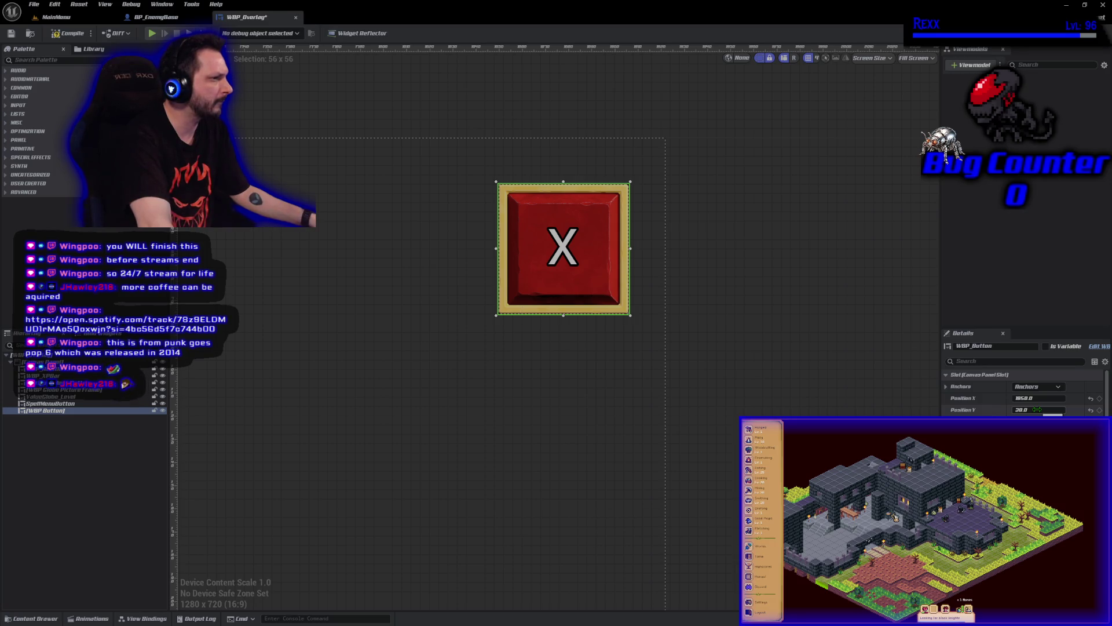
left_click(1037, 409)
type("0")
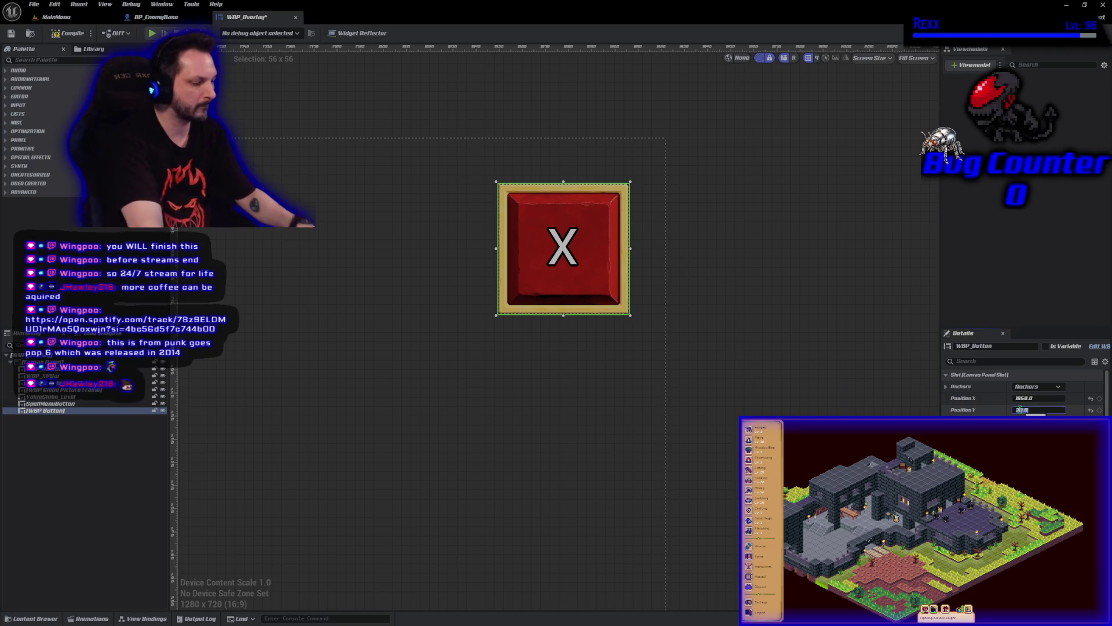
key("Return")
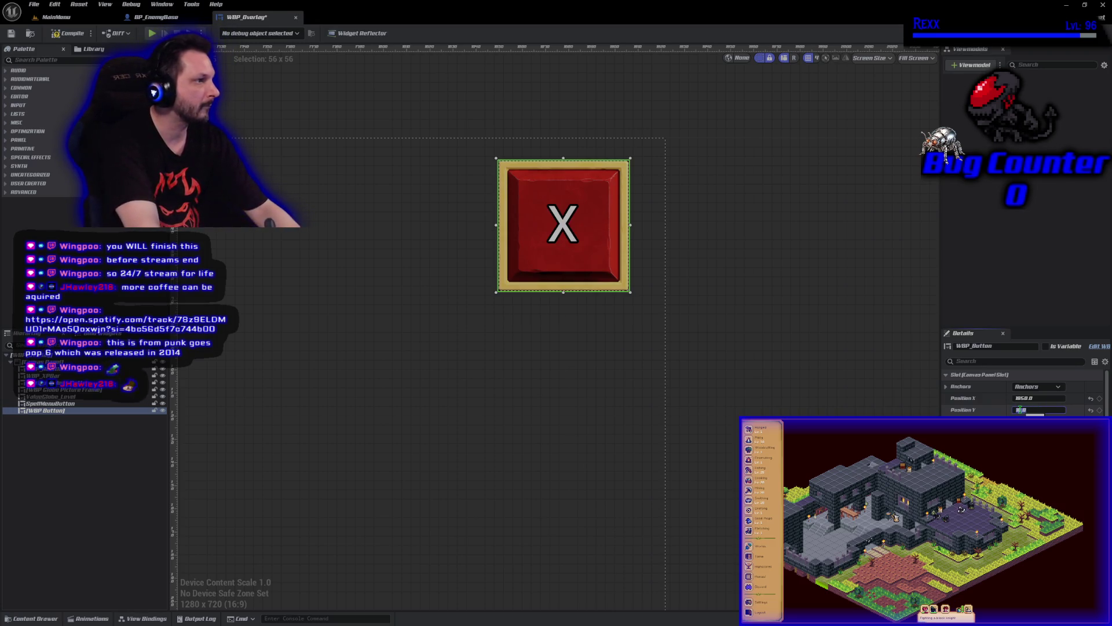
type("10")
key("Return")
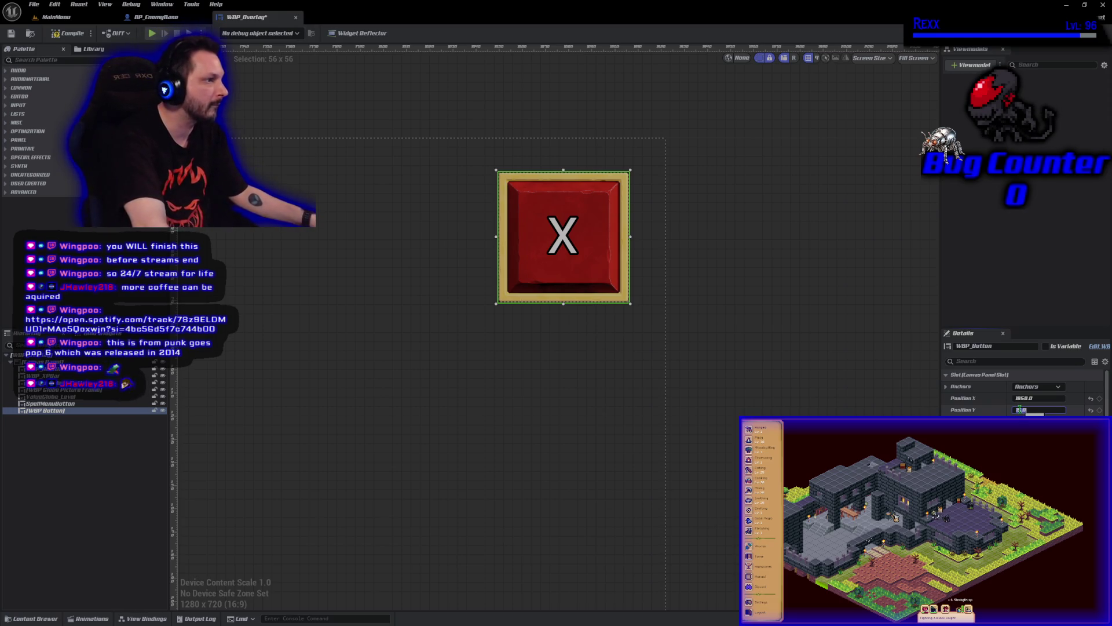
type("15")
key("Return")
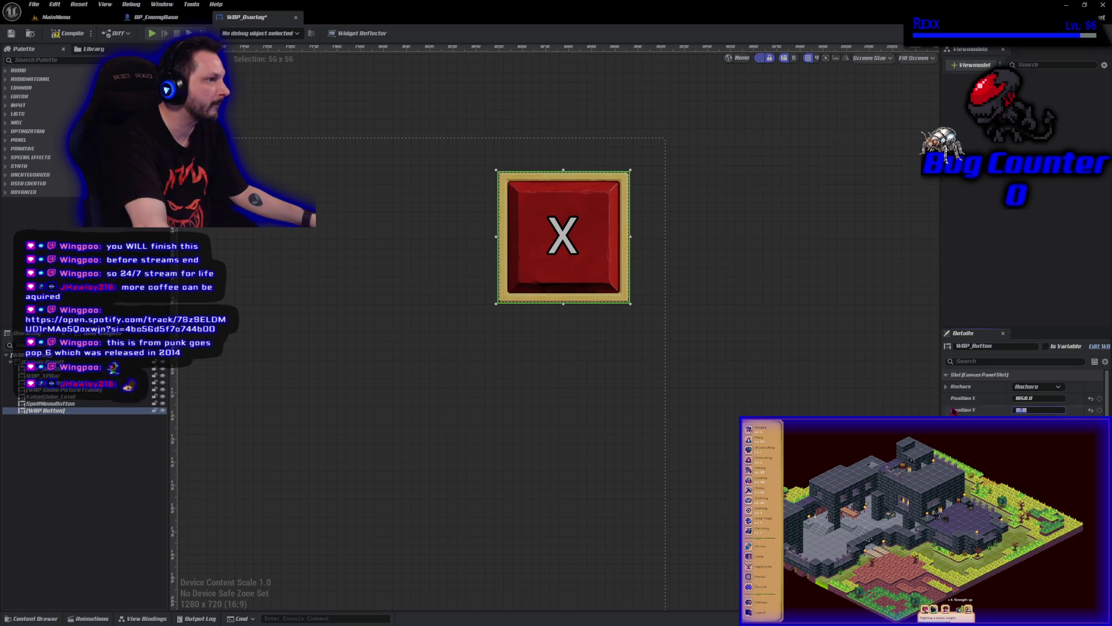
scroll(712, 376, "down", 6)
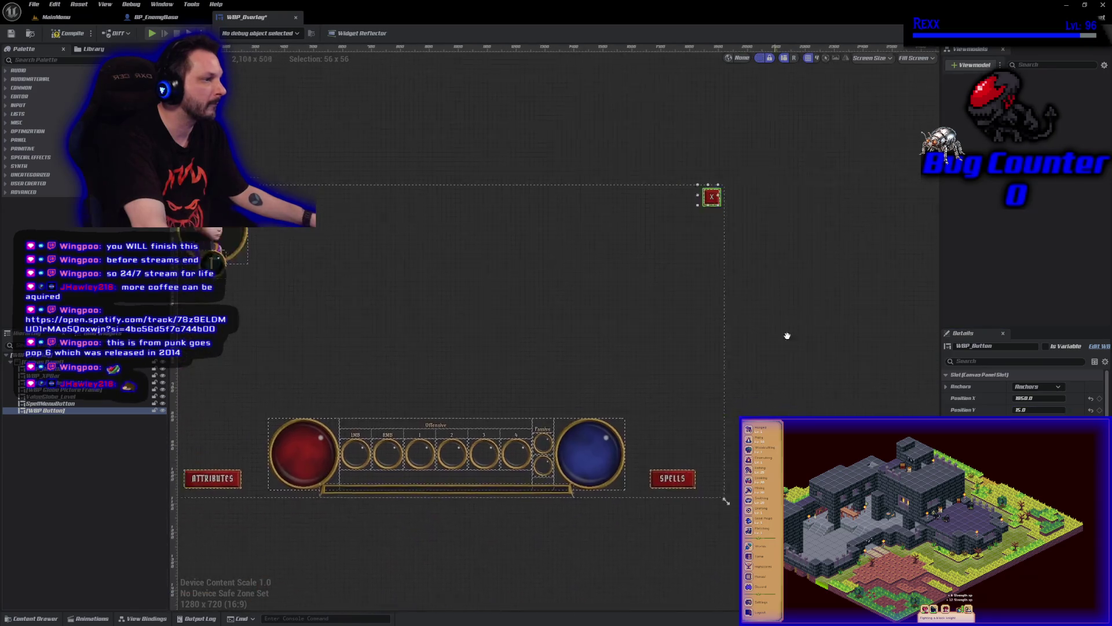
Apply the top-right Anchors preset to the button and save WBP_Overlay
left_click_drag(779, 331, 867, 341)
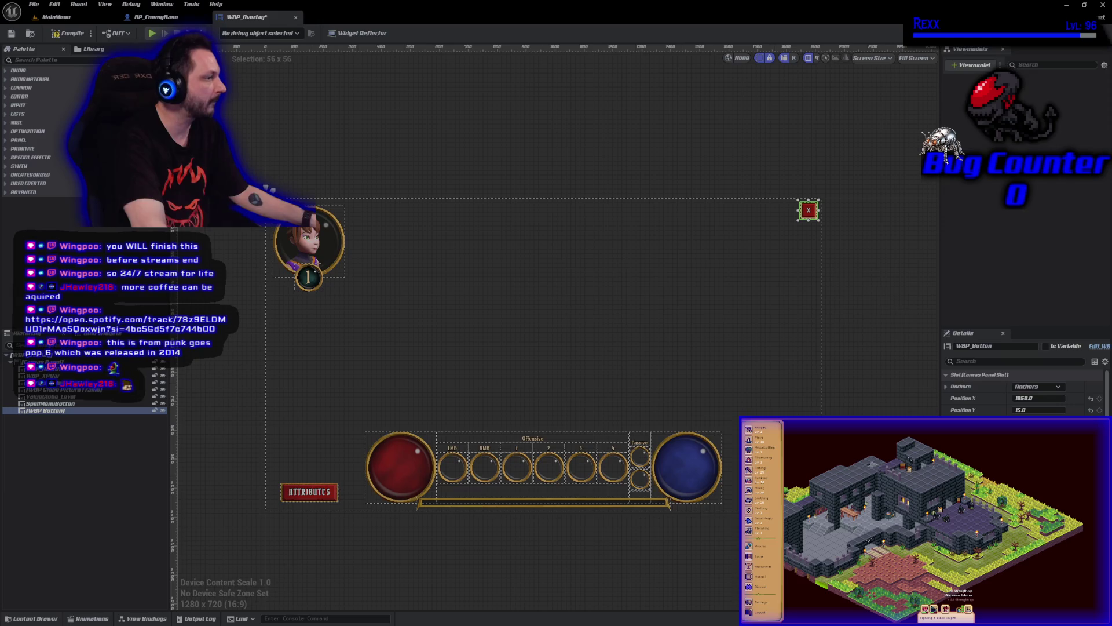
left_click(1028, 386)
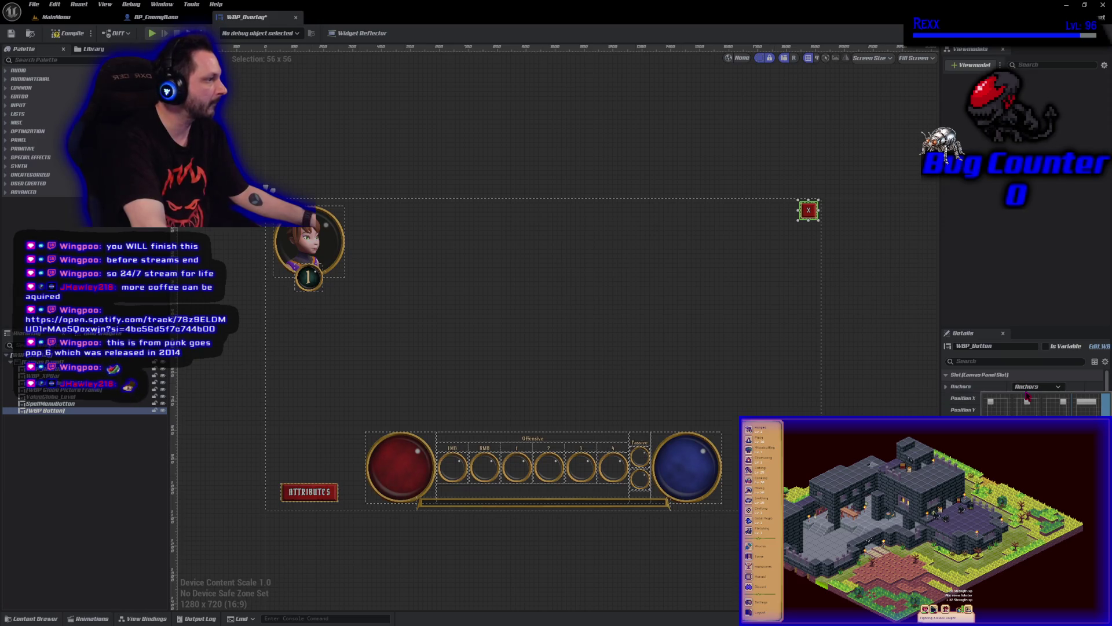
left_click(1052, 409)
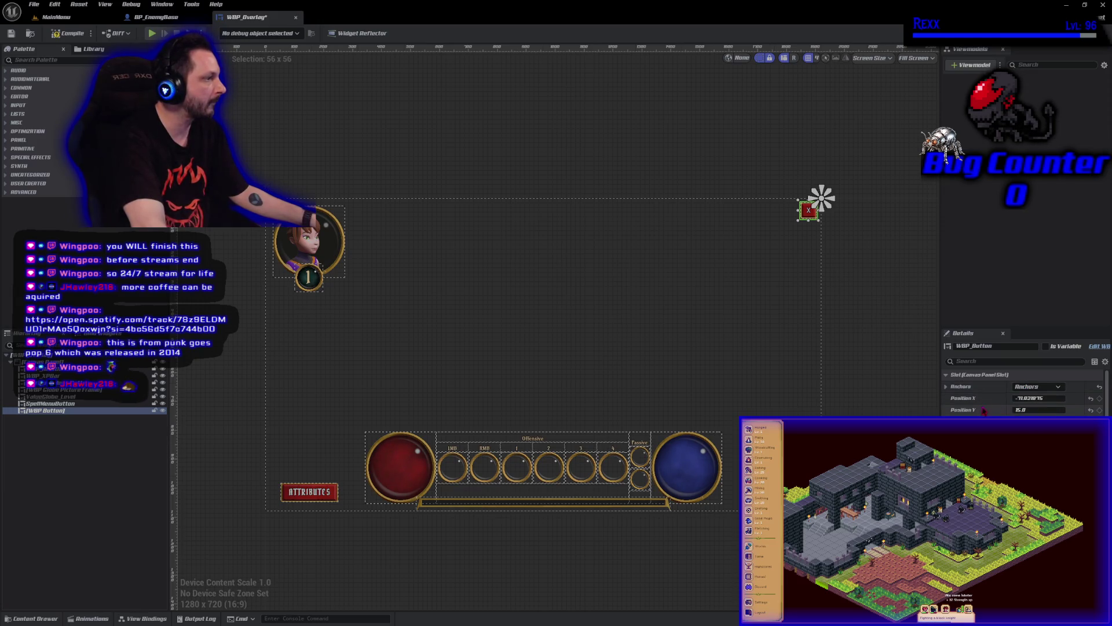
key("ctrl+s")
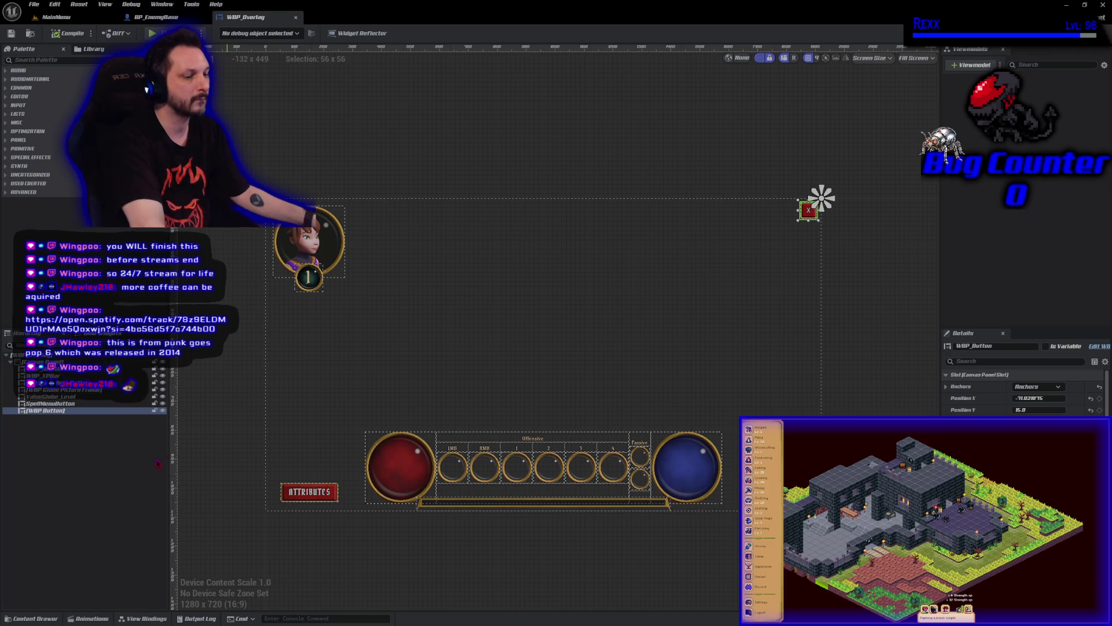
Open WBP_AreYouSure, tick Is Variable on the slot-deletion message text, and save
left_click(29, 619)
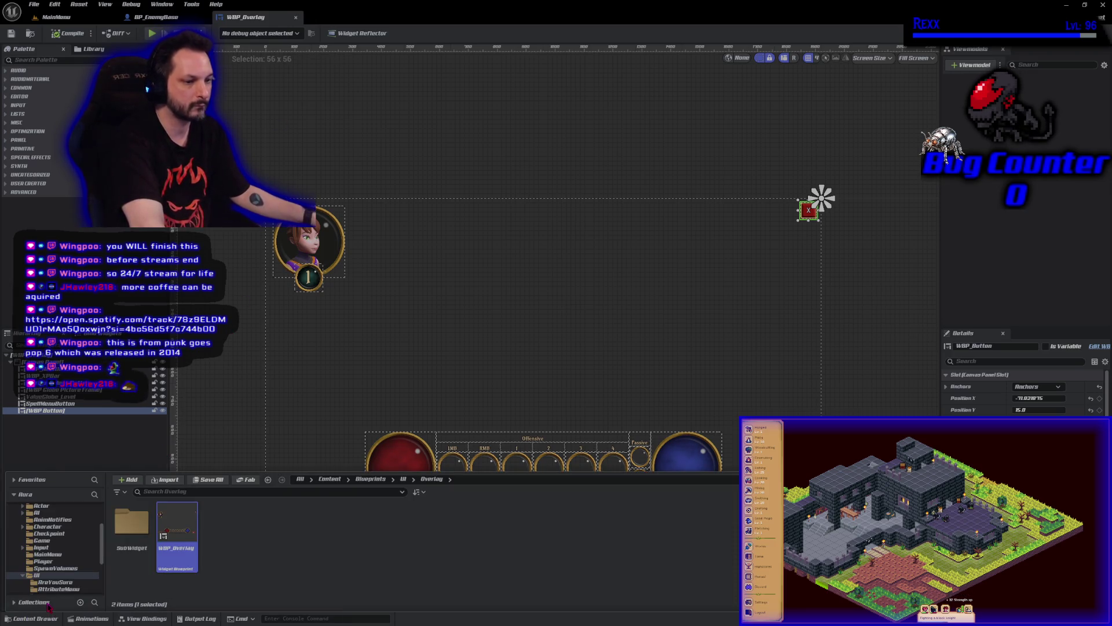
left_click(55, 582)
double_click(137, 539)
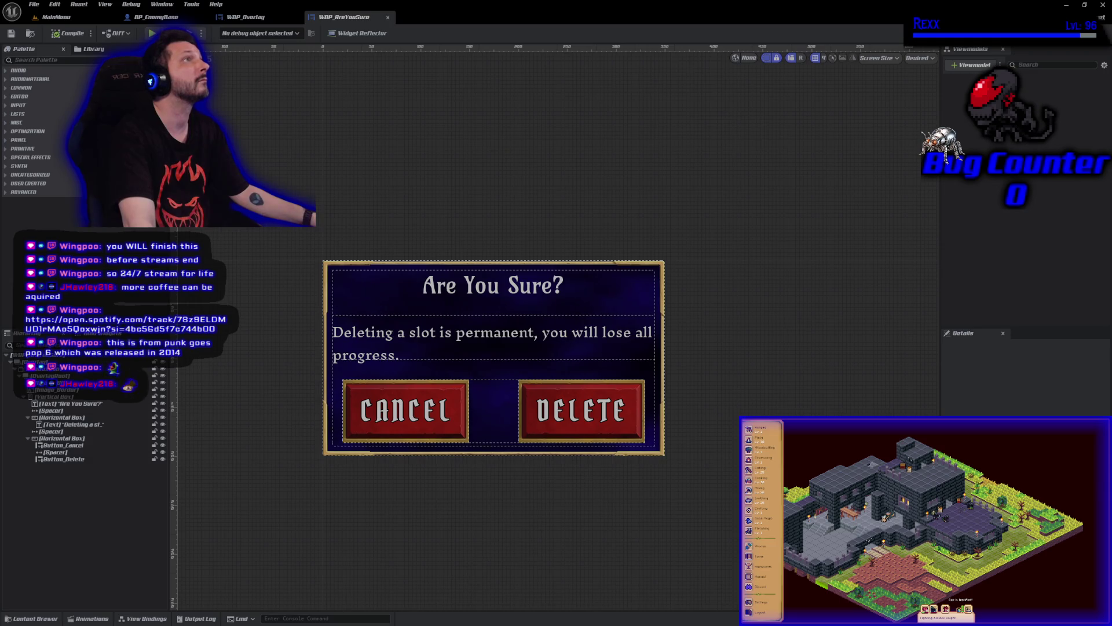
left_click(437, 345)
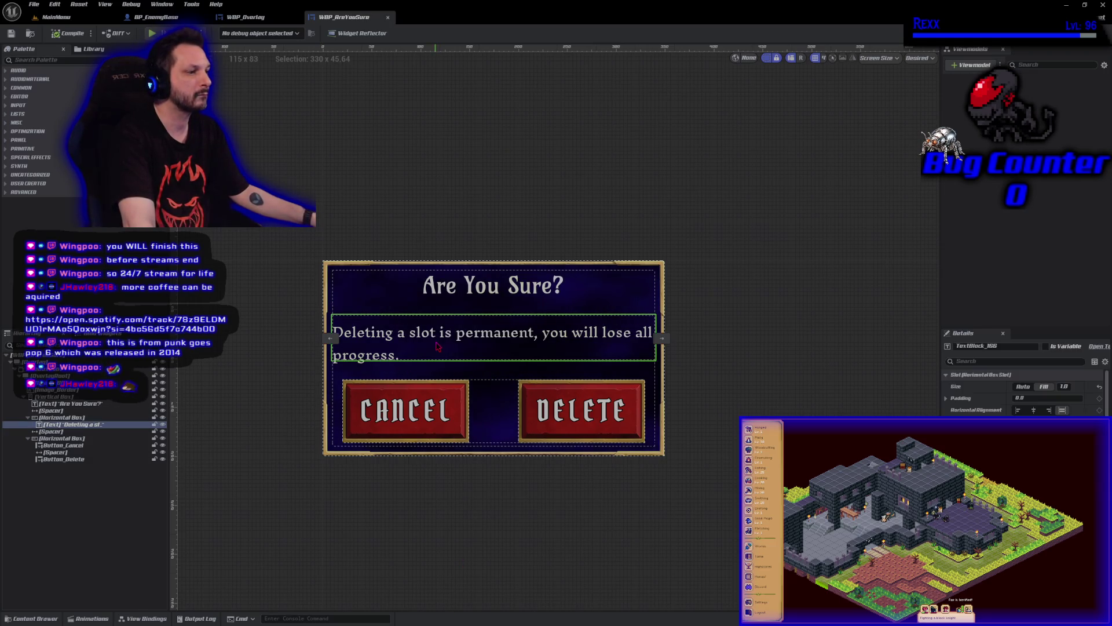
left_click(1065, 347)
left_click(13, 33)
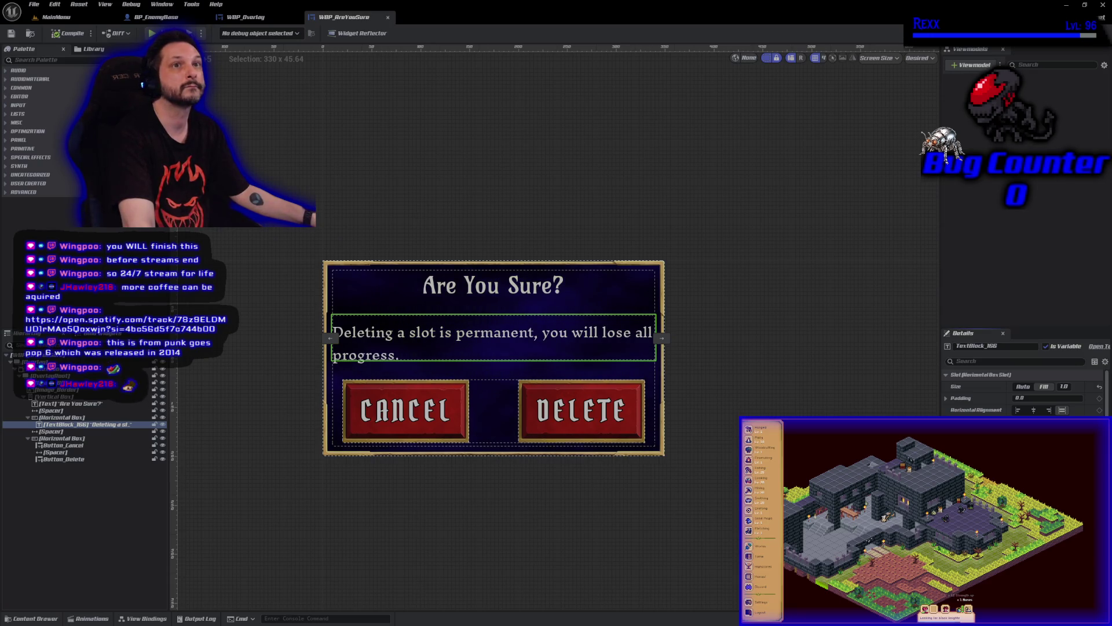
Rename the message text block to TextBlock_Message and save
double_click(113, 427)
type("TextBlock_166")
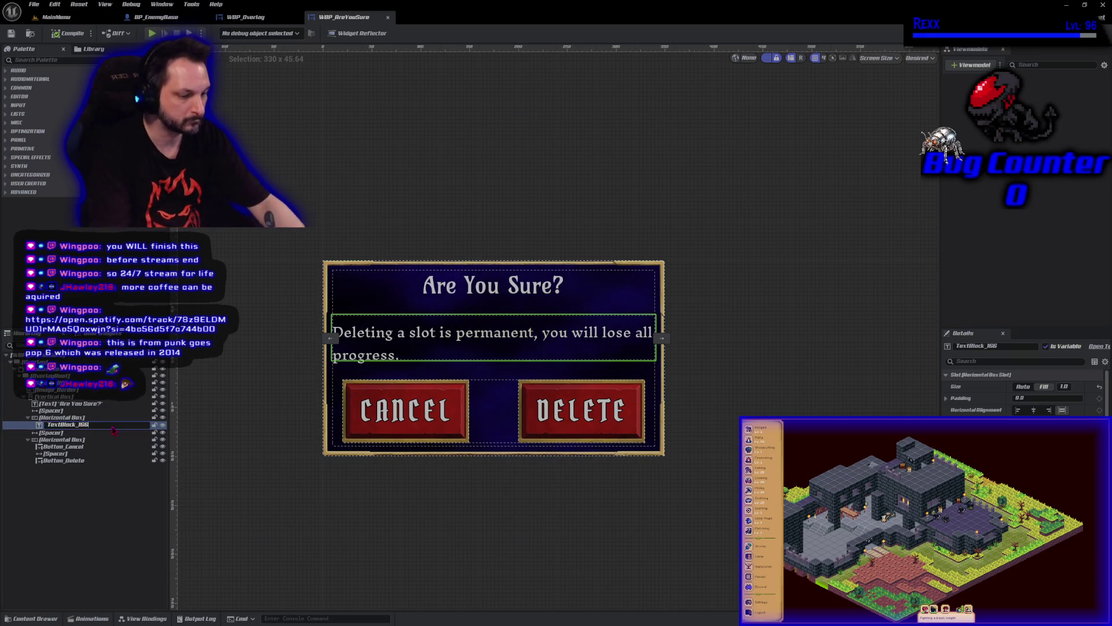
key("BackSpace")
key("BackSpace")
key("BackSpace")
type("Mess")
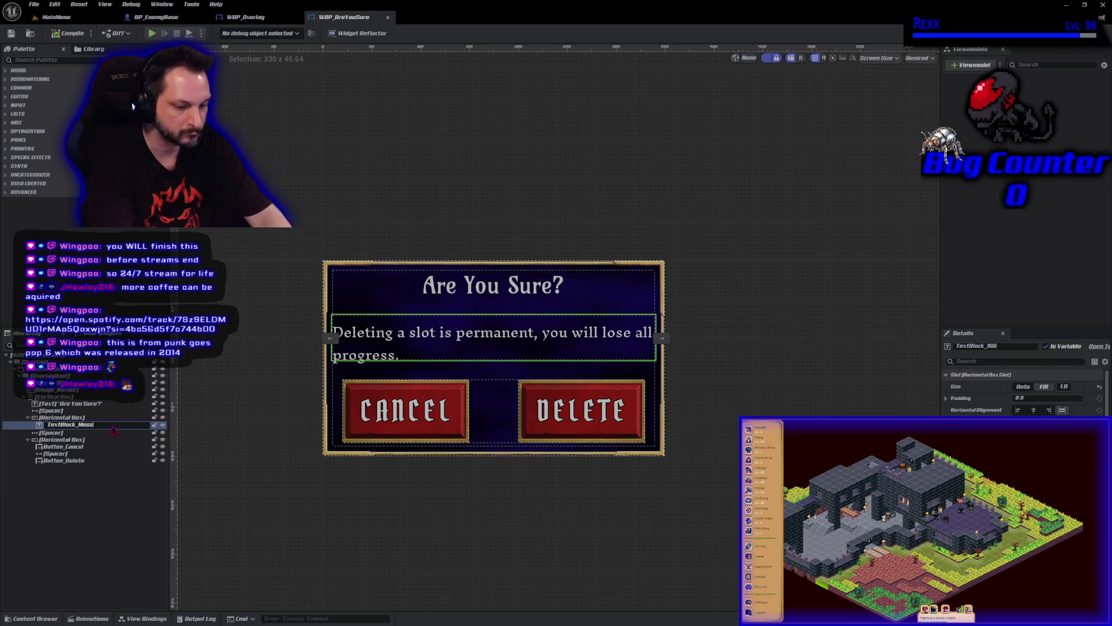
type("age")
key("Return")
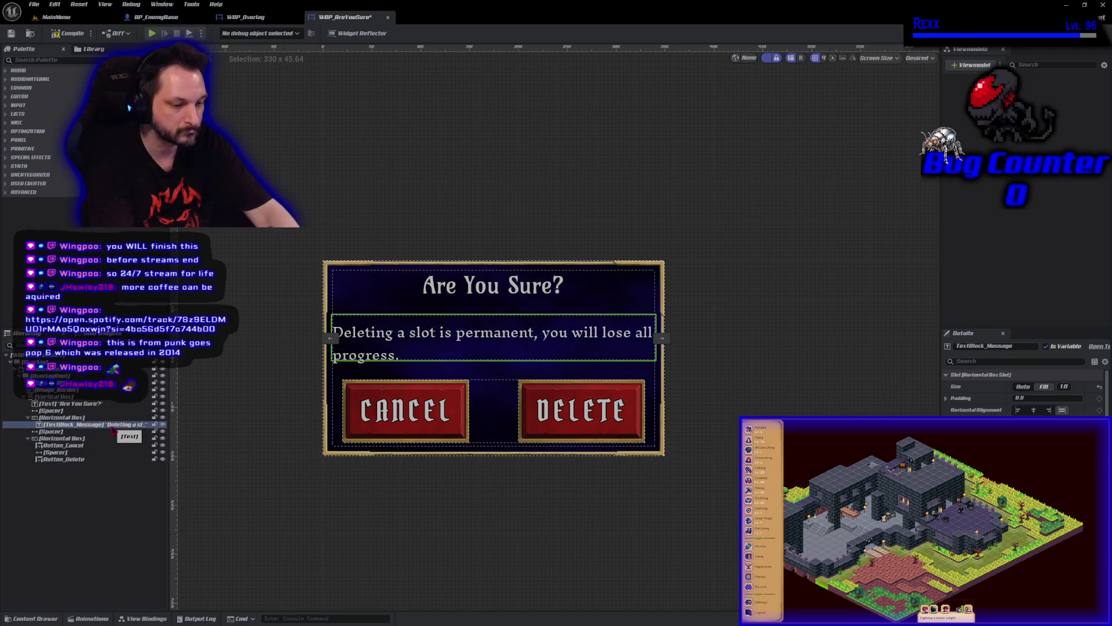
key("ctrl+s")
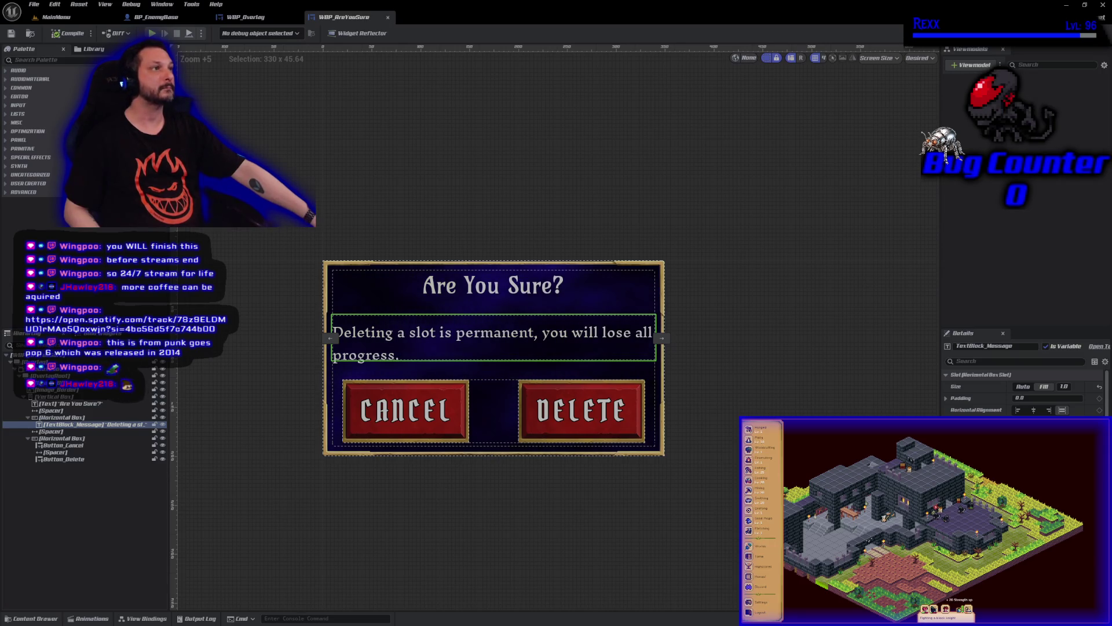
In WBP_Overlay, tick Is Variable on the top-right WBP_Button and compile
left_click(246, 17)
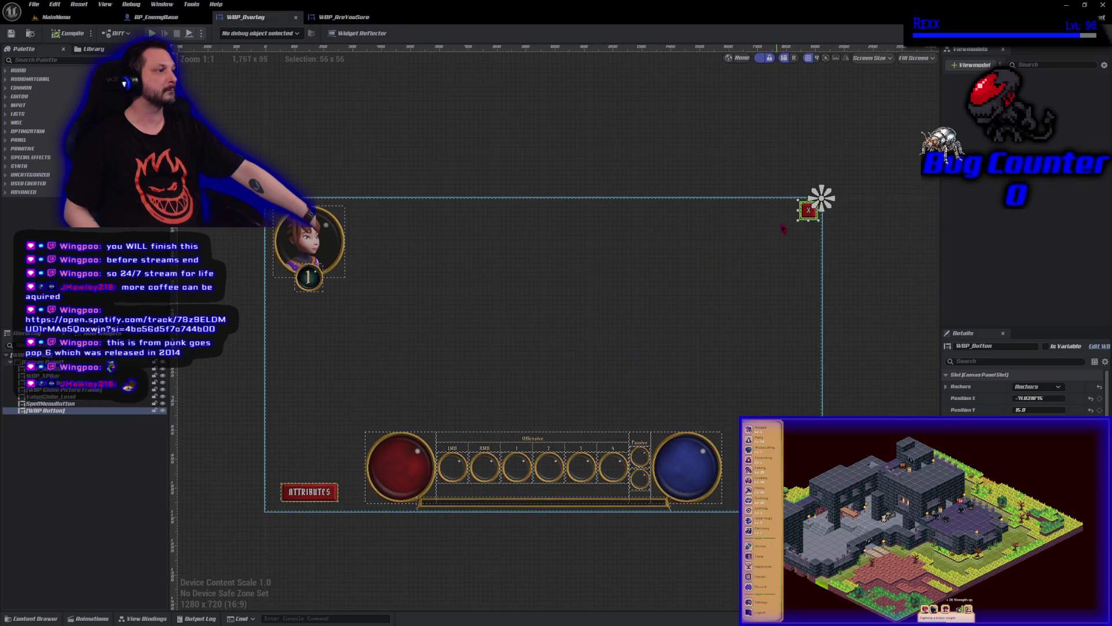
left_click(1046, 346)
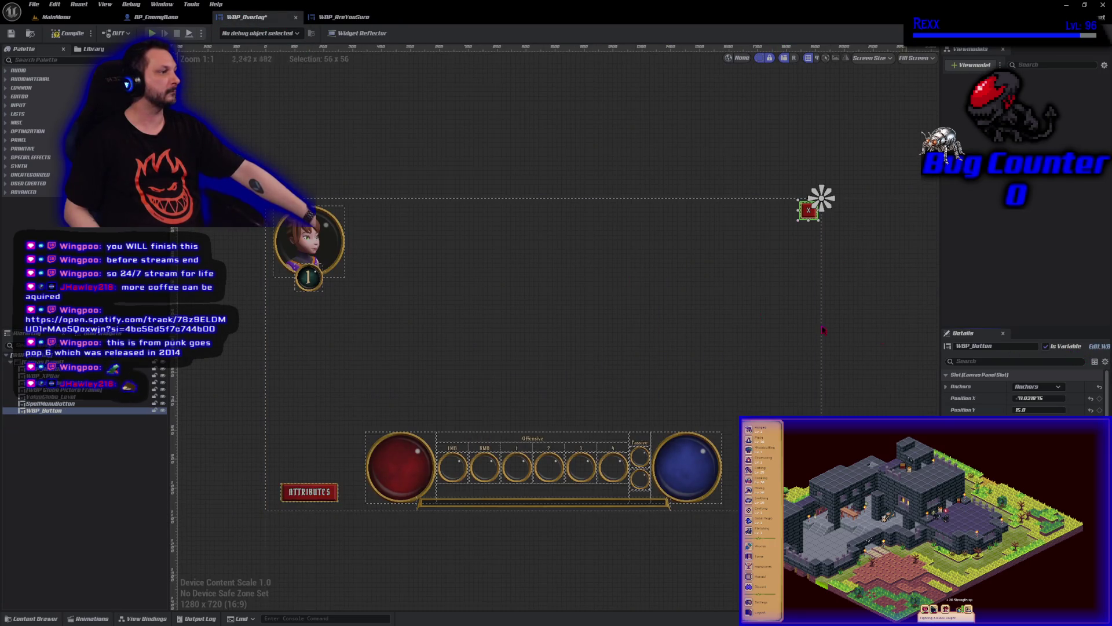
left_click(69, 33)
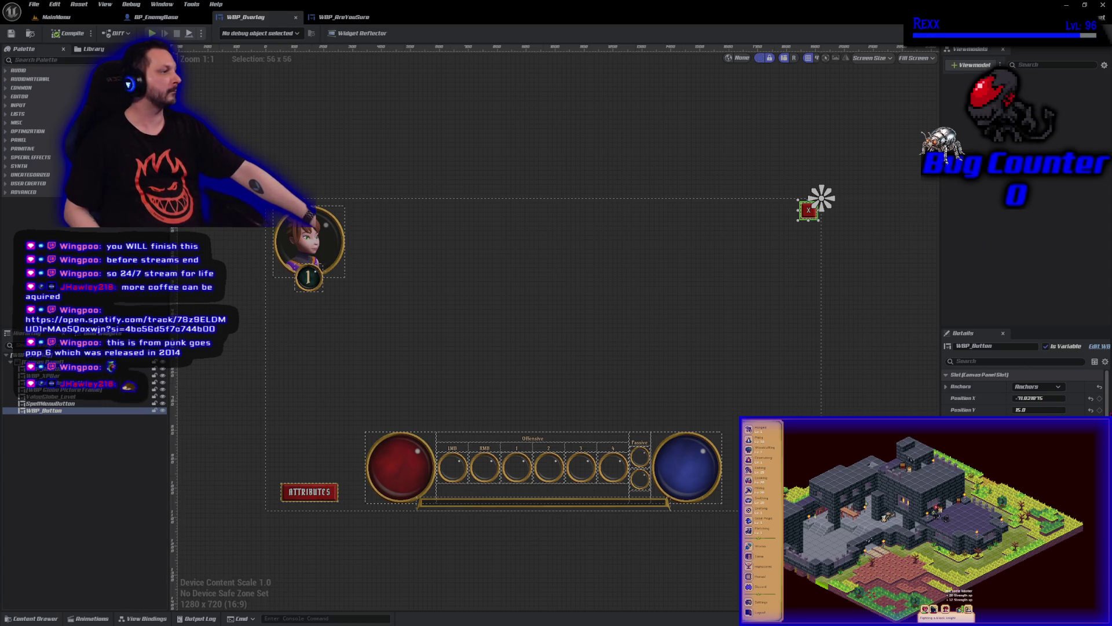
Rename the WBP_Button in the Hierarchy to Button_Quit and save
scroll(1025, 382, "down", 5)
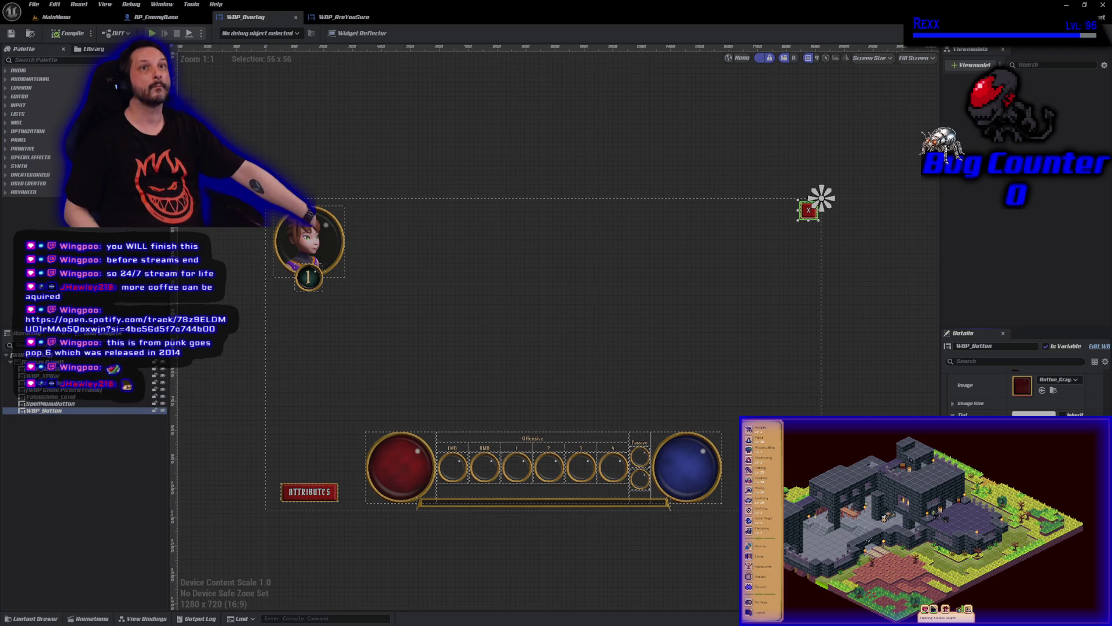
left_click(59, 412)
left_click(58, 413)
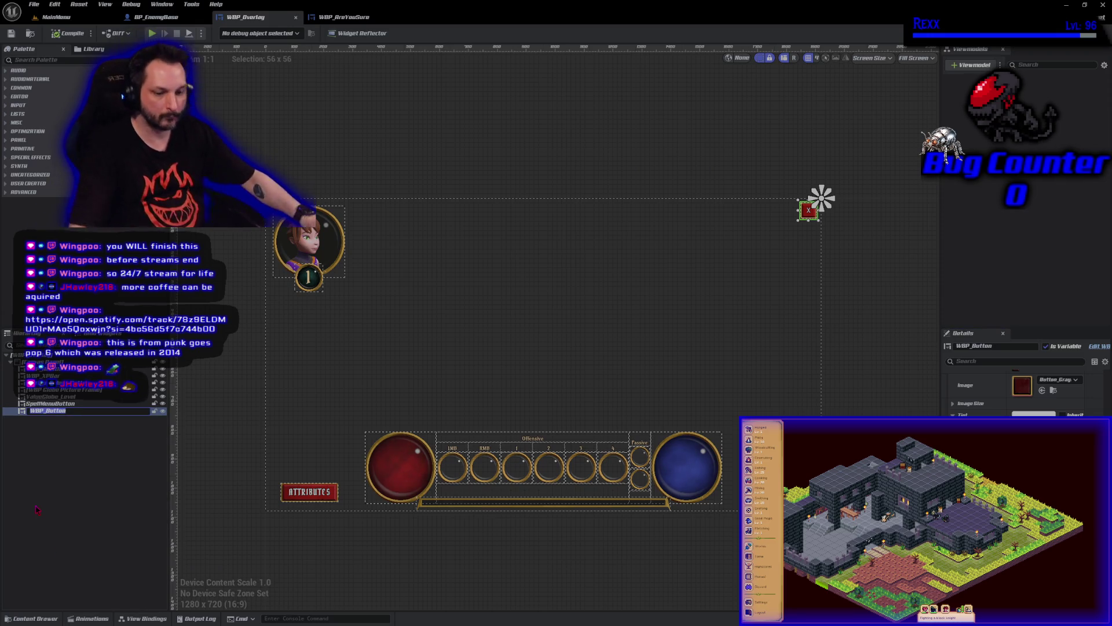
type("Button_")
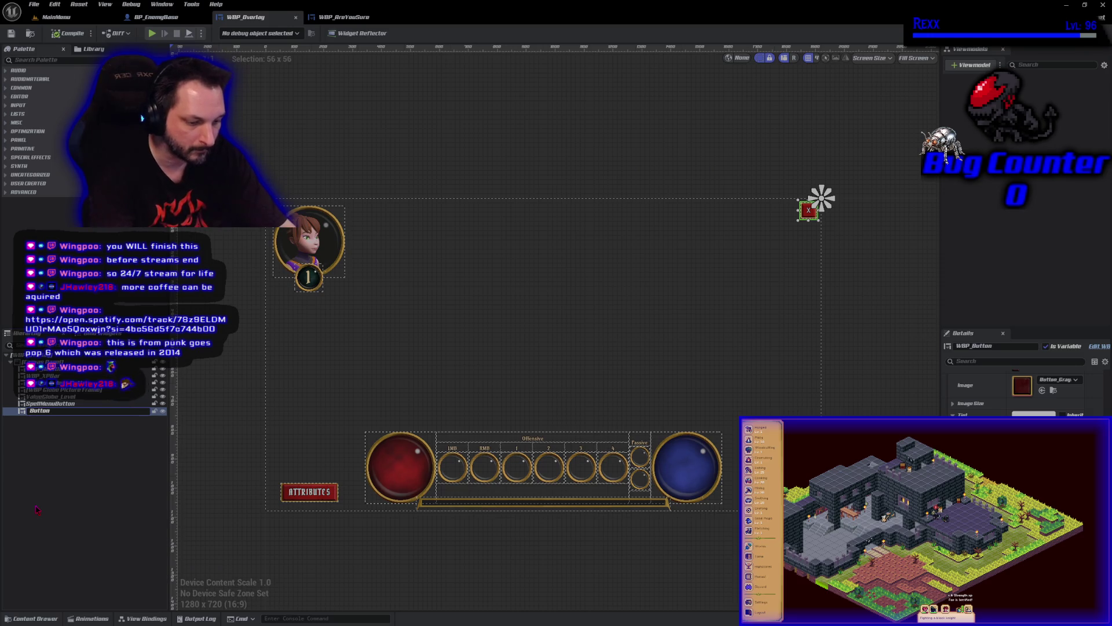
type("Quit")
key("Return")
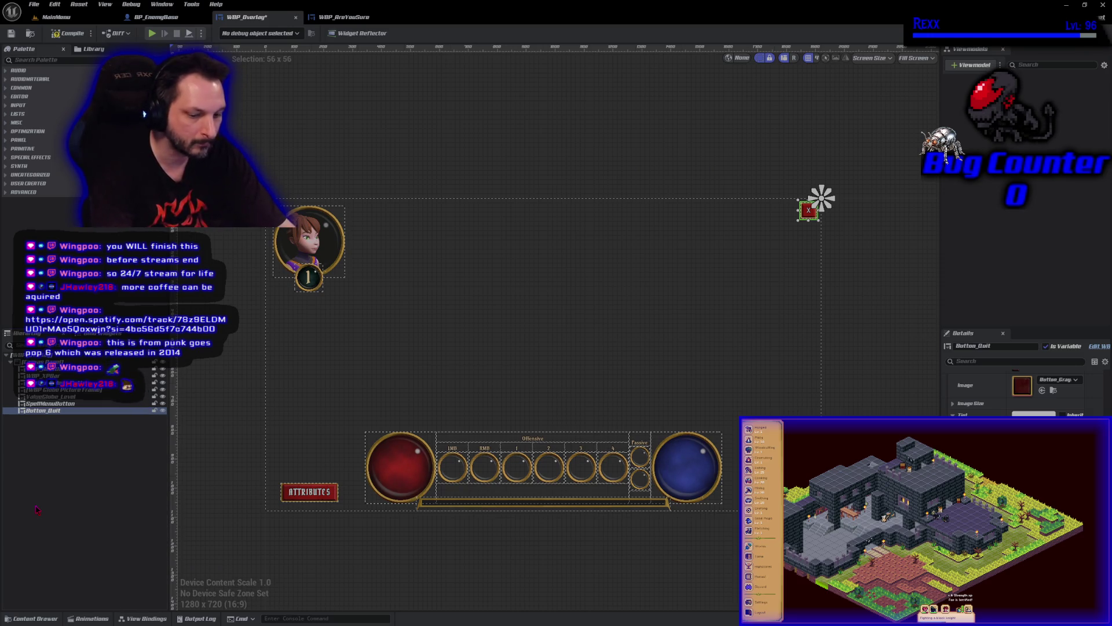
key("ctrl+s")
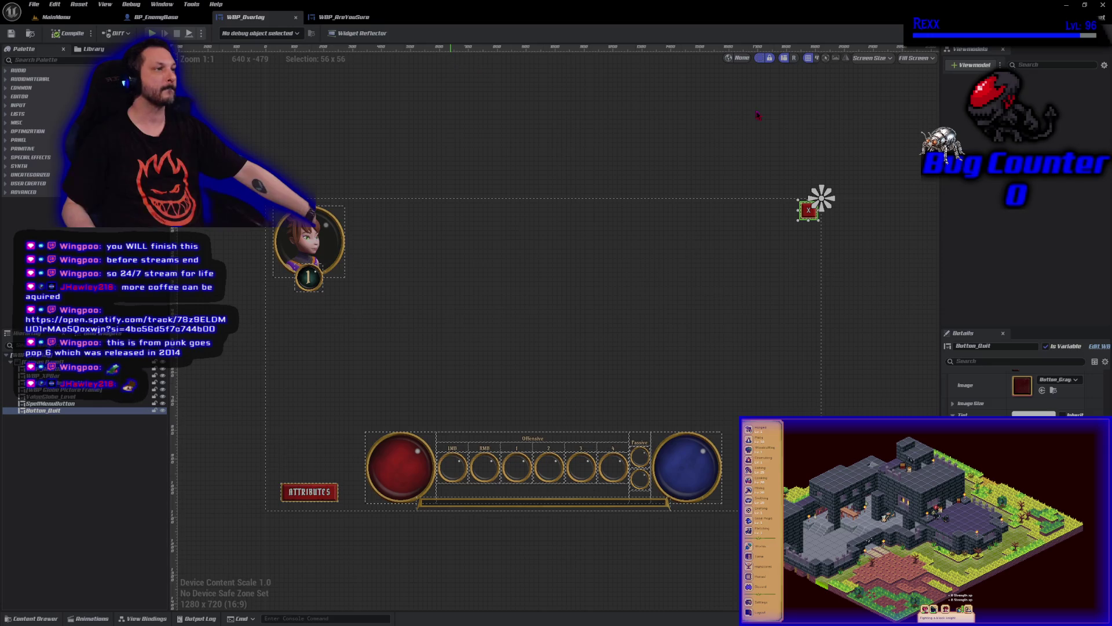
Open WBP_Overlay's Graph and frame the Event Construct menu button bindings
left_click(1089, 33)
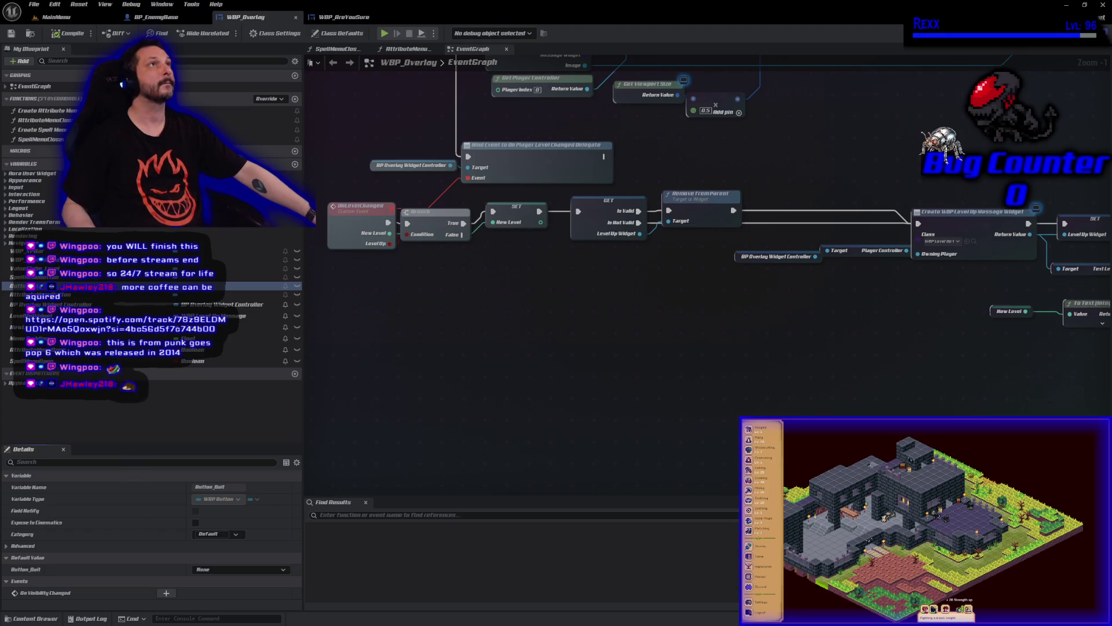
left_click_drag(666, 324, 736, 491)
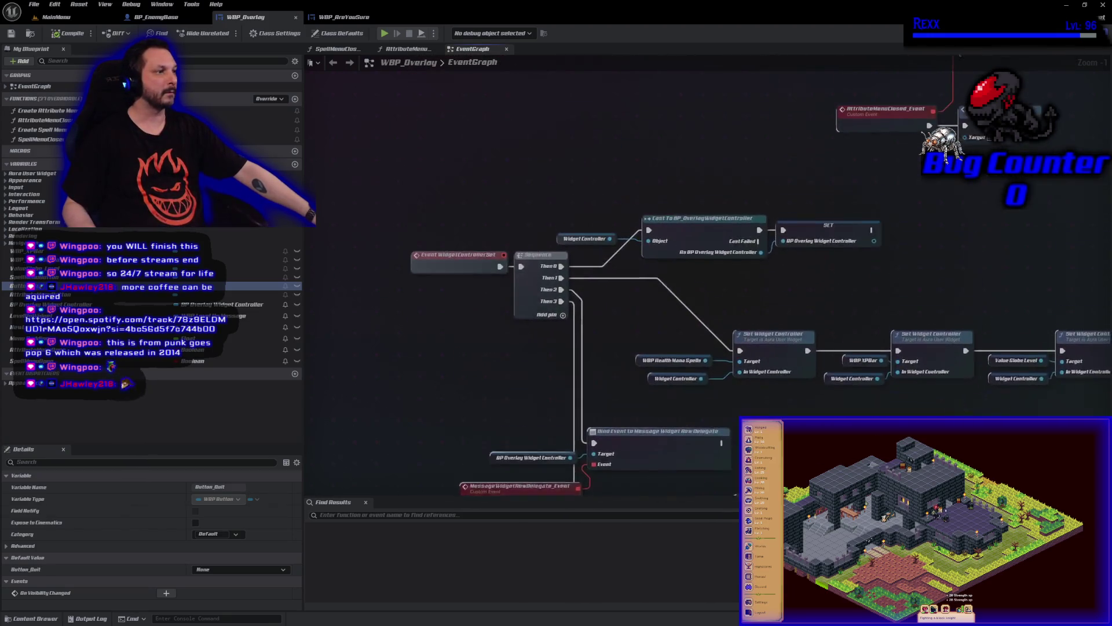
mouse_move(777, 197)
left_mouse_down()
mouse_move(610, 369)
mouse_move(687, 277)
mouse_move(732, 144)
mouse_move(514, 209)
mouse_move(383, 362)
mouse_move(759, 597)
mouse_move(738, 584)
left_mouse_up()
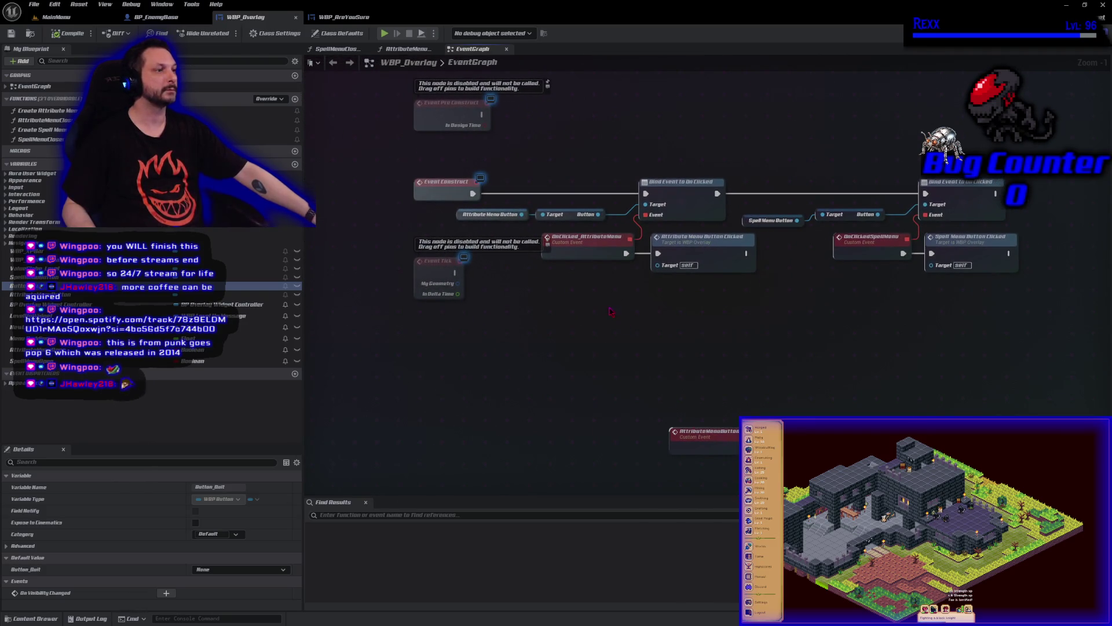
mouse_move(594, 314)
left_mouse_down()
mouse_move(502, 278)
mouse_move(600, 152)
mouse_move(519, 67)
left_mouse_up()
mouse_move(495, 226)
left_mouse_down()
mouse_move(373, 227)
mouse_move(313, 349)
left_mouse_up()
mouse_move(467, 427)
left_mouse_down()
mouse_move(512, 378)
mouse_move(483, 376)
left_mouse_up()
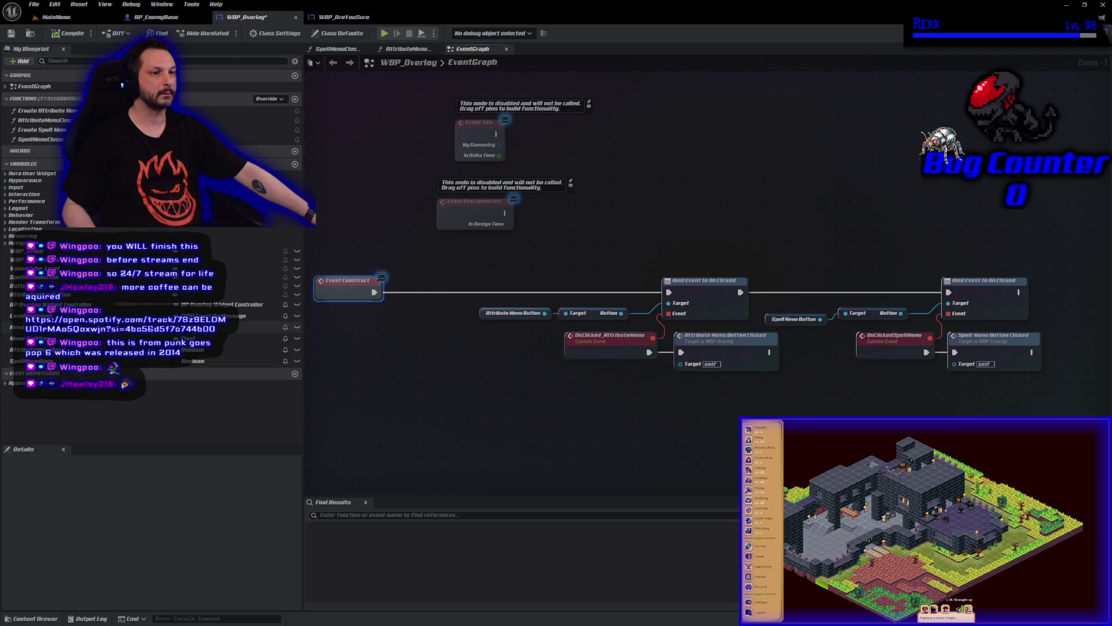
Drag Button_Quit from My Blueprint into the graph as a Get node
left_click(23, 286)
mouse_move(23, 286)
left_mouse_down()
mouse_move(757, 242)
mouse_move(1045, 263)
mouse_move(675, 272)
mouse_move(704, 251)
left_mouse_up()
scroll(679, 305, "up", 1)
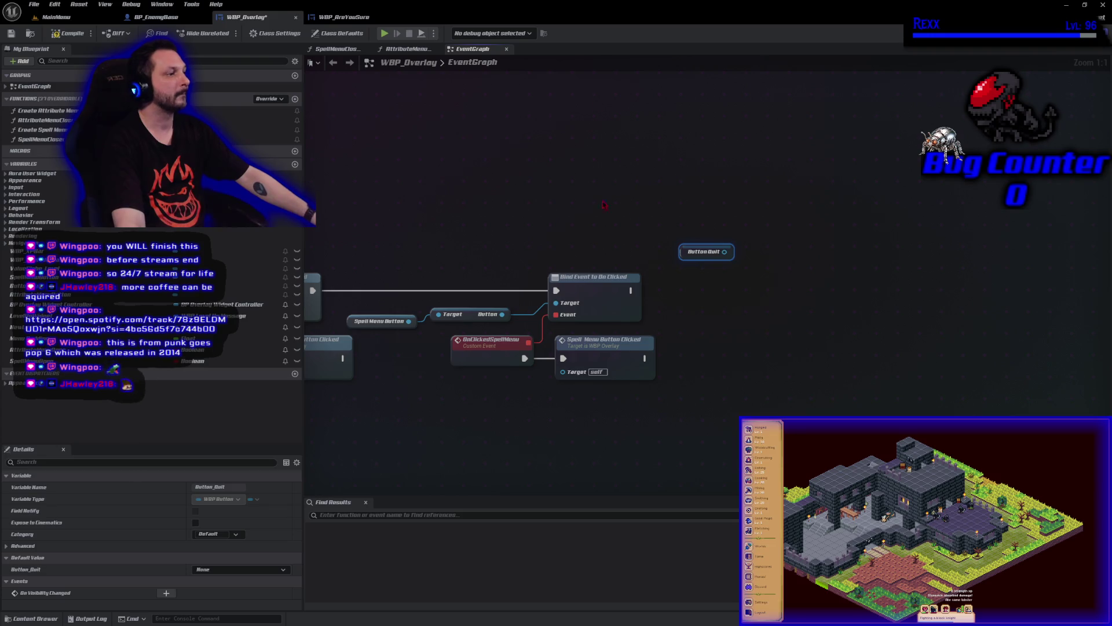
Bind Button_Quit's Get Button to a new OnClicked_Event via Assign On Clicked, chained after the spell menu binding
left_click_drag(724, 252, 753, 257)
type("ge")
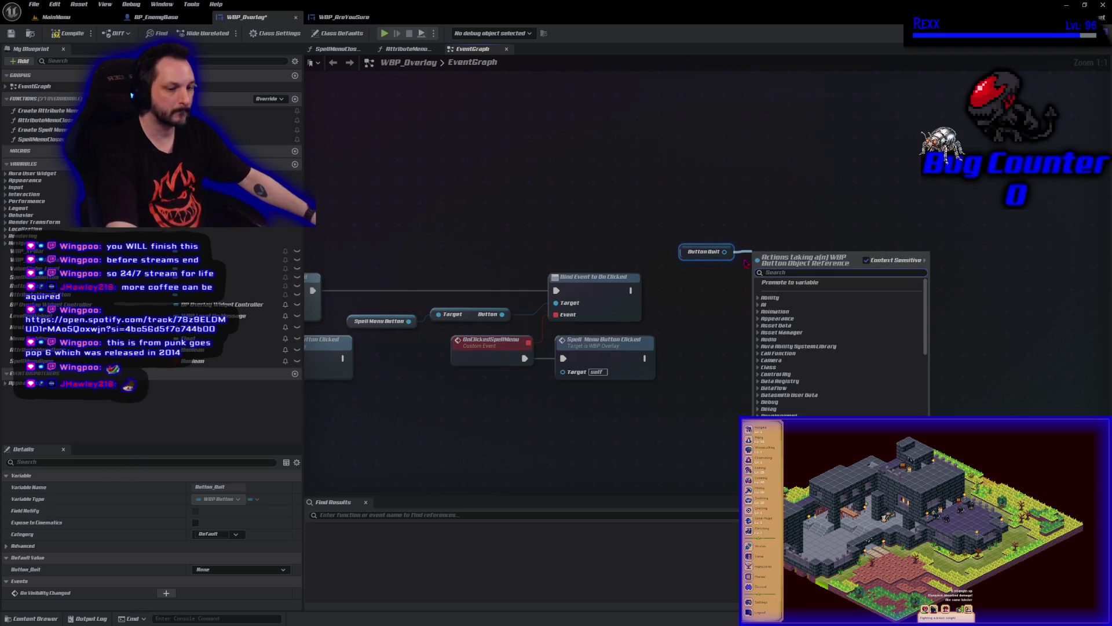
type("t butt")
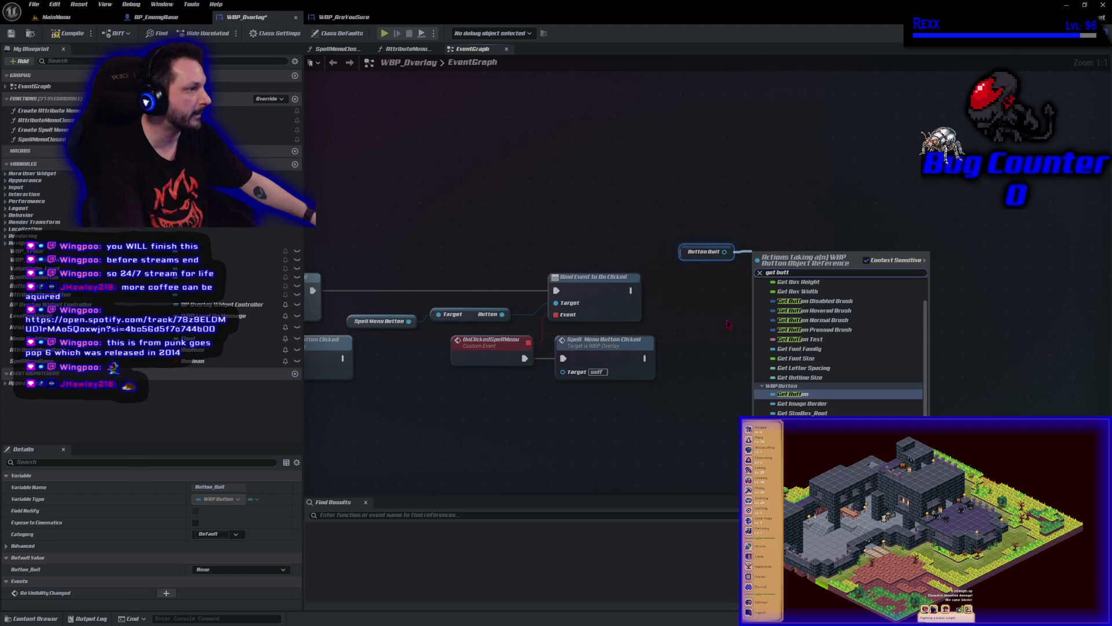
left_click(794, 395)
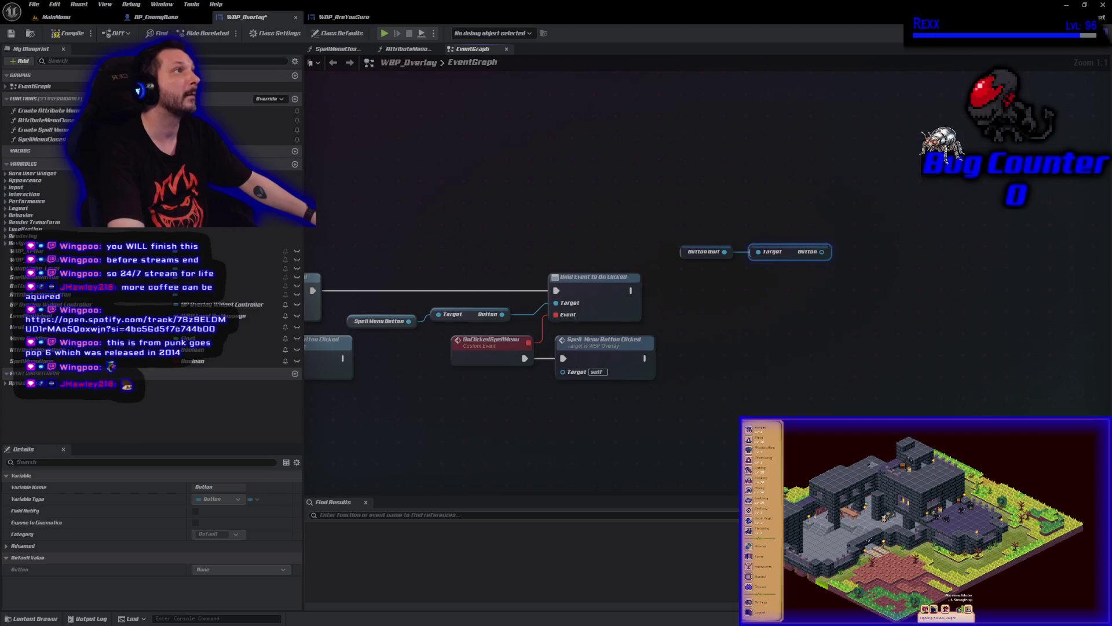
left_click_drag(822, 251, 845, 252)
type("assi")
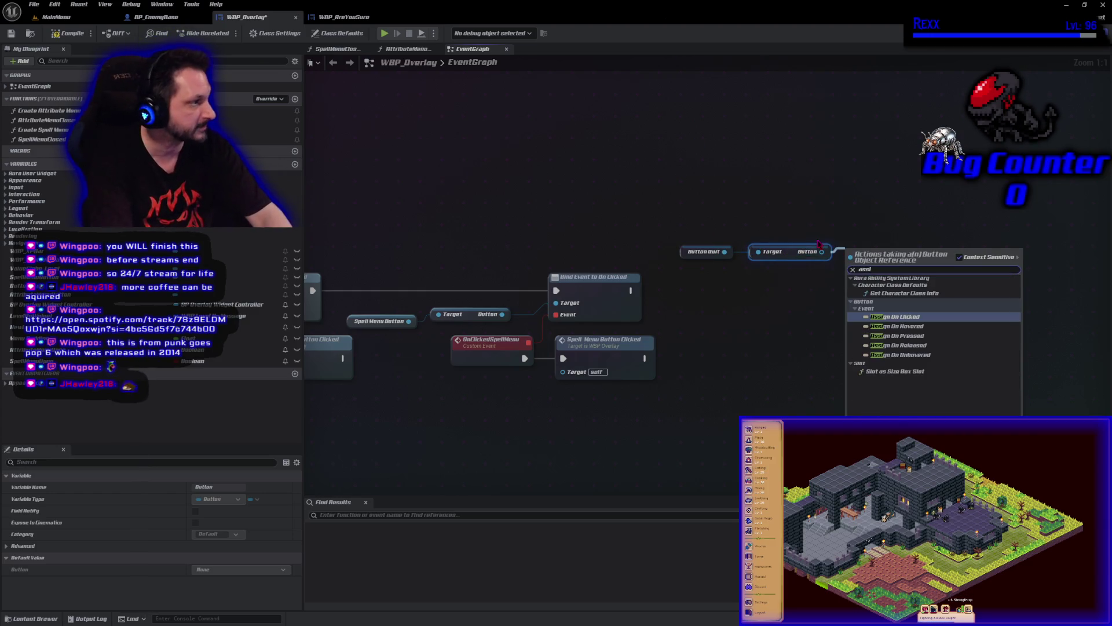
key("Return")
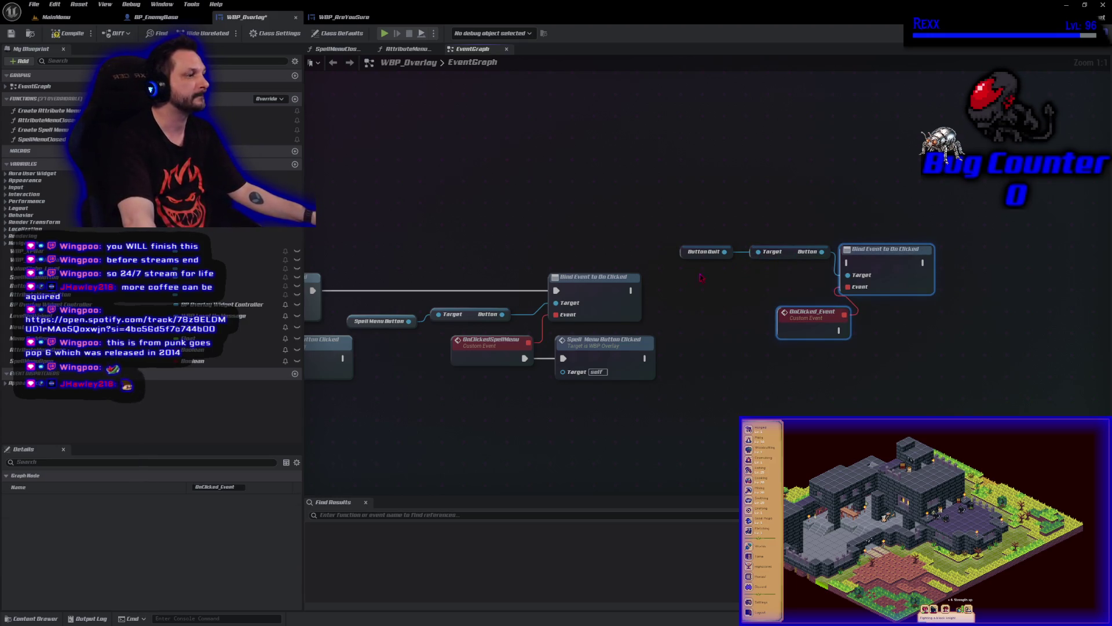
mouse_move(633, 290)
left_mouse_down()
mouse_move(805, 301)
mouse_move(849, 262)
mouse_move(888, 289)
left_mouse_up()
Tidy the OnClicked_Event and quit button getter nodes and save the overlay blueprint
left_click(822, 344)
left_click_drag(822, 344, 794, 356)
mouse_move(675, 239)
left_mouse_down()
mouse_move(835, 264)
mouse_move(793, 315)
left_mouse_up()
key("ctrl+s")
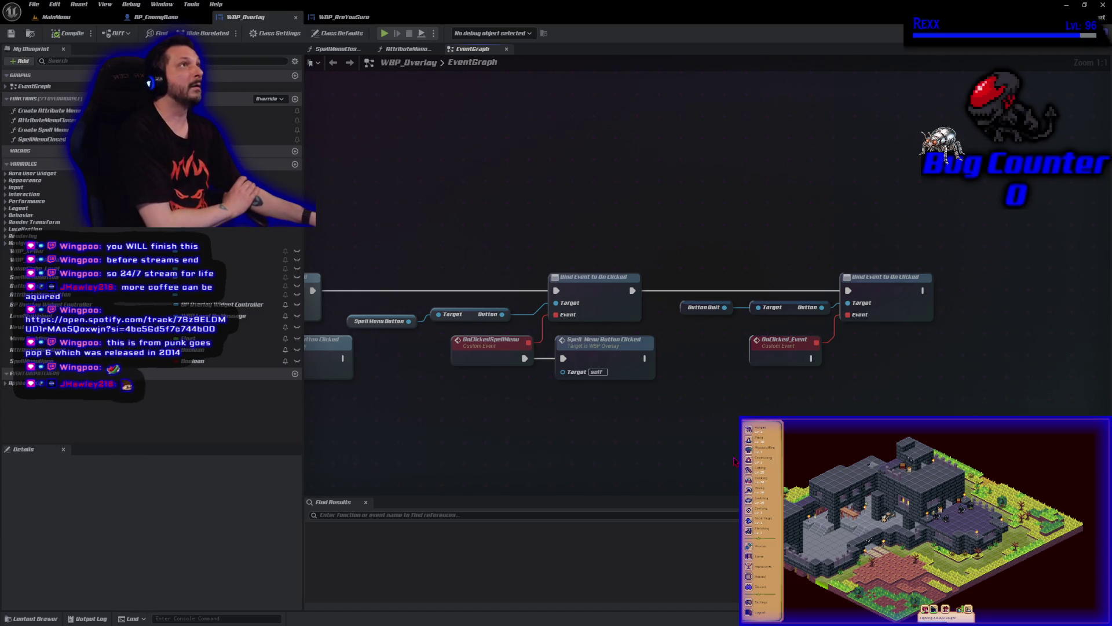
mouse_move(735, 461)
left_mouse_down()
mouse_move(650, 388)
mouse_move(591, 378)
left_mouse_up()
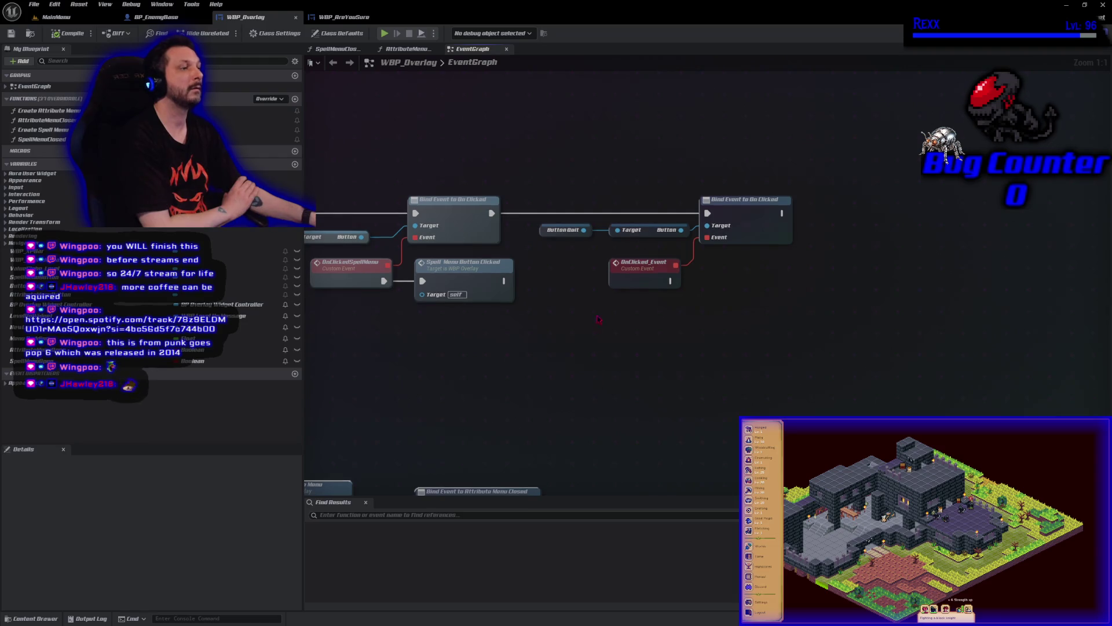
Duplicate the quit button getters and run OnClicked_Event into a Set Is Enabled node on that Button
left_click_drag(585, 260, 610, 235)
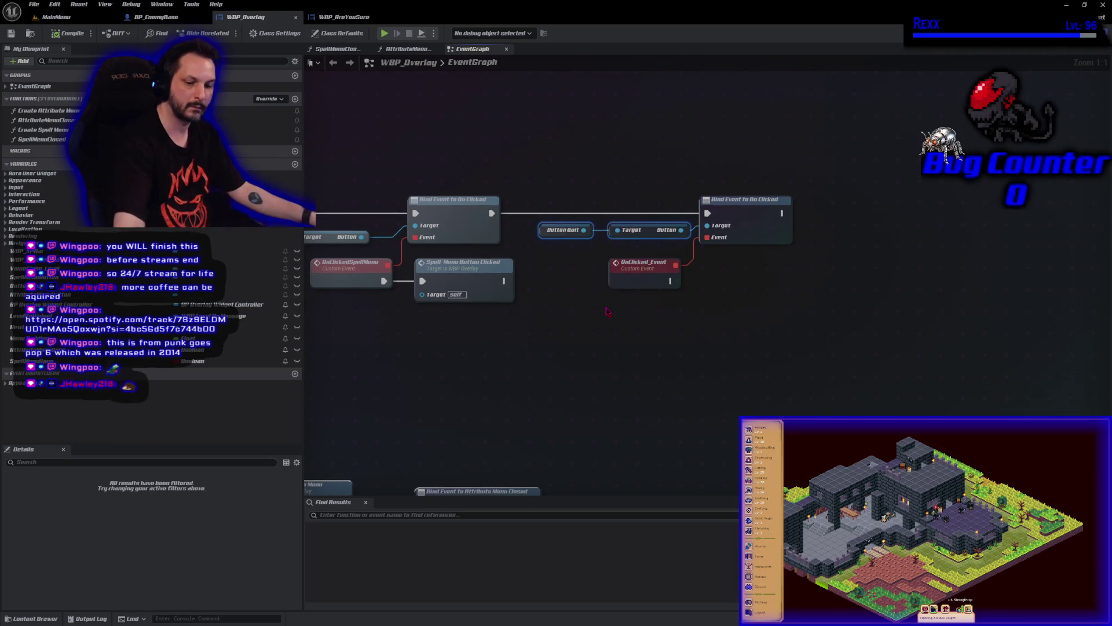
key("ctrl+c")
key("ctrl+v")
mouse_move(602, 313)
left_mouse_down()
mouse_move(724, 330)
mouse_move(645, 323)
left_mouse_up()
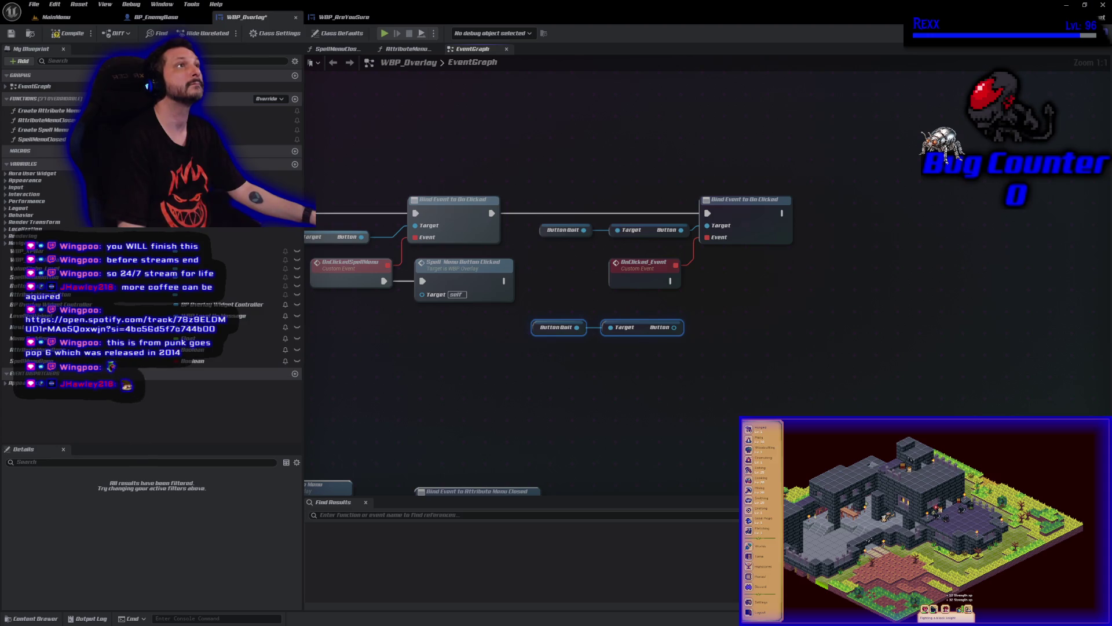
left_click_drag(680, 331, 712, 315)
type("set is ena")
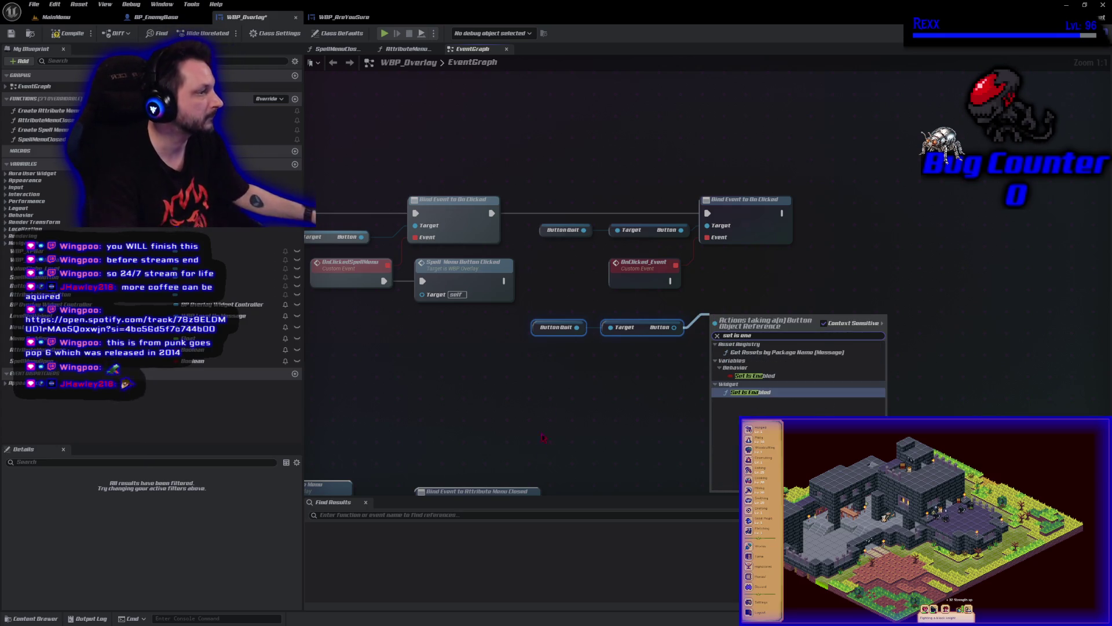
key("Return")
mouse_move(672, 281)
left_mouse_down()
mouse_move(713, 336)
mouse_move(757, 296)
mouse_move(750, 274)
left_mouse_up()
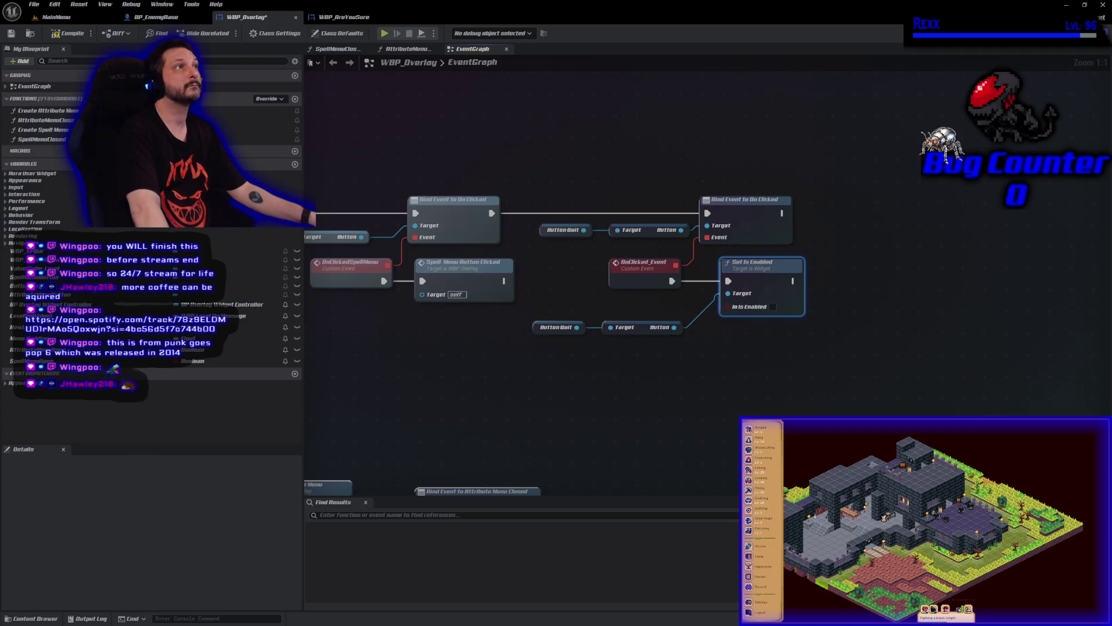
Place an Attribute Menu Button getter in the event graph
left_click(52, 120)
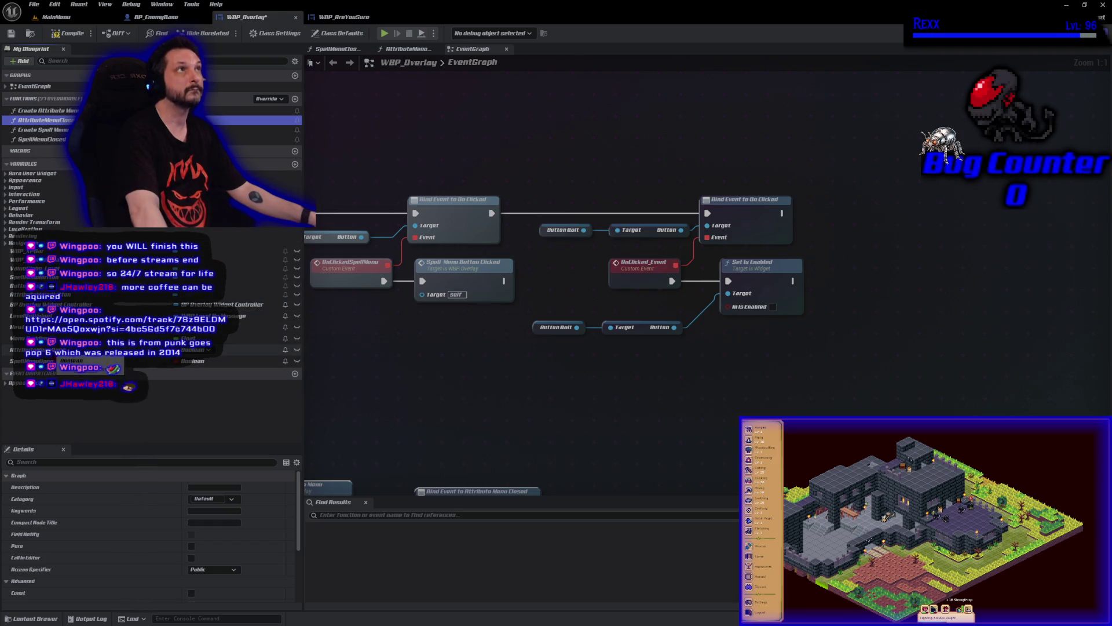
mouse_move(272, 296)
left_mouse_down()
mouse_move(818, 393)
mouse_move(830, 383)
mouse_move(832, 280)
mouse_move(779, 355)
mouse_move(774, 341)
left_mouse_up()
left_click(802, 348)
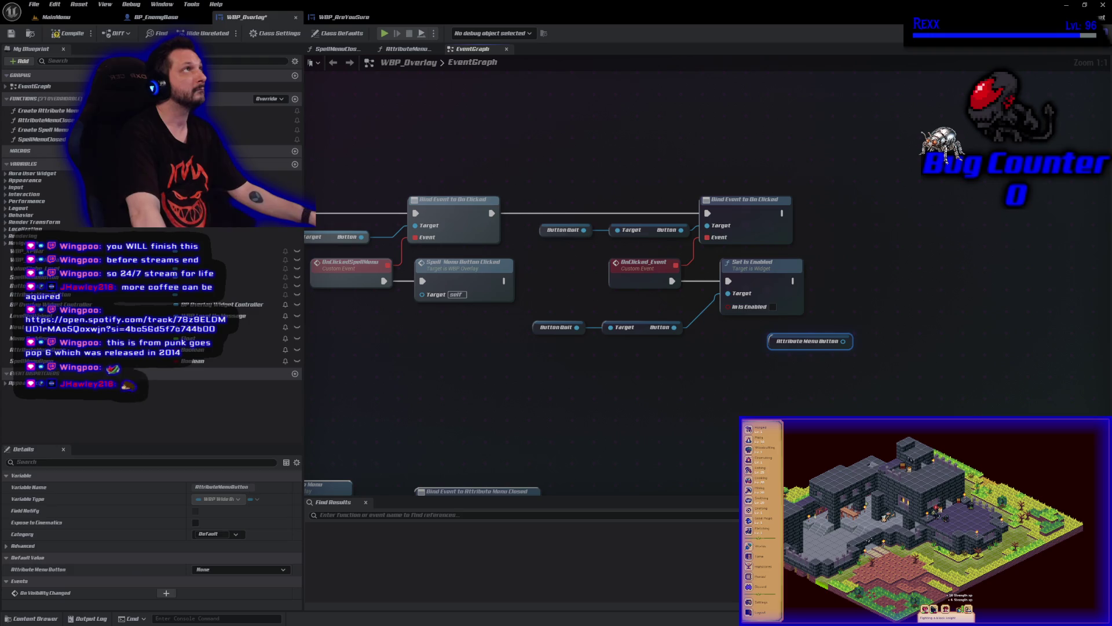
left_click_drag(843, 341, 875, 355)
type(">")
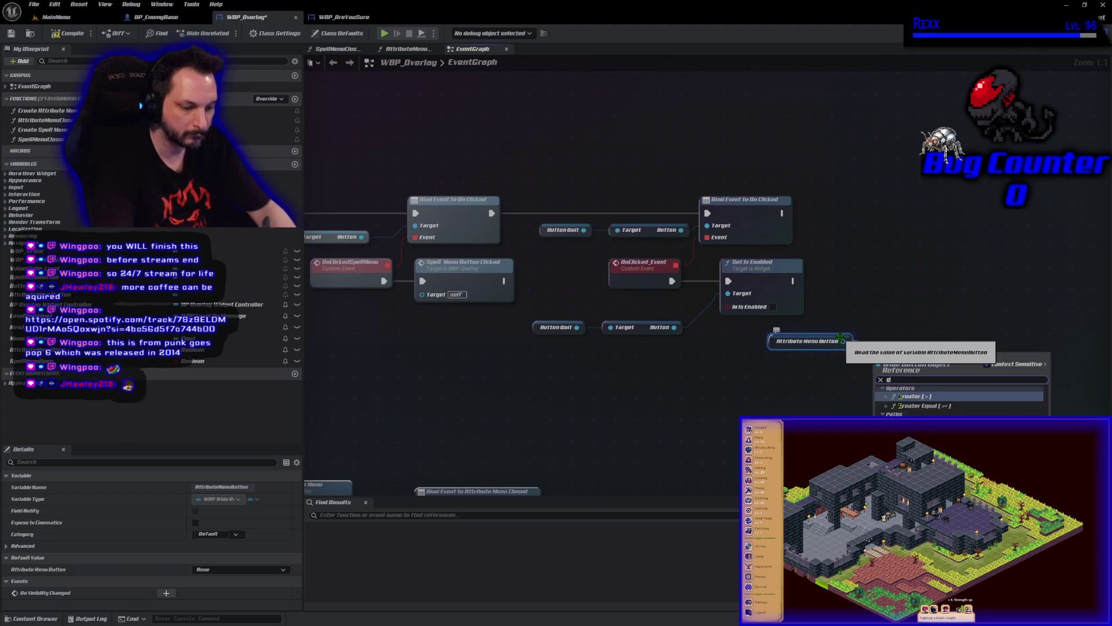
key("Escape")
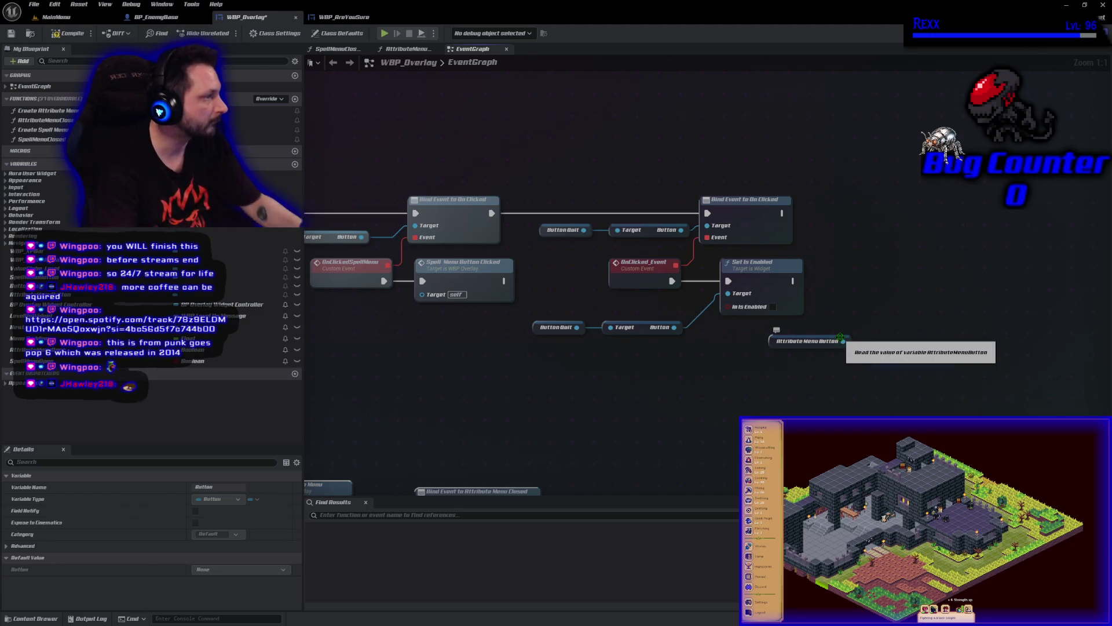
Add a chained copy of Set Is Enabled targeting the Attribute Menu Button's button, then save
left_click_drag(925, 321, 782, 288)
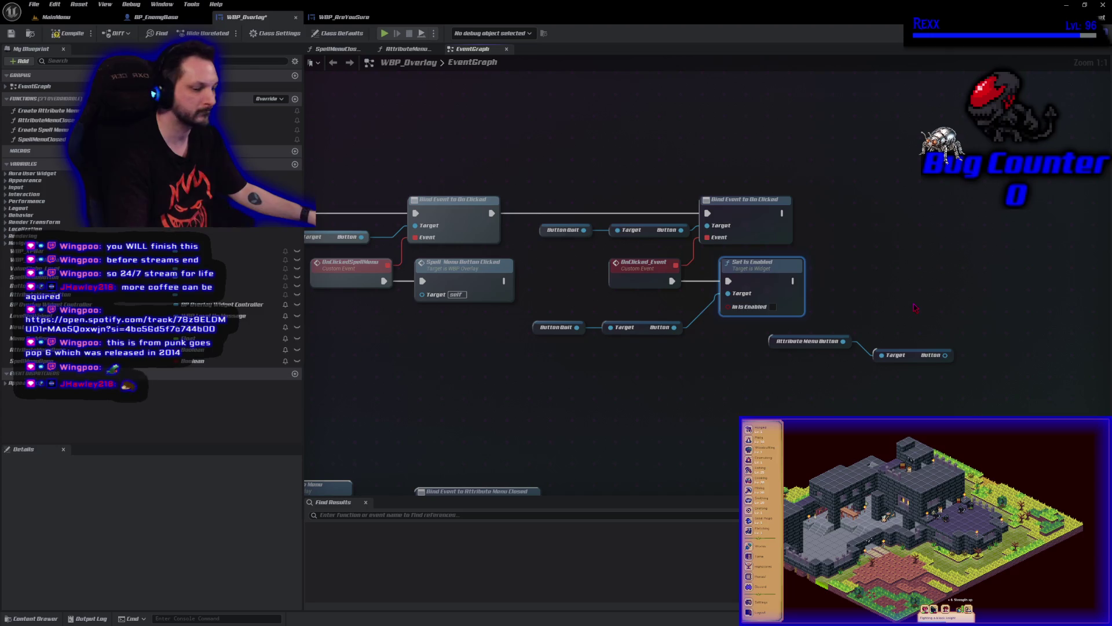
key("ctrl+c")
key("ctrl+v")
left_click_drag(940, 300, 991, 288)
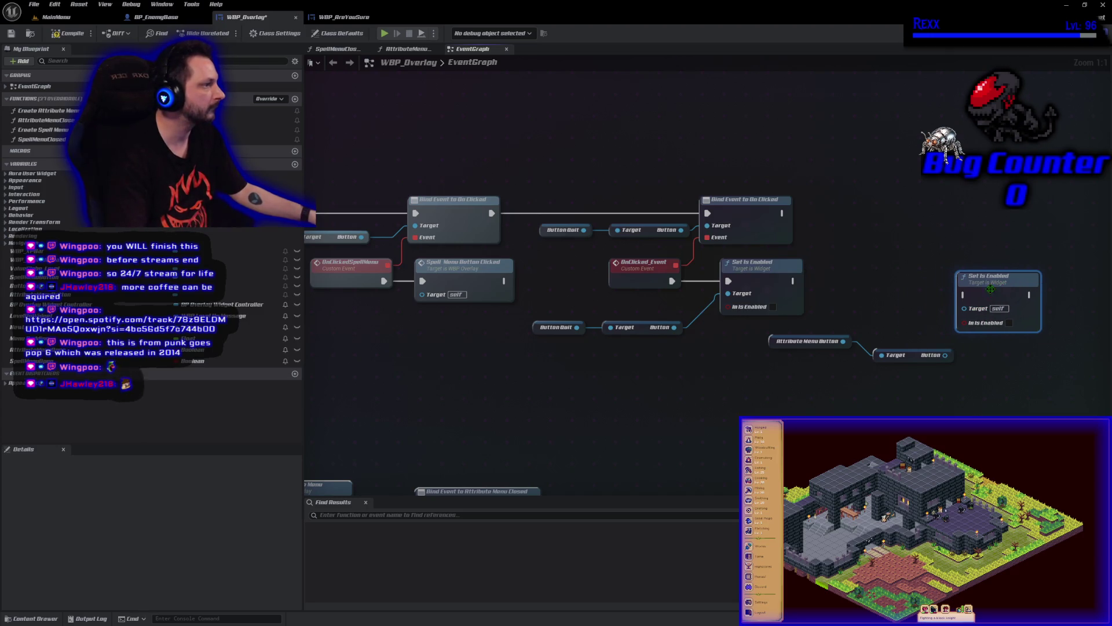
mouse_move(945, 356)
left_mouse_down()
mouse_move(1014, 371)
mouse_move(964, 308)
left_mouse_up()
mouse_move(800, 280)
left_mouse_down()
mouse_move(820, 296)
mouse_move(963, 294)
mouse_move(983, 283)
left_mouse_up()
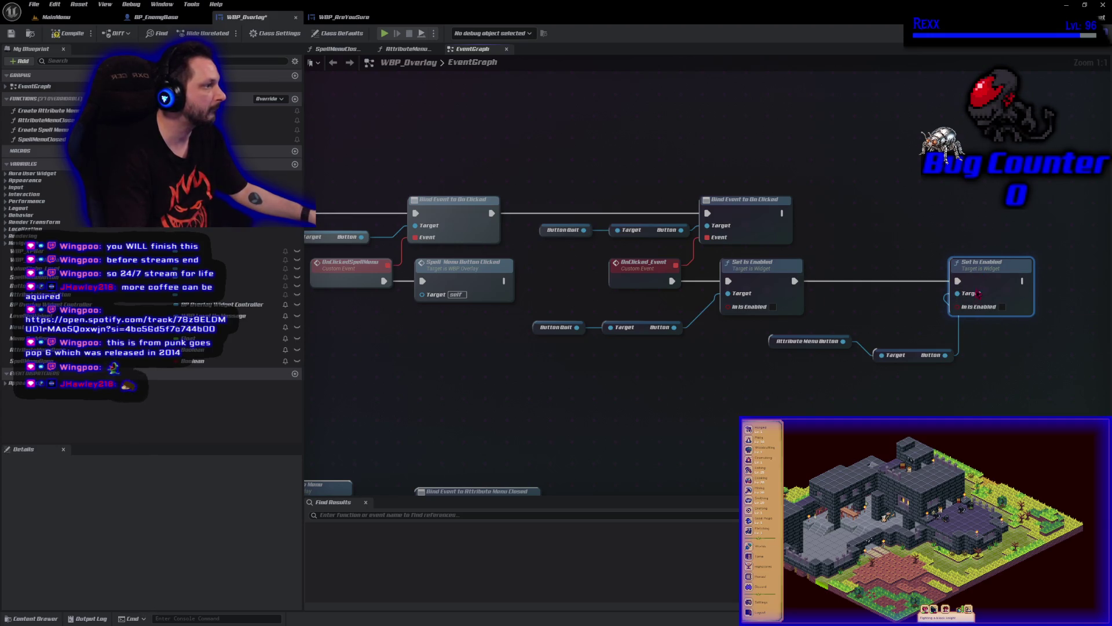
left_click_drag(918, 359, 904, 345)
left_click_drag(768, 362, 1021, 290)
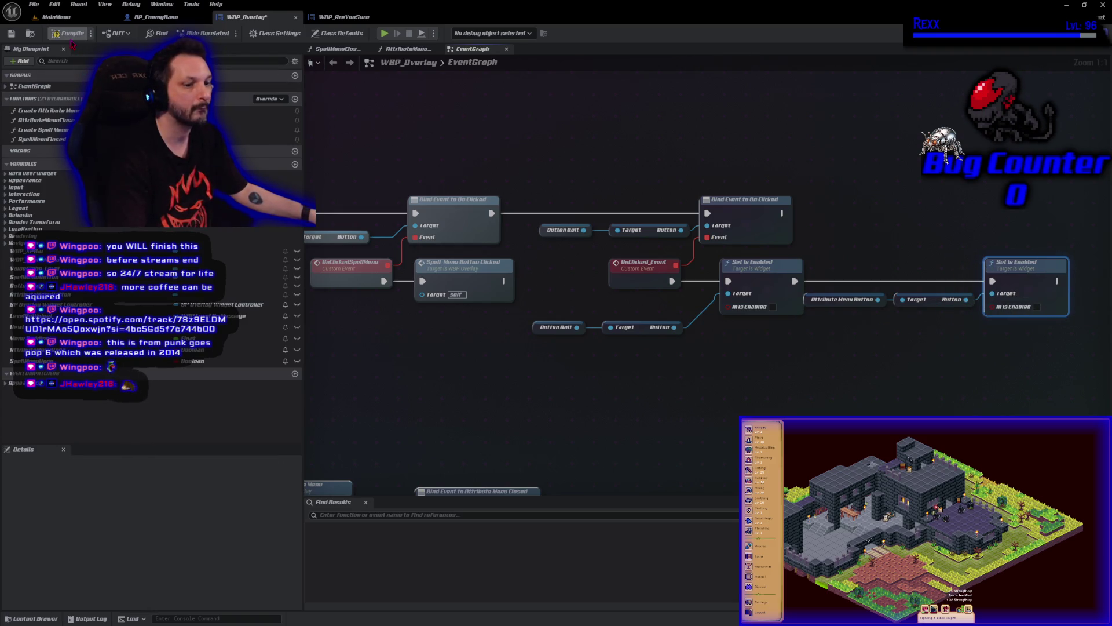
left_click(468, 415)
key("ctrl+s")
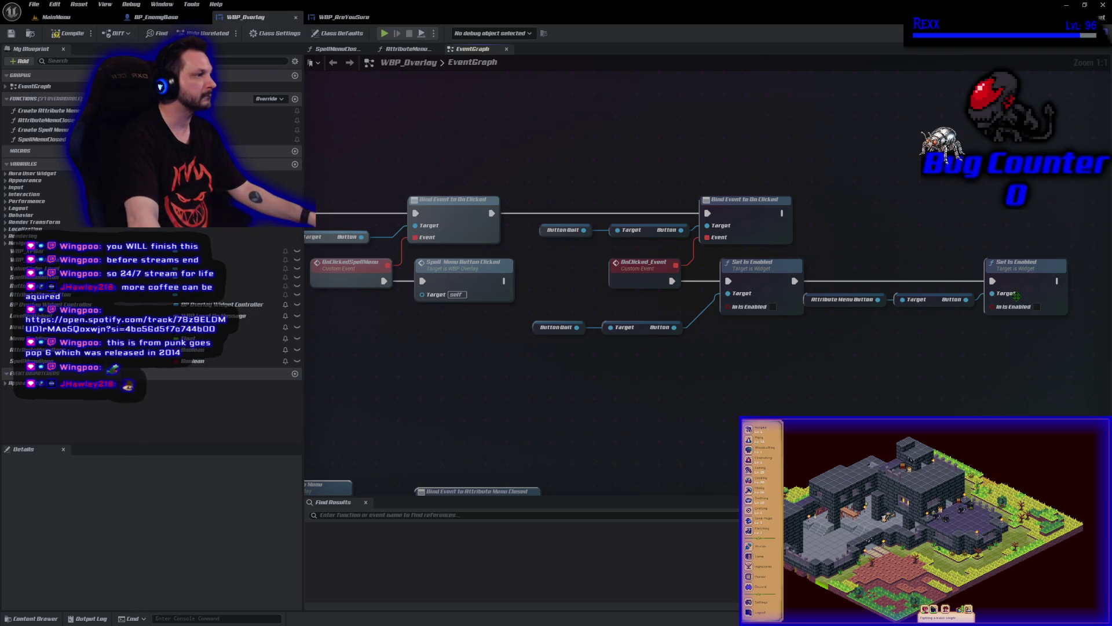
Delete the redundant second Set Is Enabled, regroup the attribute getters, and add a SpellMenuButton getter
left_click(1018, 276)
key("Delete")
left_click_drag(946, 355, 841, 288)
mouse_move(968, 299)
left_mouse_down()
mouse_move(803, 369)
mouse_move(672, 361)
mouse_move(728, 293)
left_mouse_up()
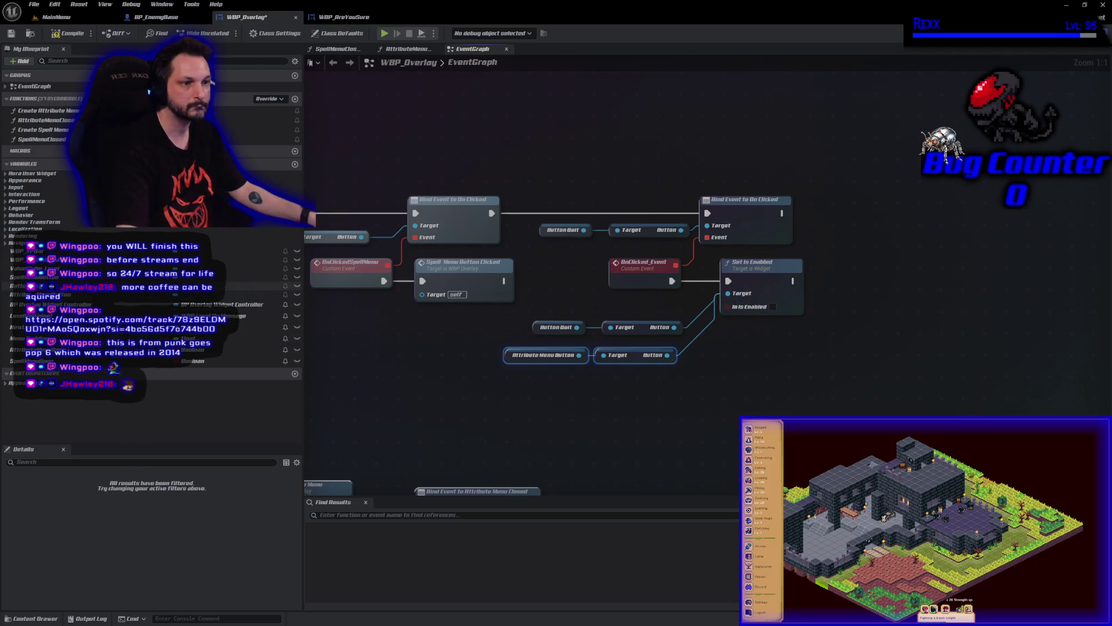
mouse_move(35, 277)
left_mouse_down()
mouse_move(69, 301)
mouse_move(510, 451)
mouse_move(555, 391)
left_mouse_up()
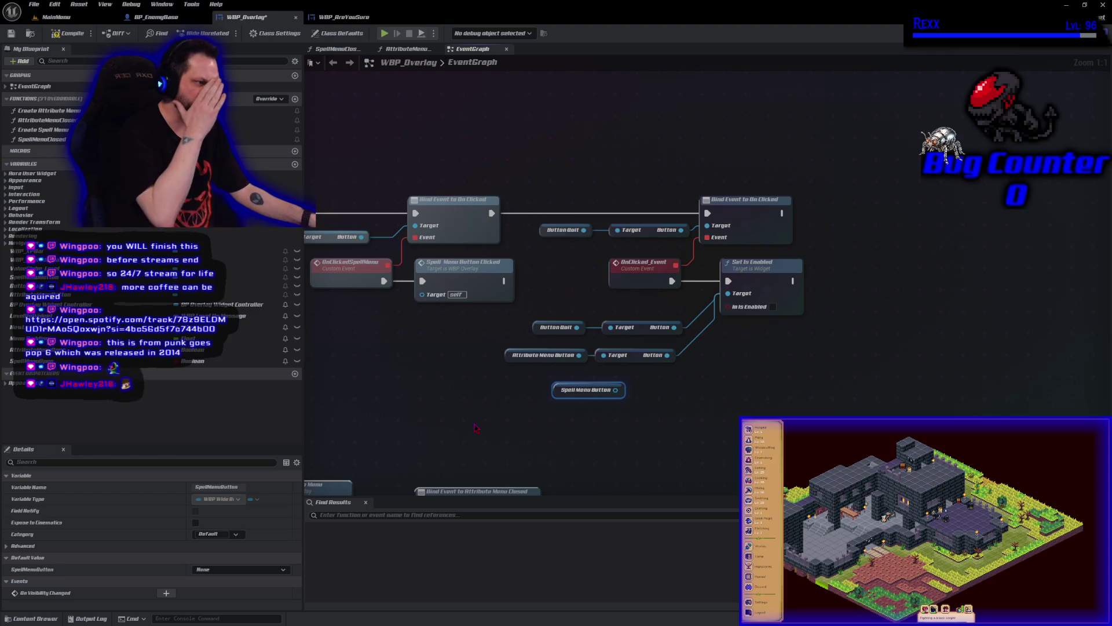
Wire the Spell Menu Button's Get Button into Set Is Enabled's Target and compile WBP_Overlay
mouse_move(592, 394)
left_mouse_down()
mouse_move(564, 394)
mouse_move(603, 386)
left_mouse_up()
type("get")
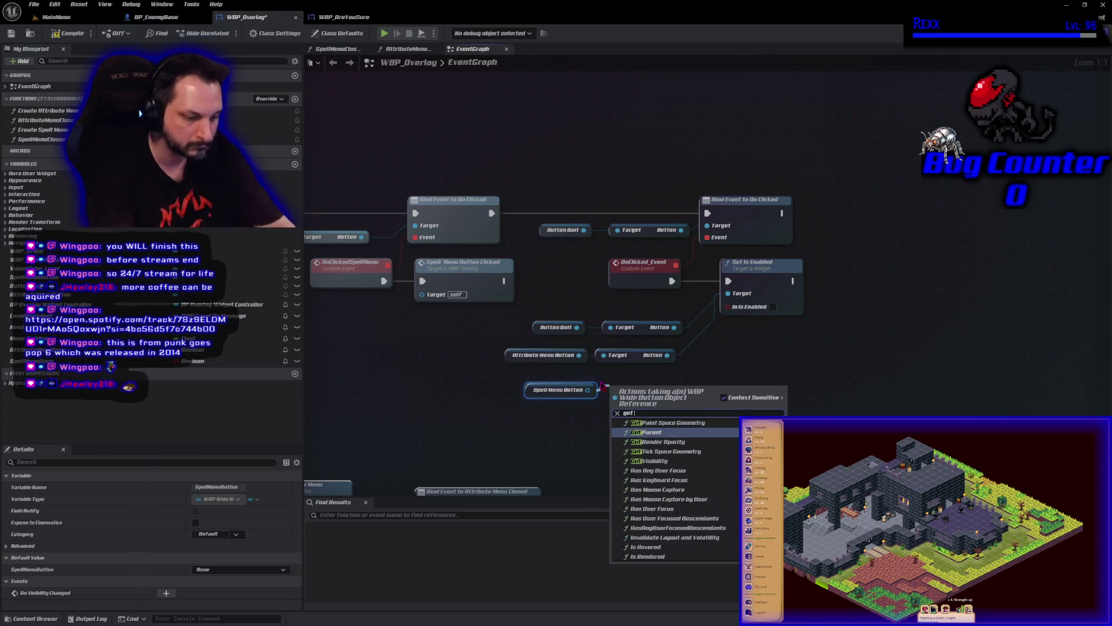
type(" button")
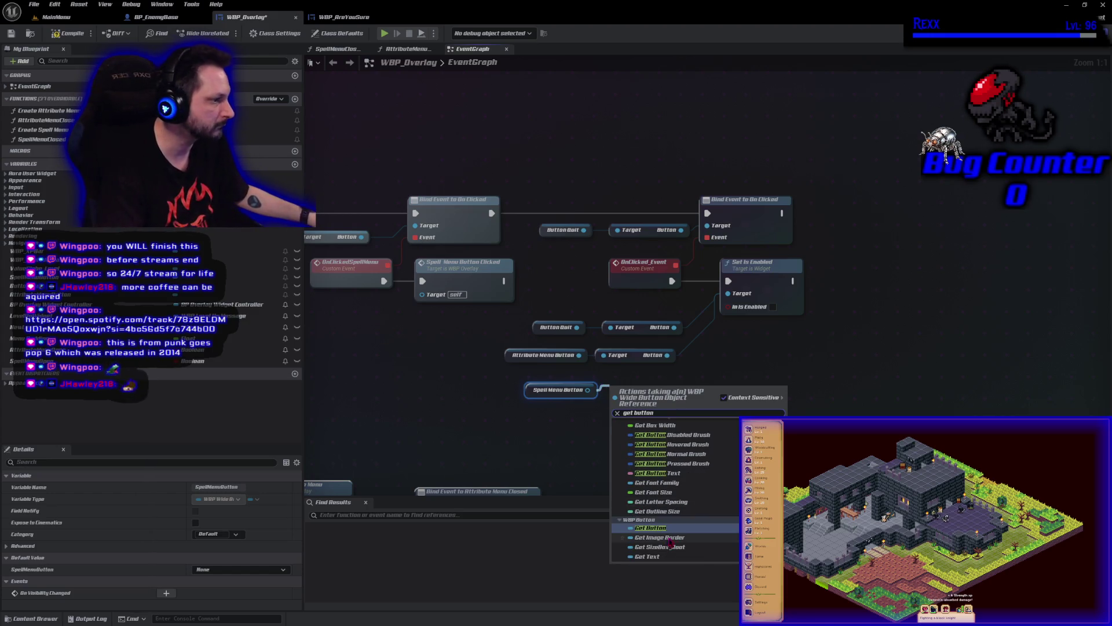
left_click(685, 529)
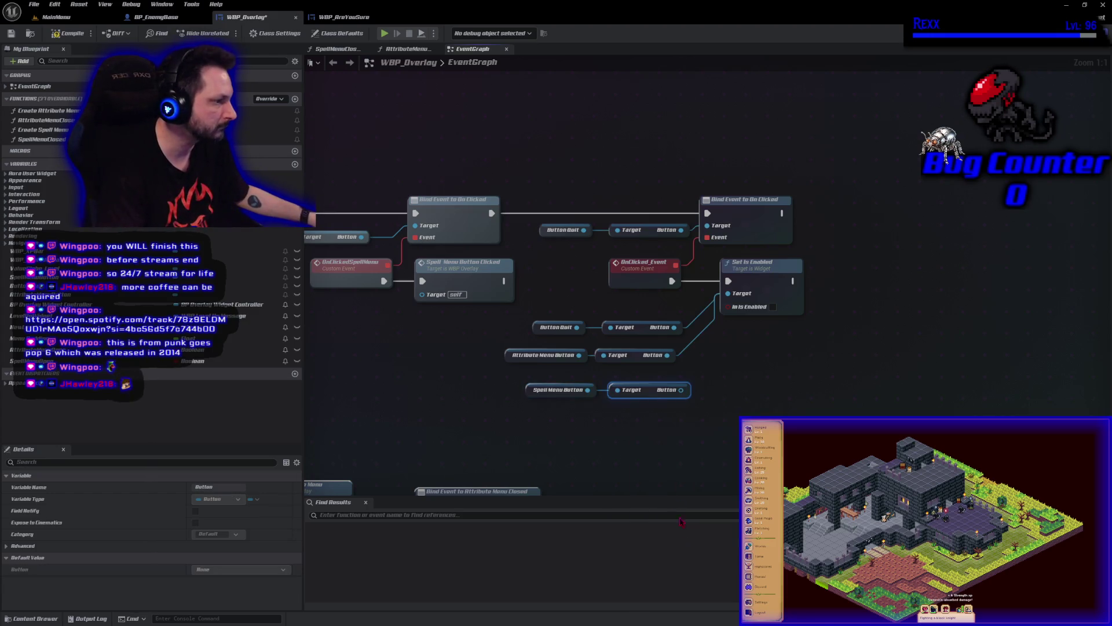
mouse_move(681, 390)
left_mouse_down()
mouse_move(717, 360)
mouse_move(733, 298)
left_mouse_up()
left_click(68, 33)
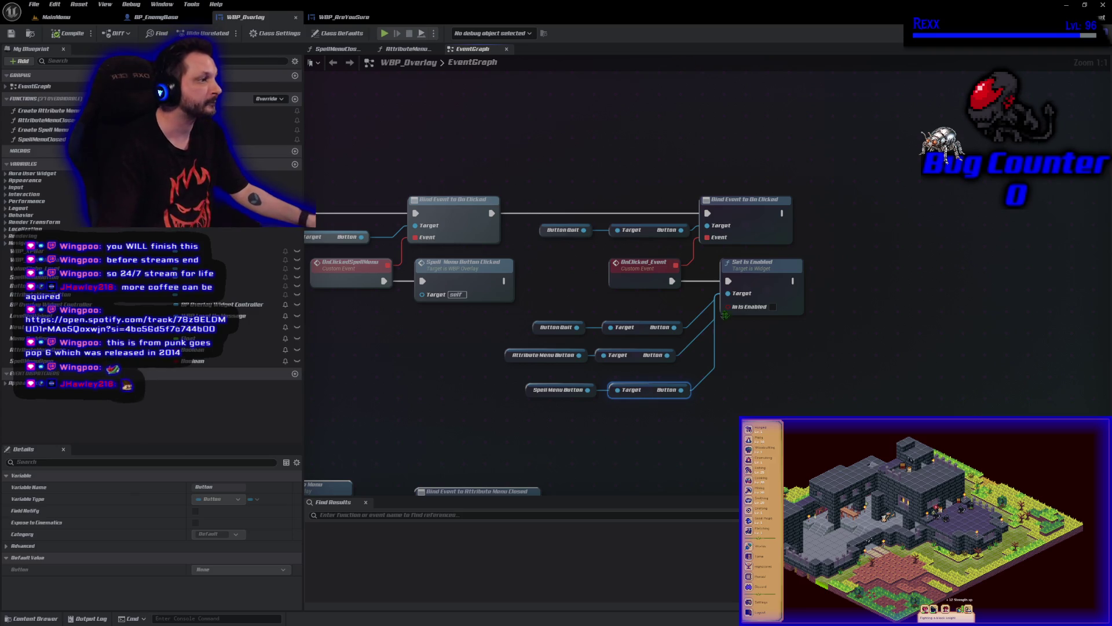
left_click_drag(793, 281, 819, 281)
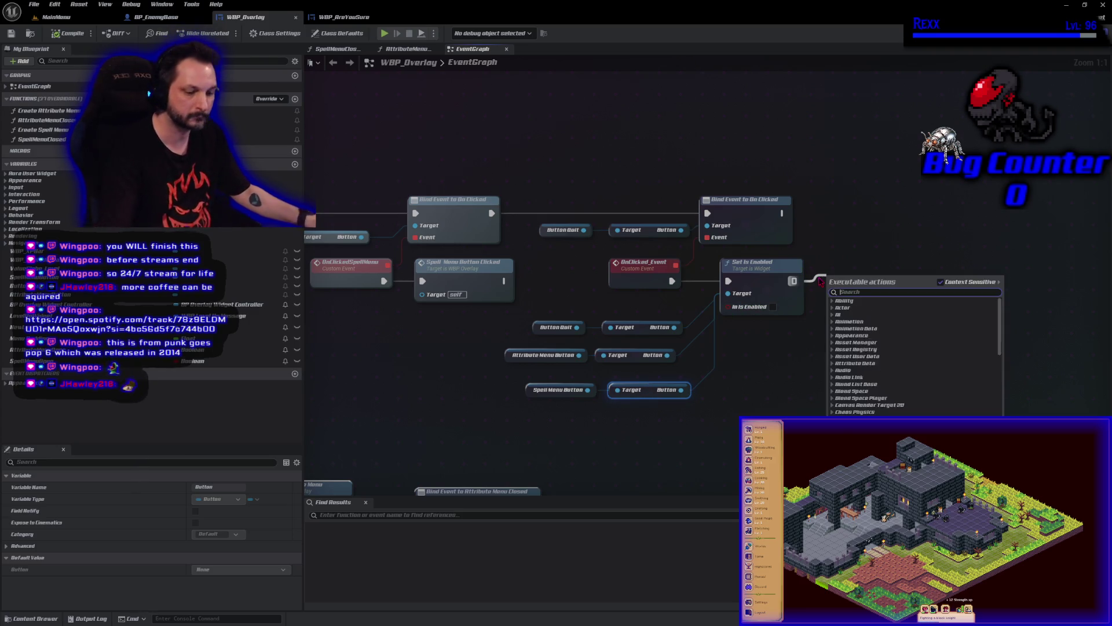
After Set Is Enabled, create a WBP_AreYouSure widget and add it to the viewport
type("create widget")
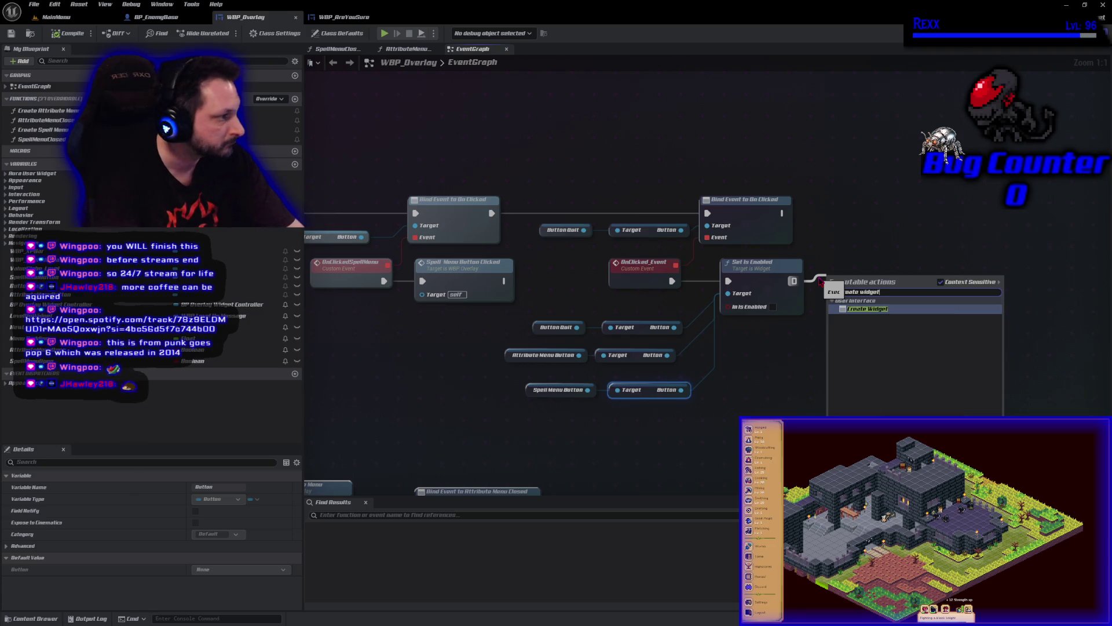
key("Return")
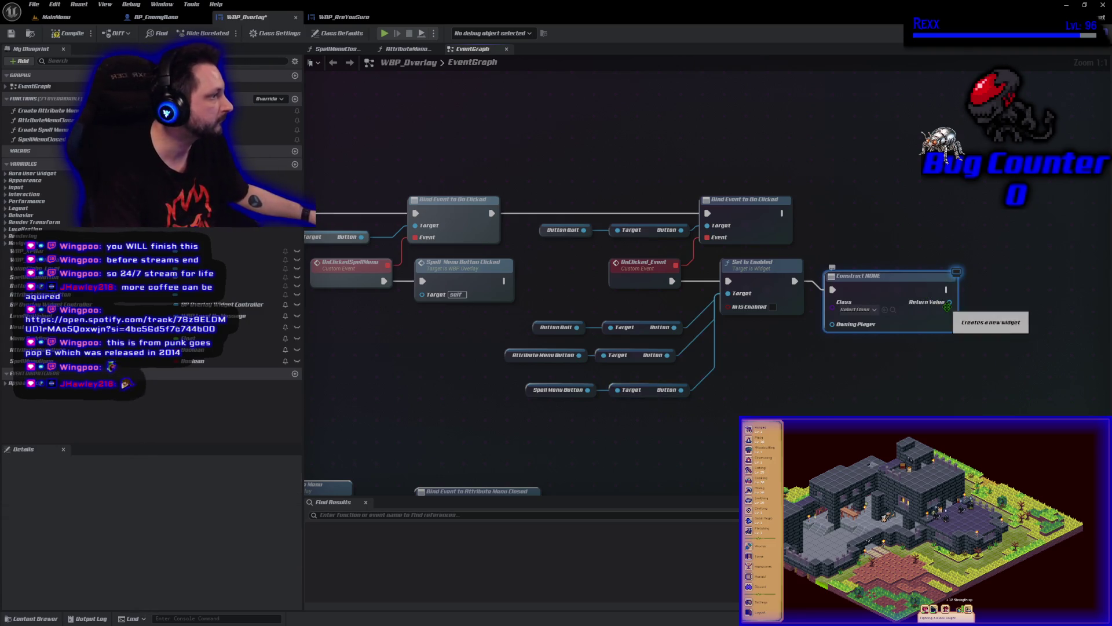
left_click(873, 310)
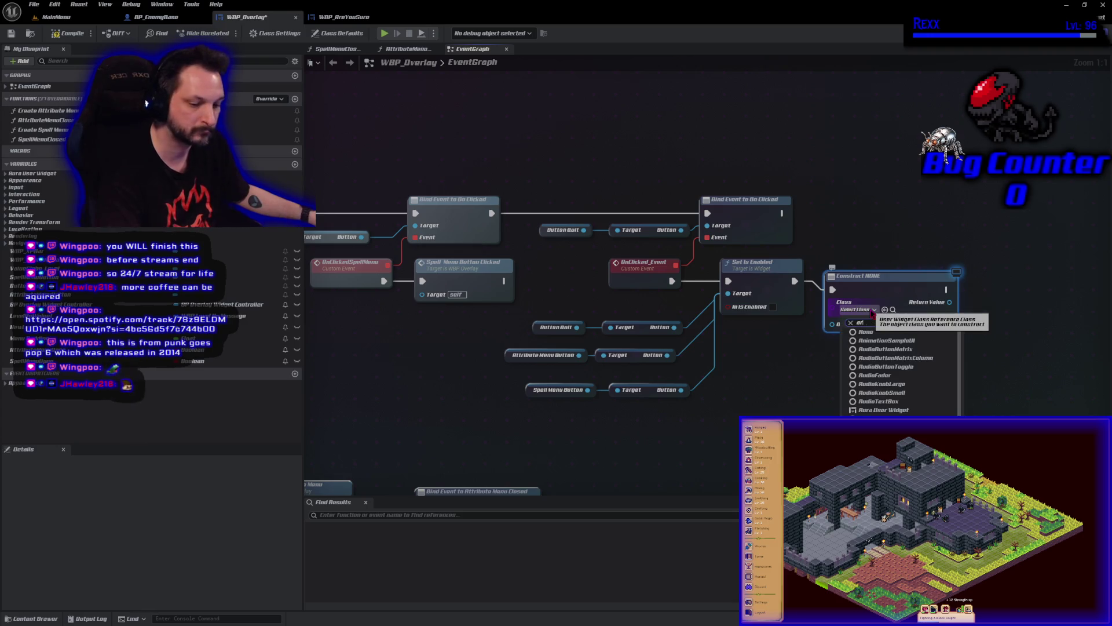
type("are")
left_click(875, 341)
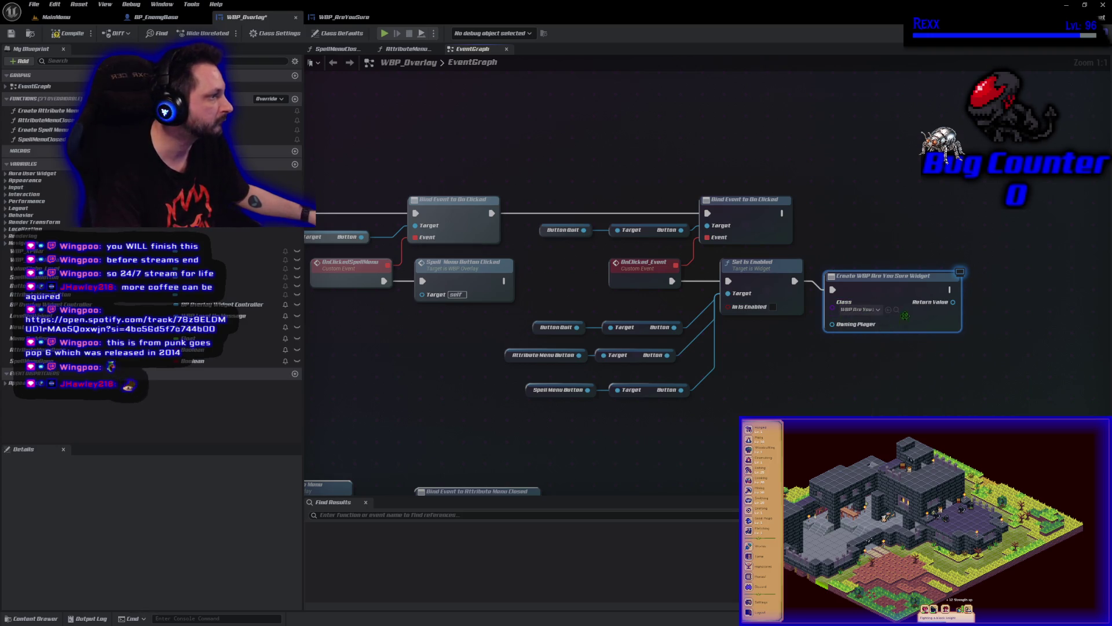
left_click_drag(952, 301, 981, 305)
type("add")
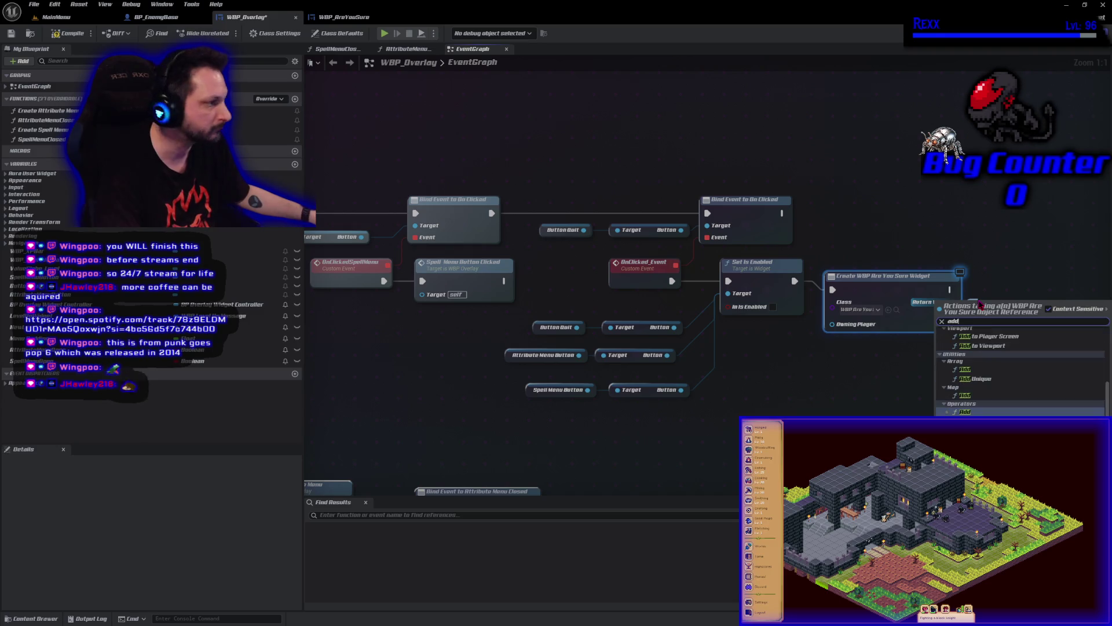
left_click(992, 346)
left_click_drag(1008, 319, 1009, 281)
Arrange the widget creation nodes, close the UserWidget source file, and return to the editor
left_click_drag(970, 379, 763, 374)
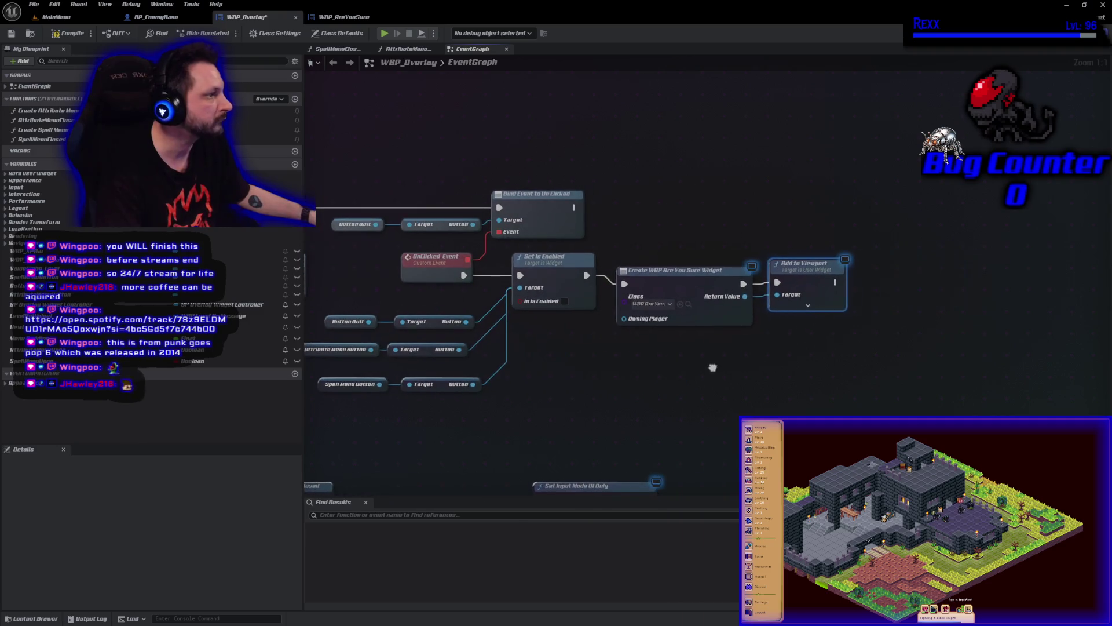
left_click_drag(809, 252, 815, 245)
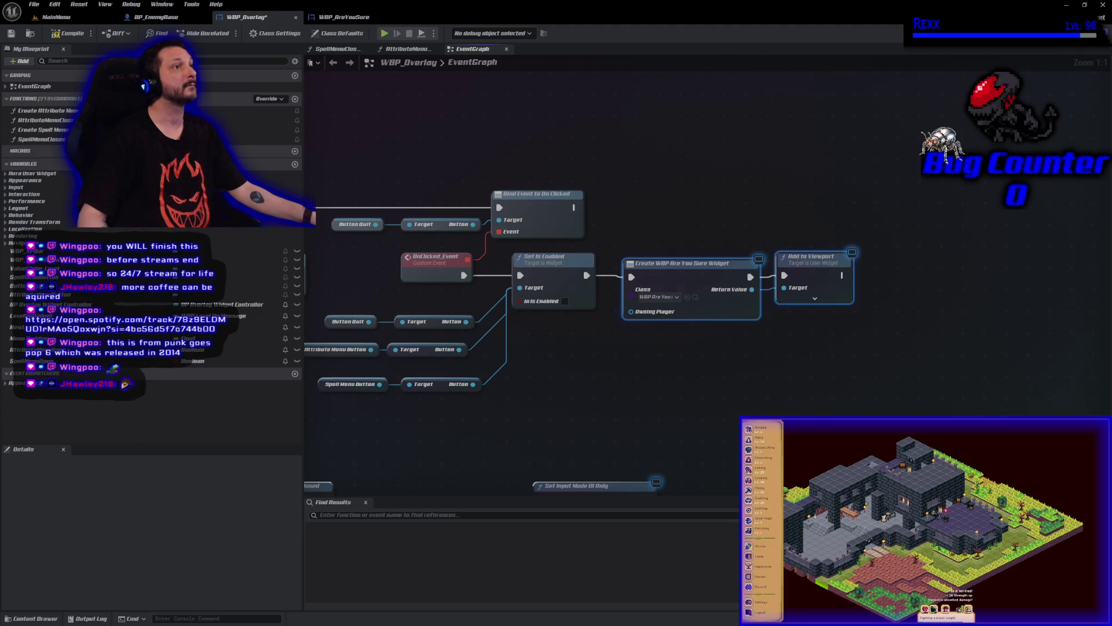
left_click_drag(822, 263, 943, 283)
left_click(821, 262)
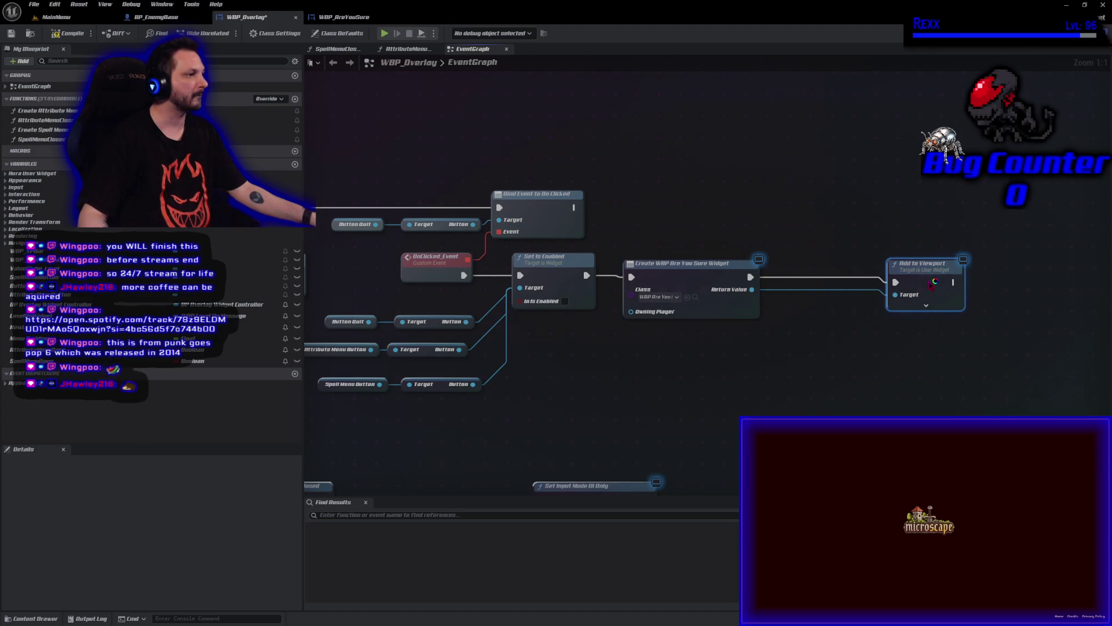
left_click_drag(752, 289, 786, 305)
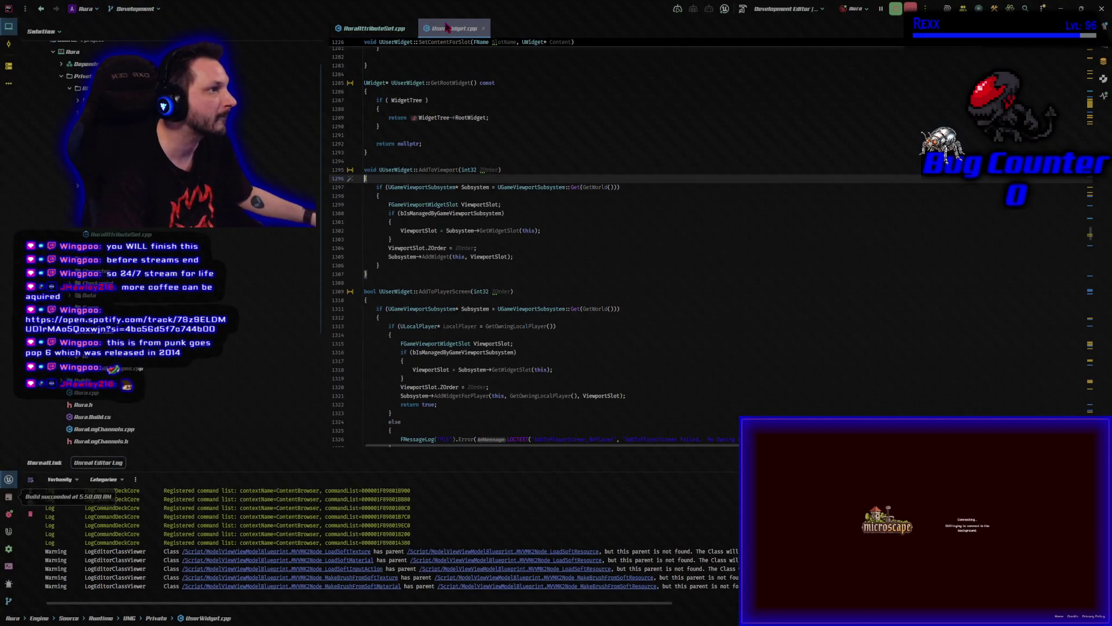
left_click(483, 27)
key("alt+Tab")
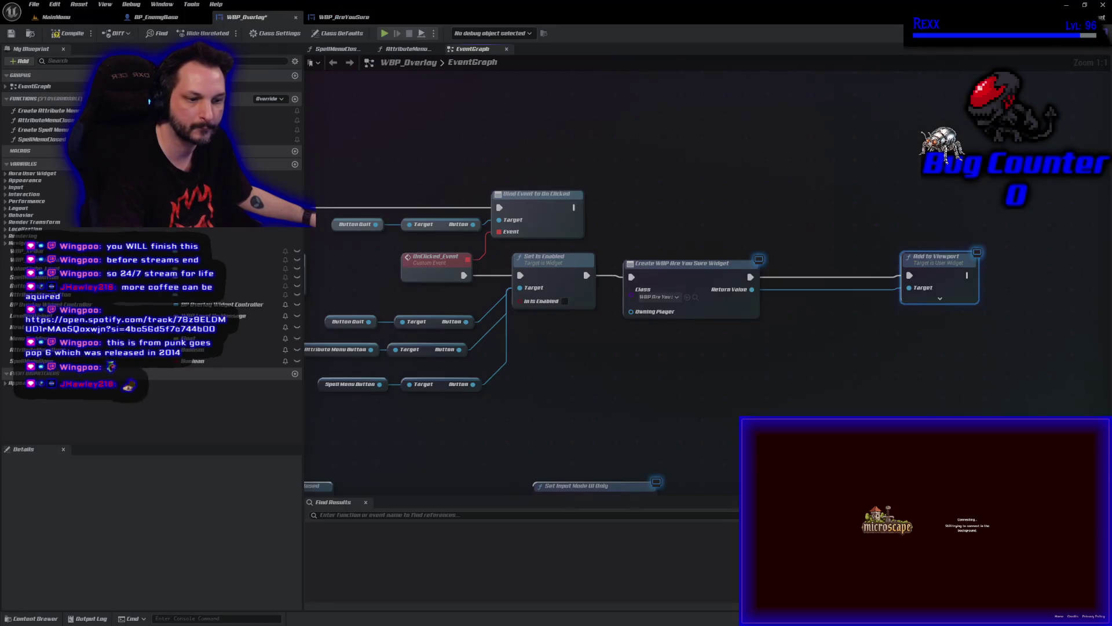
Promote the created widget's return value to a new AreYouSureWidget variable
mouse_move(752, 289)
left_mouse_down()
mouse_move(834, 328)
mouse_move(792, 316)
left_mouse_up()
key("Escape")
left_click(847, 353)
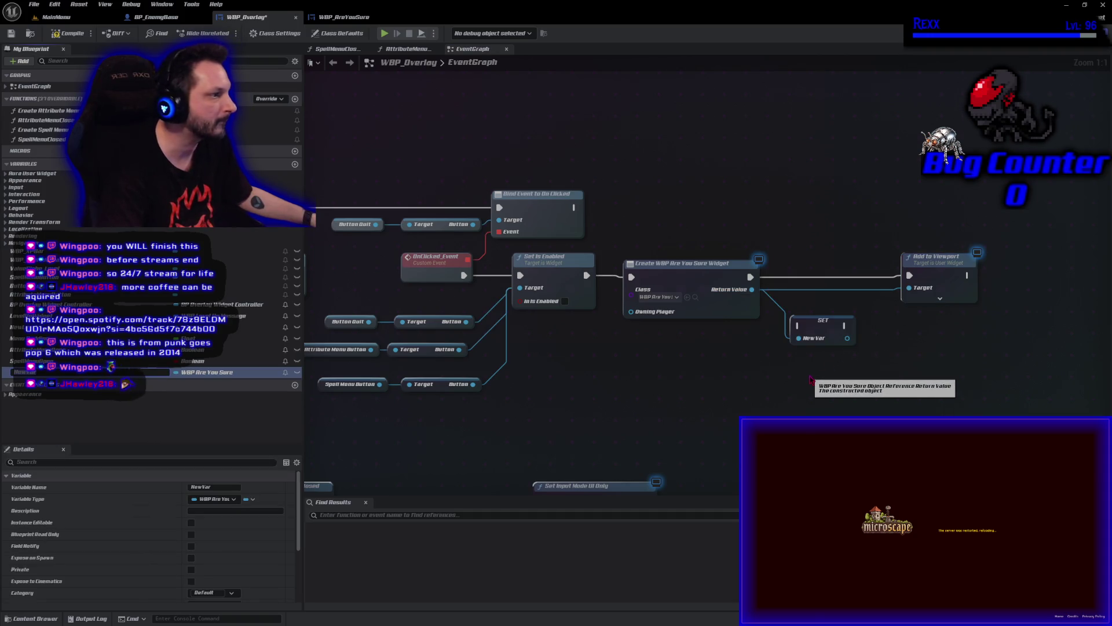
type("AreYouSureWidget")
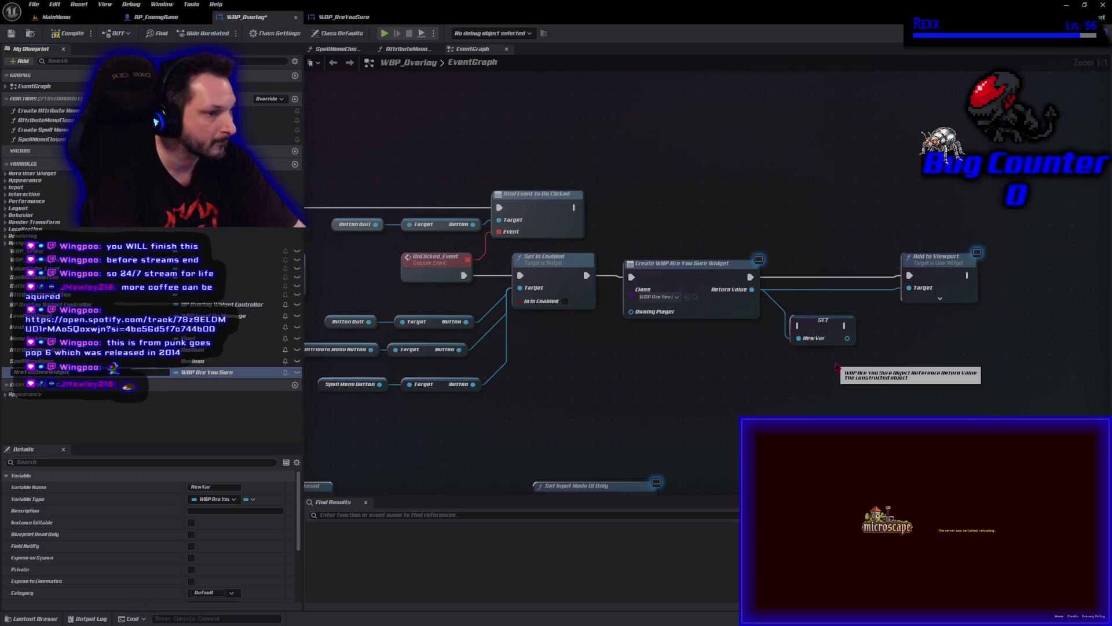
key("Return")
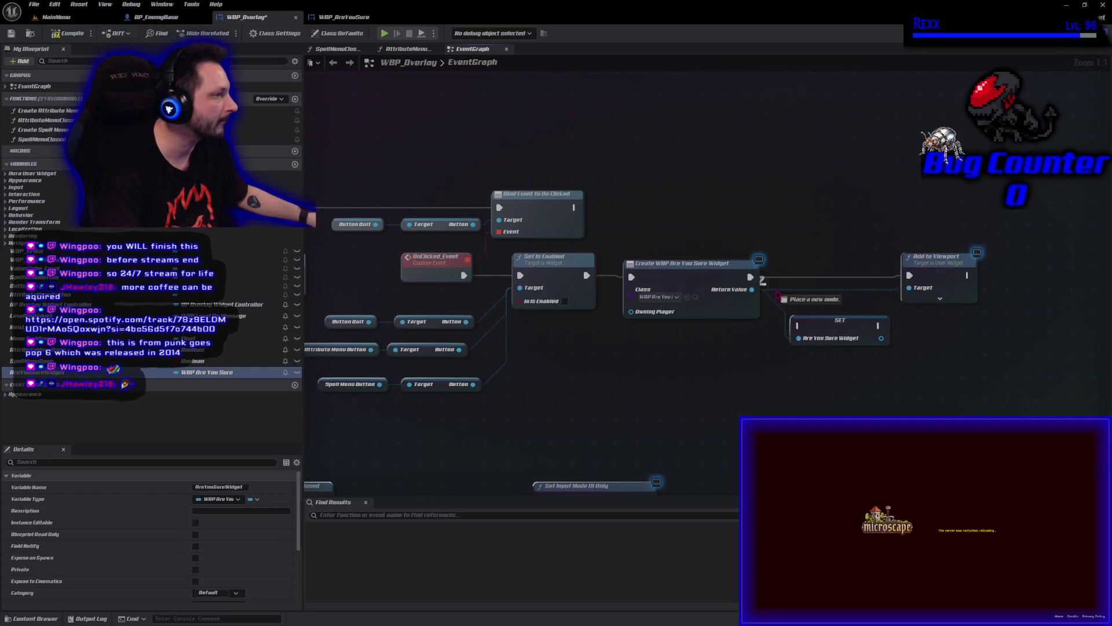
mouse_move(829, 328)
left_mouse_down()
mouse_move(828, 280)
mouse_move(908, 275)
left_mouse_up()
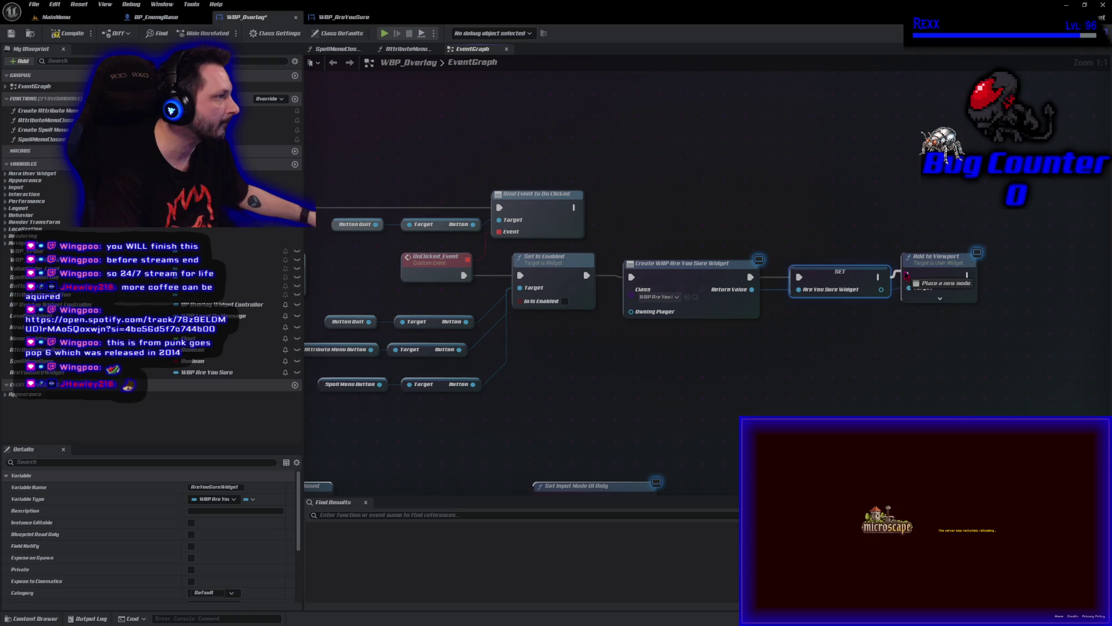
Wire the stored AreYouSureWidget into Add to Viewport's Target and save WBP_Overlay
right_click(881, 288)
left_click(881, 288)
left_click_drag(880, 288, 908, 287)
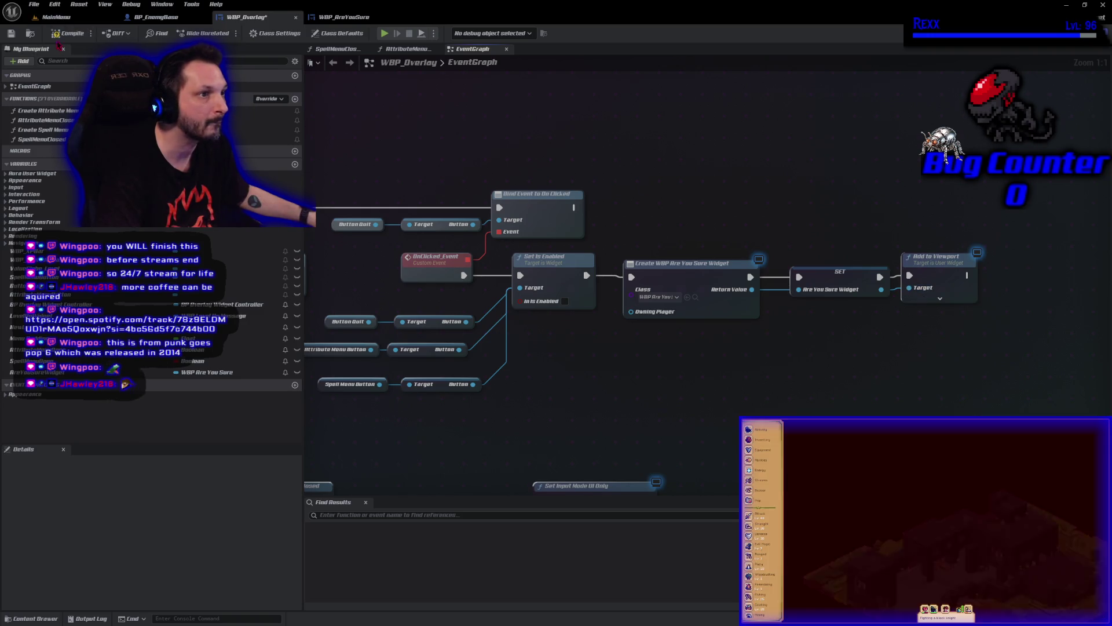
left_click(11, 33)
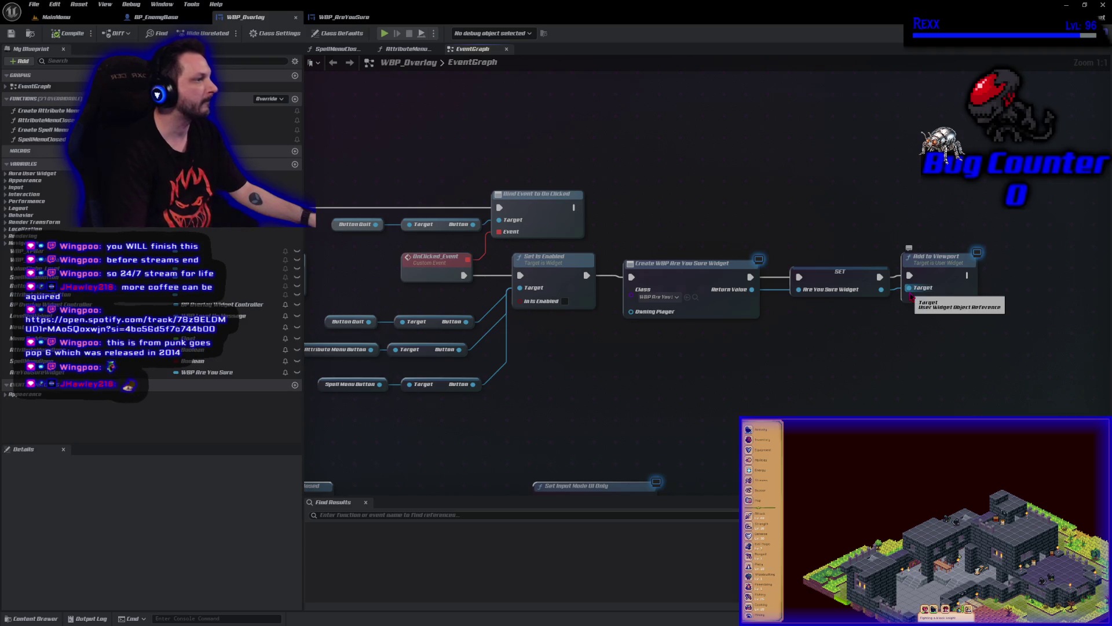
left_click_drag(929, 271, 936, 376)
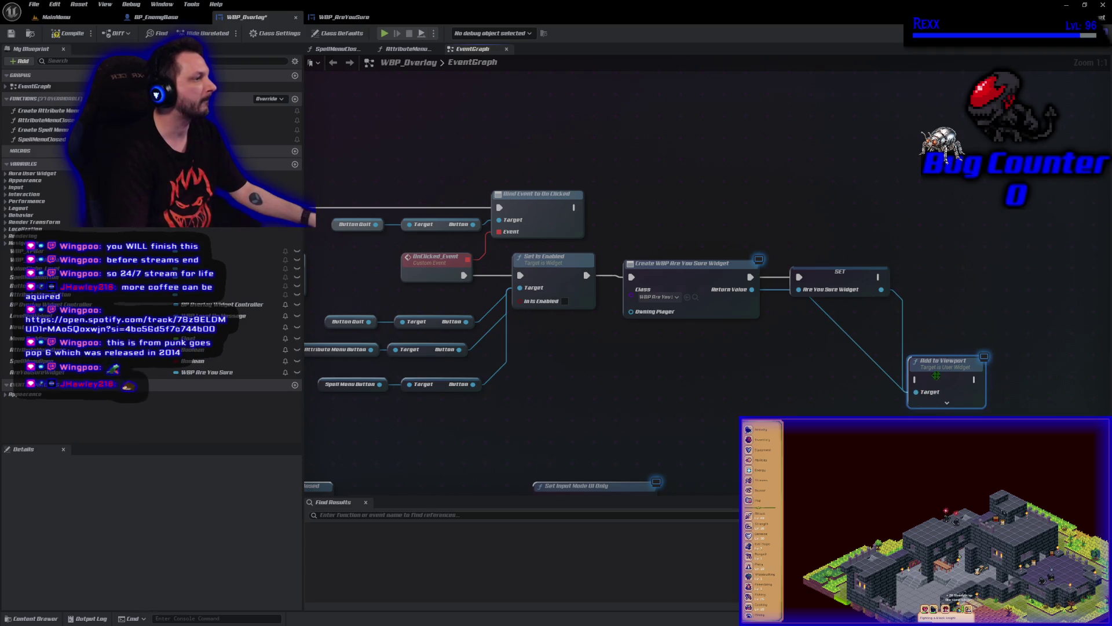
Disconnect the widget from Add to Viewport's Target and move Add to Viewport aside
left_click_drag(881, 289, 924, 298)
left_click(894, 398)
left_click(916, 392, "alt")
mouse_move(945, 371)
left_mouse_down()
mouse_move(909, 232)
mouse_move(875, 197)
left_mouse_up()
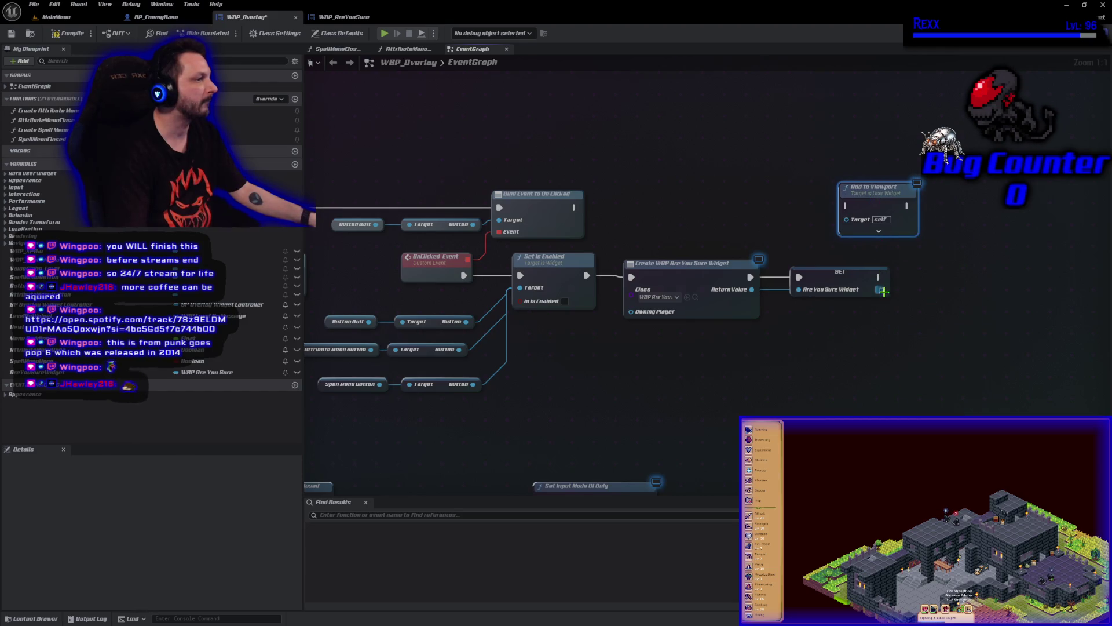
Get the widget's TextBlock Message and add a SetText node on it, executed after the SET
left_click_drag(881, 289, 900, 294)
type("get mes")
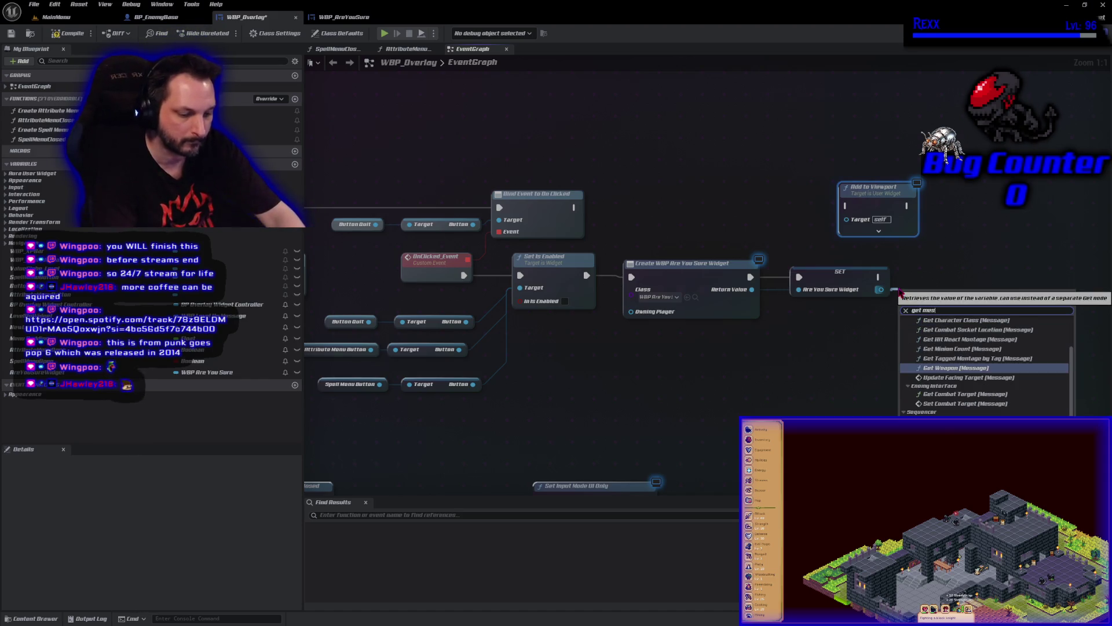
type("sage")
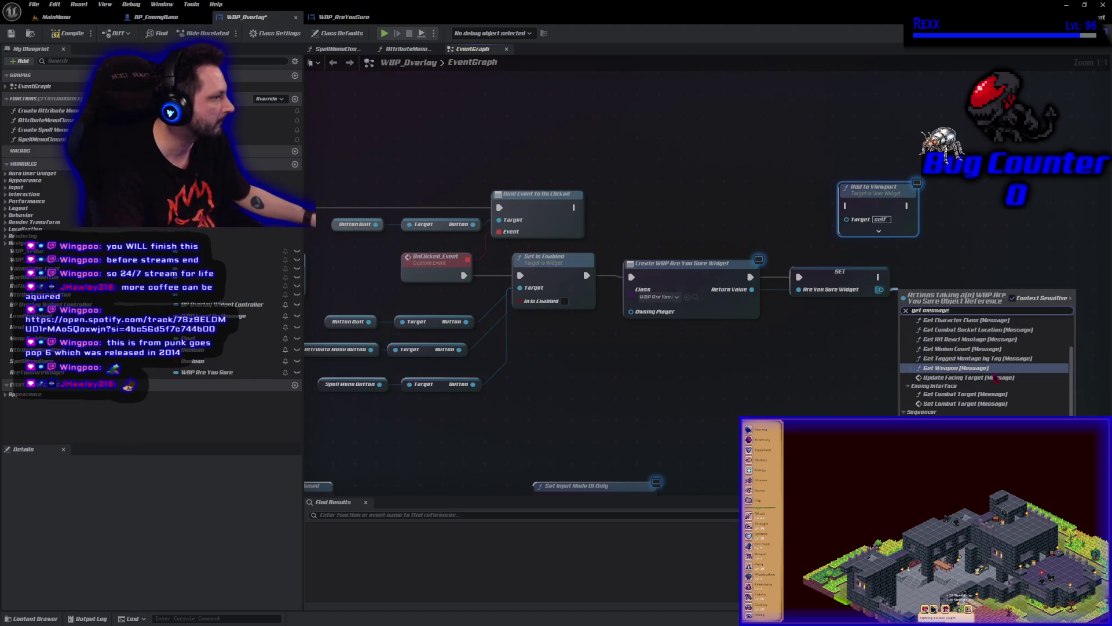
key("Return")
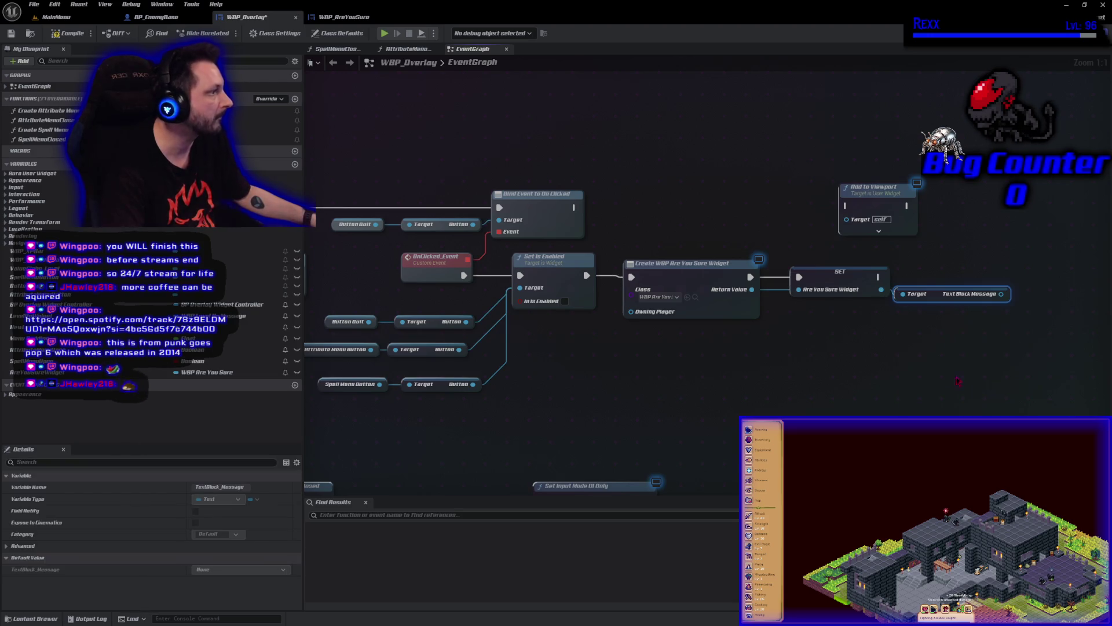
left_click_drag(1001, 294, 1028, 302)
type("set text")
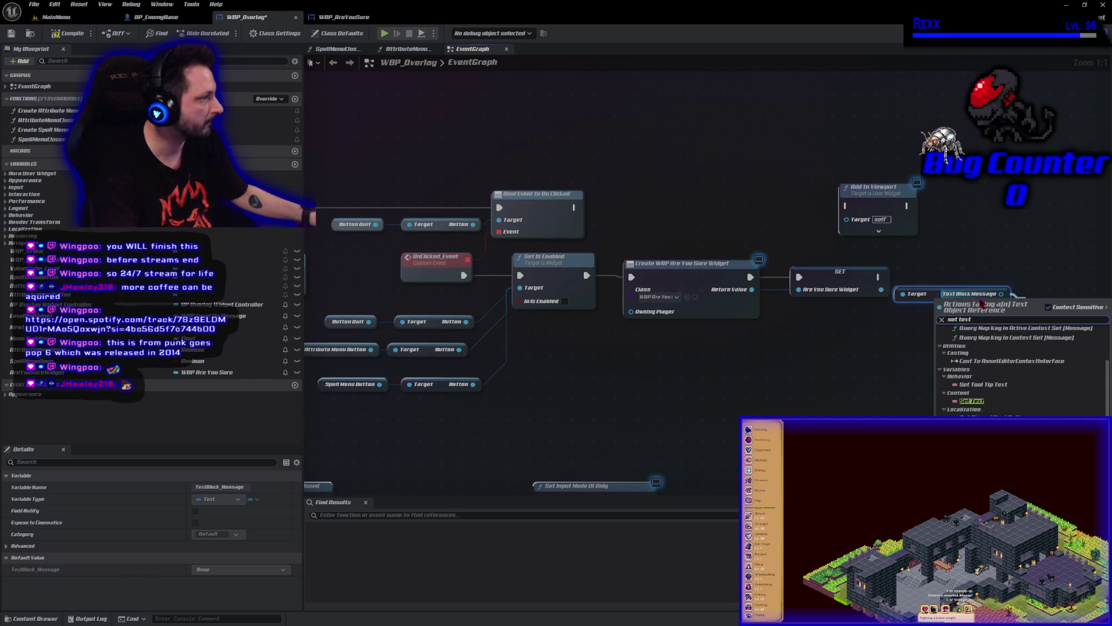
key("Return")
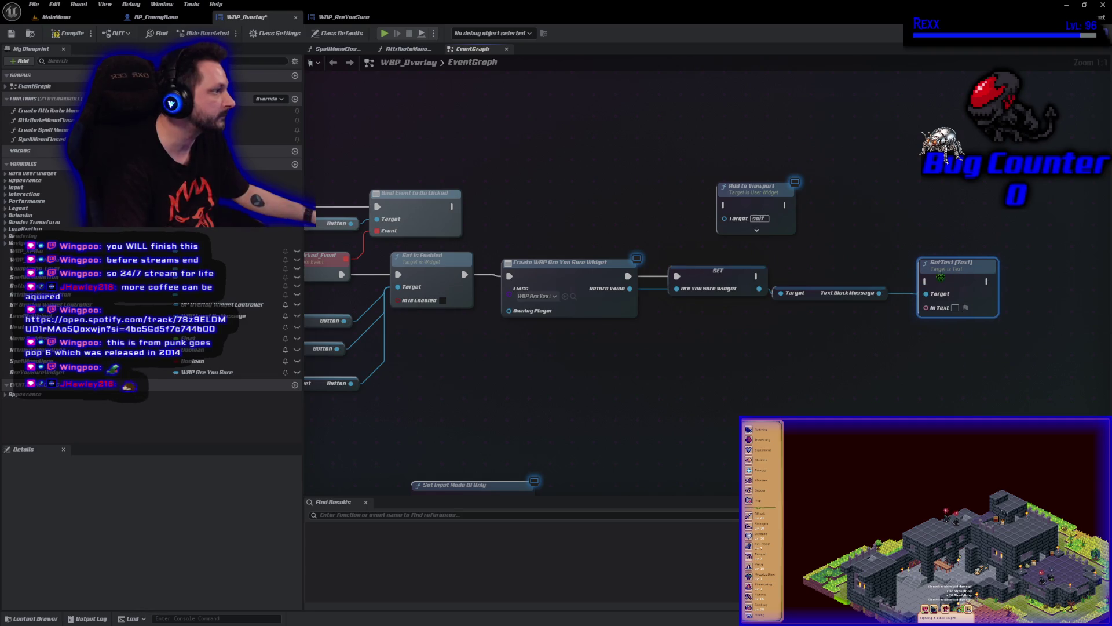
left_click_drag(768, 274, 925, 281)
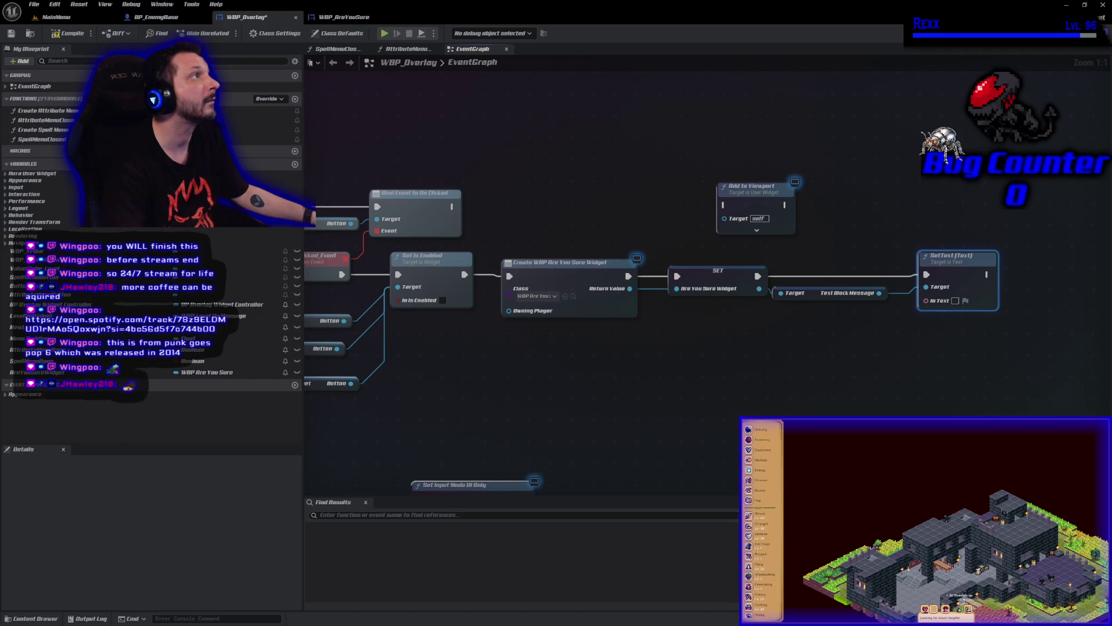
left_click(956, 303)
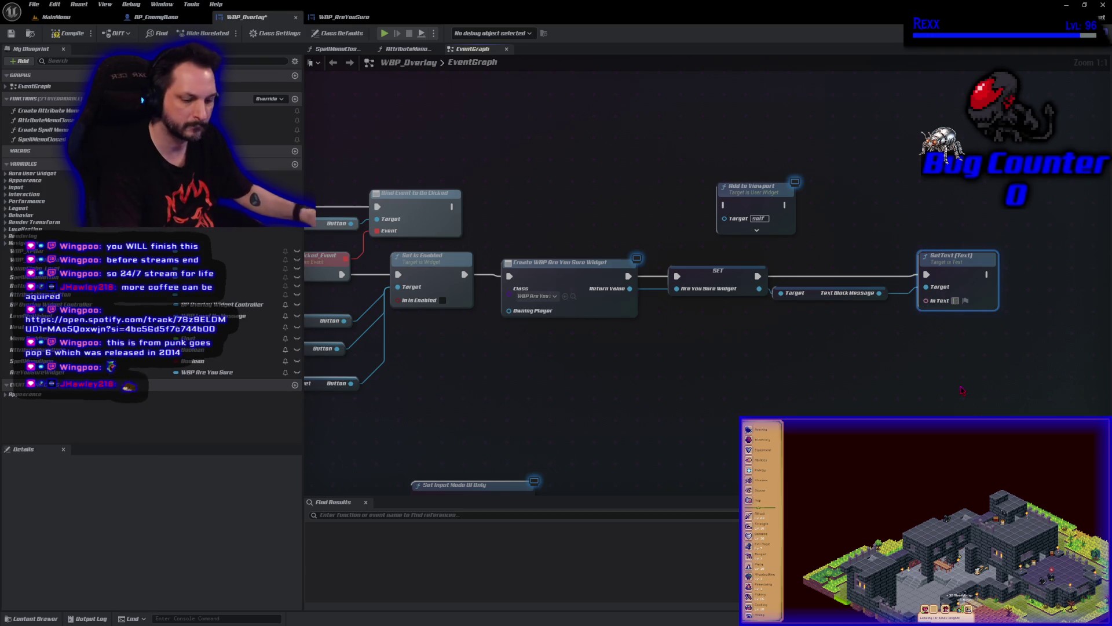
Enter 'Exit to Main Menu? All unsaved progress will be lost!' as SetText's In Text, fixing typos
type("Ext")
type("t")
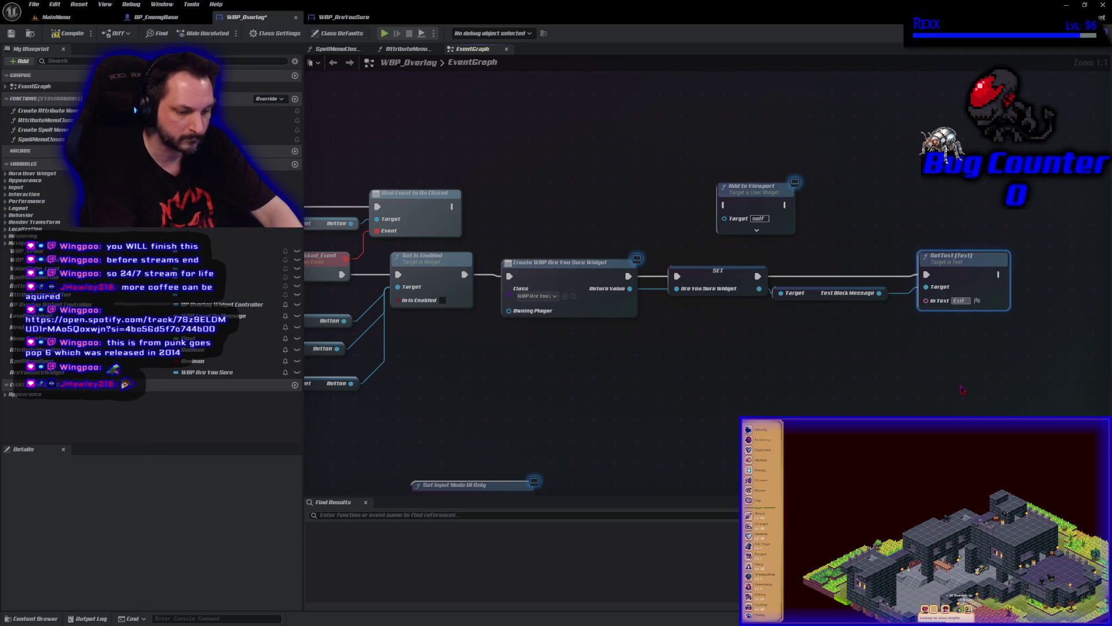
type(" to")
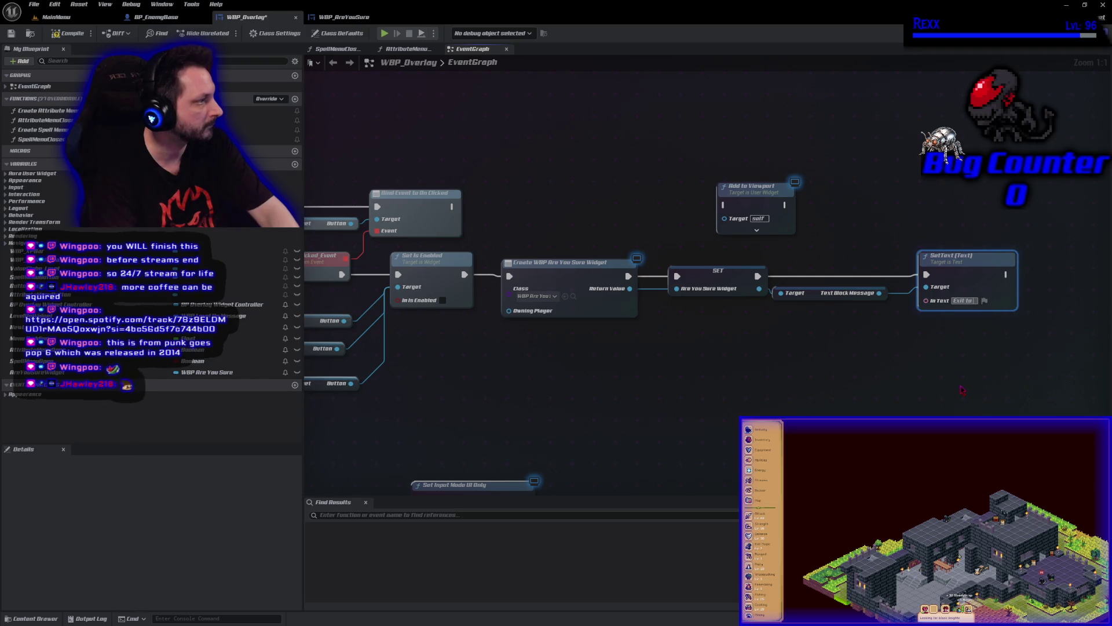
type(" Loading")
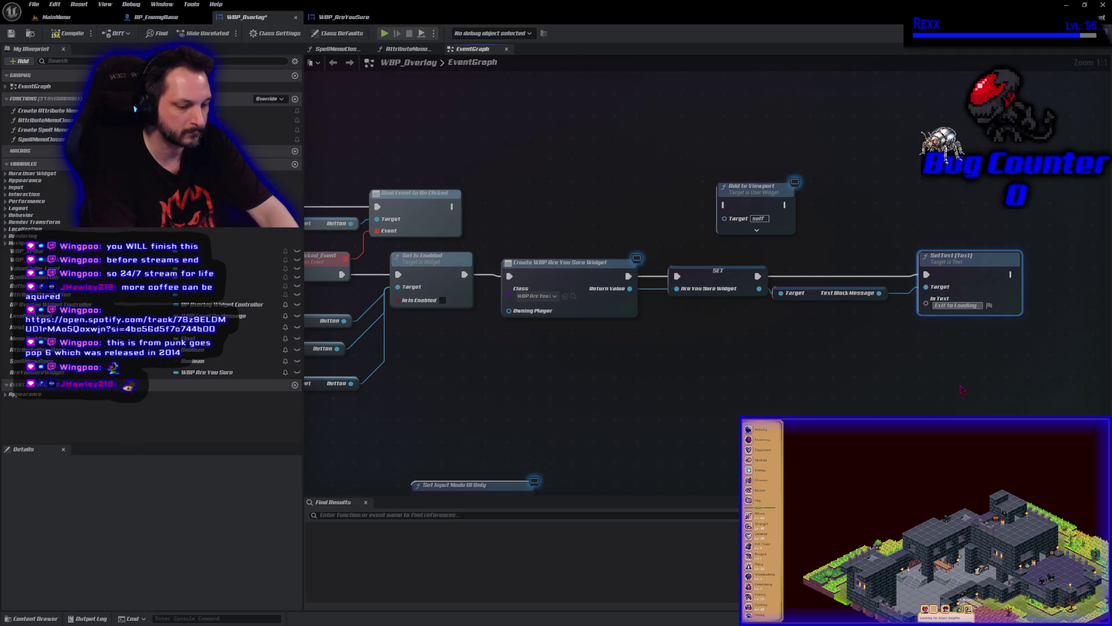
type(" Menu")
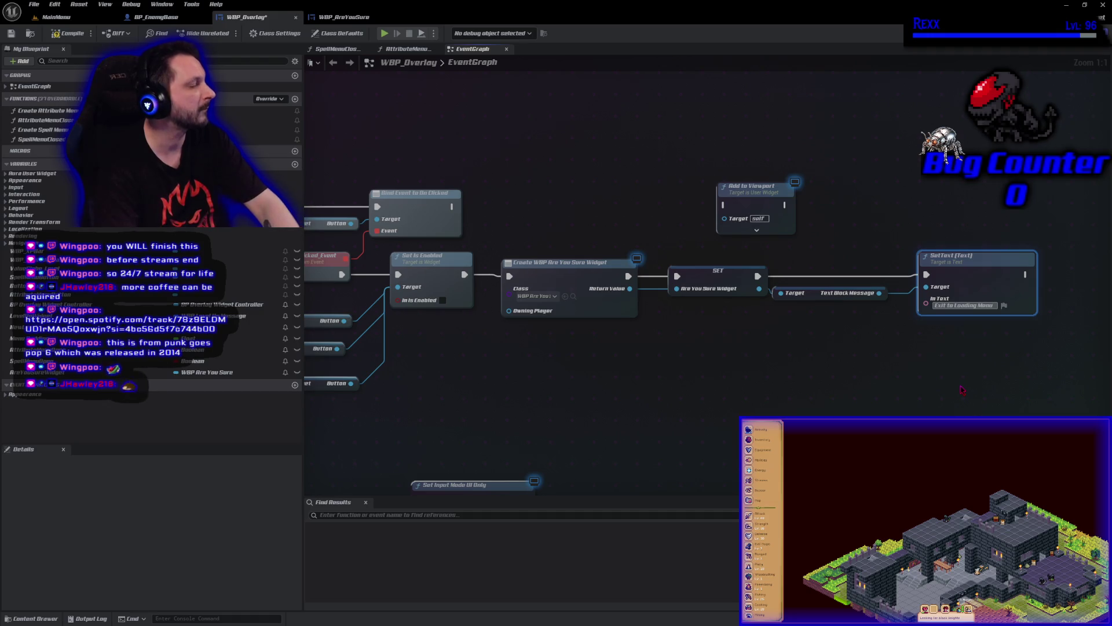
key("BackSpace")
key("BackSpace")
key("BackSpace")
key("BackSpace")
type("Main")
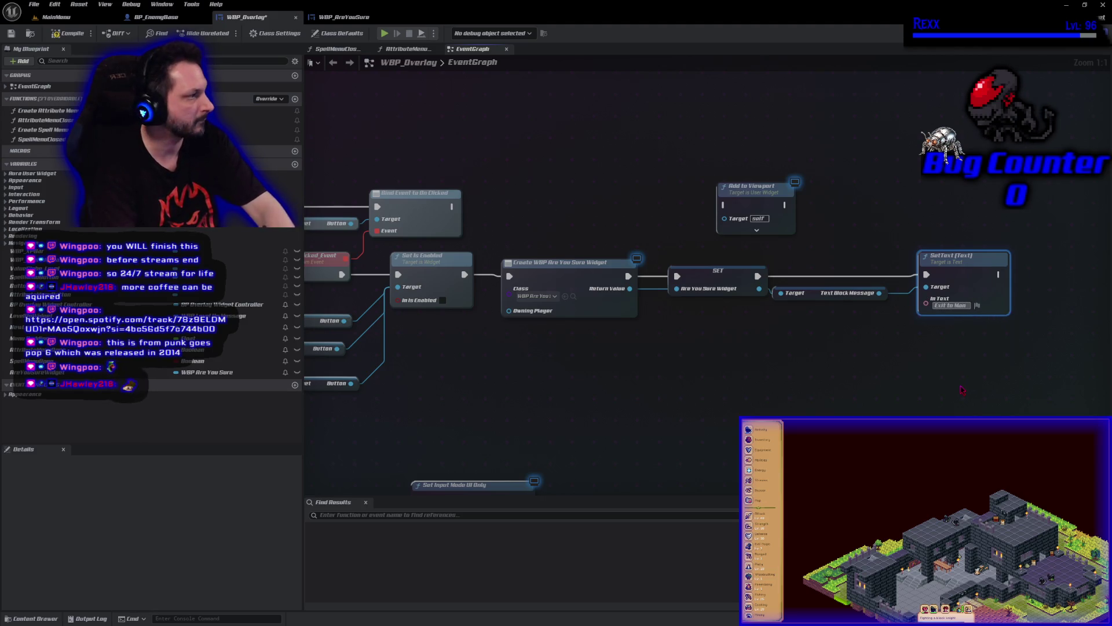
type(" Me")
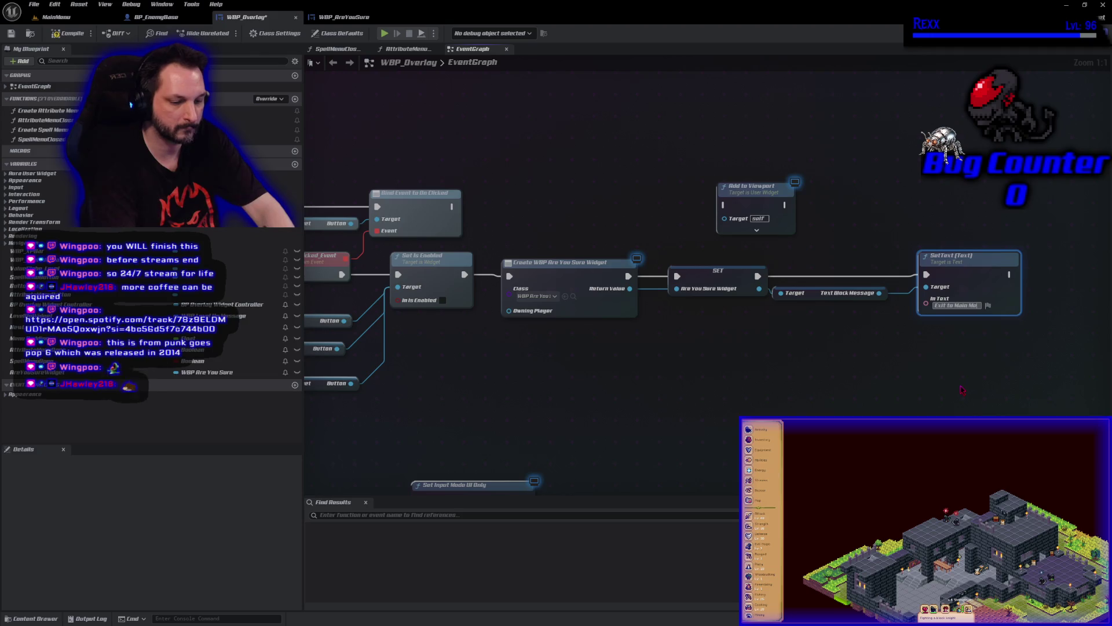
type("nu?")
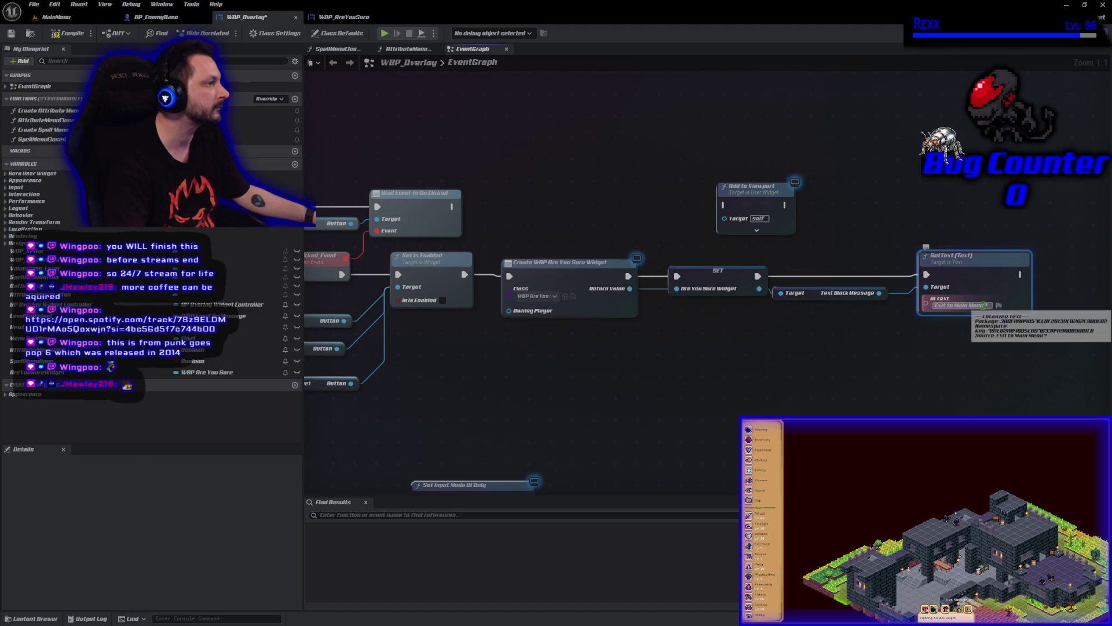
type("R")
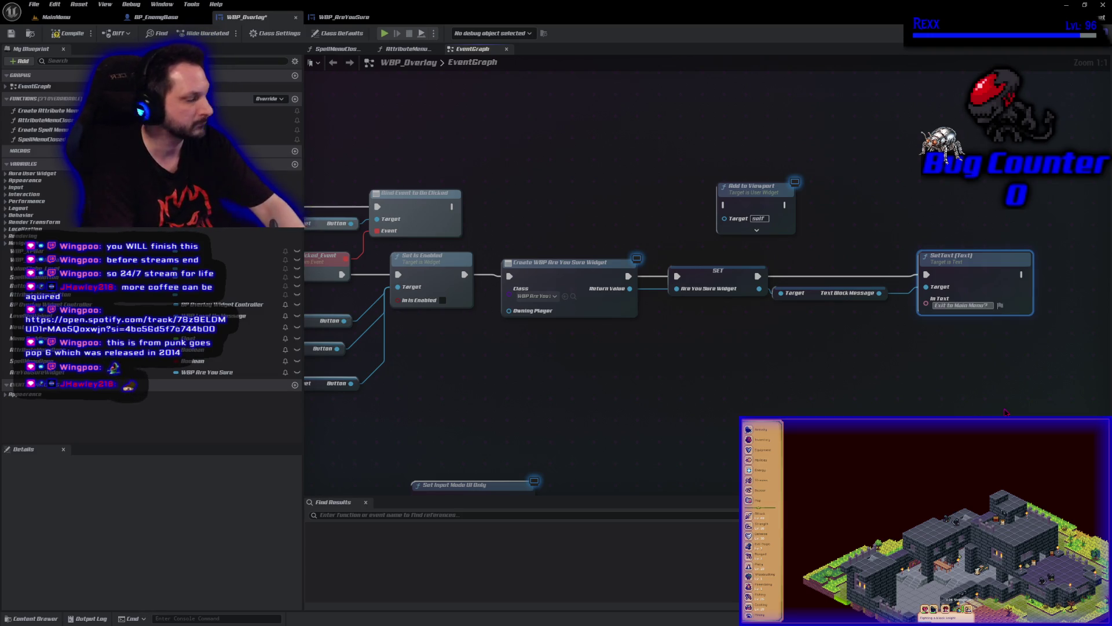
type("ll unsaved")
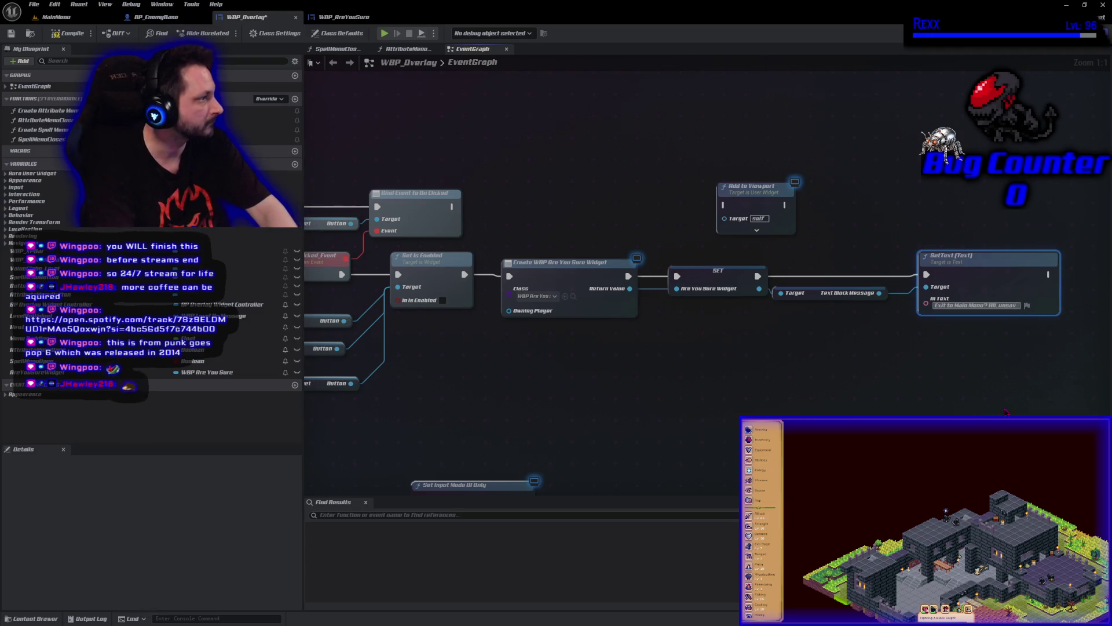
key("BackSpace")
key("BackSpace")
key("BackSpace")
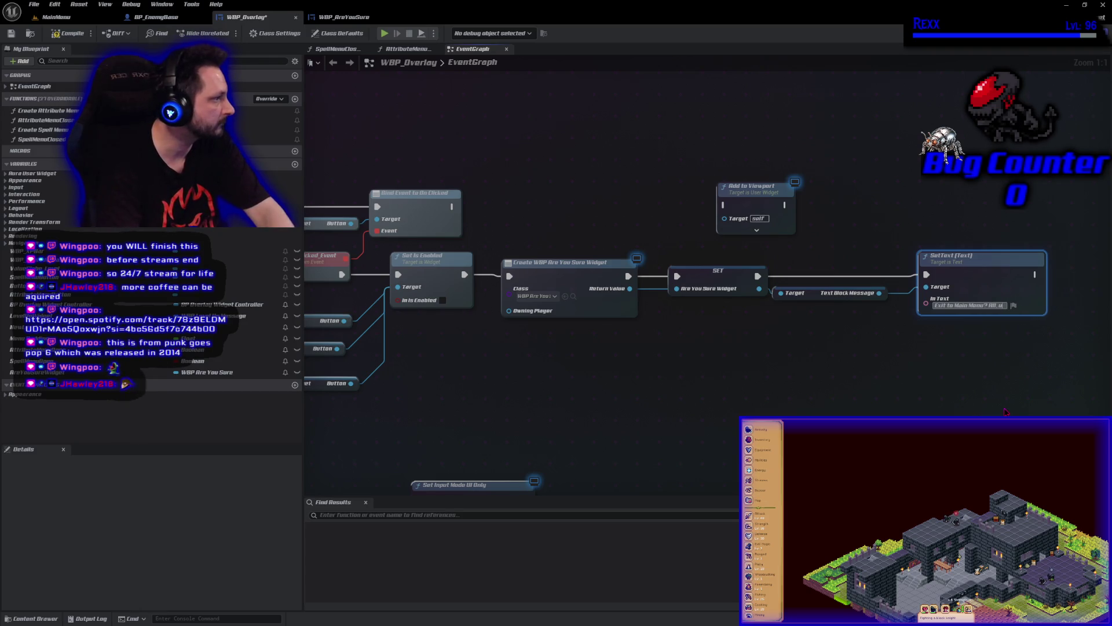
key("BackSpace")
key("BackSpace")
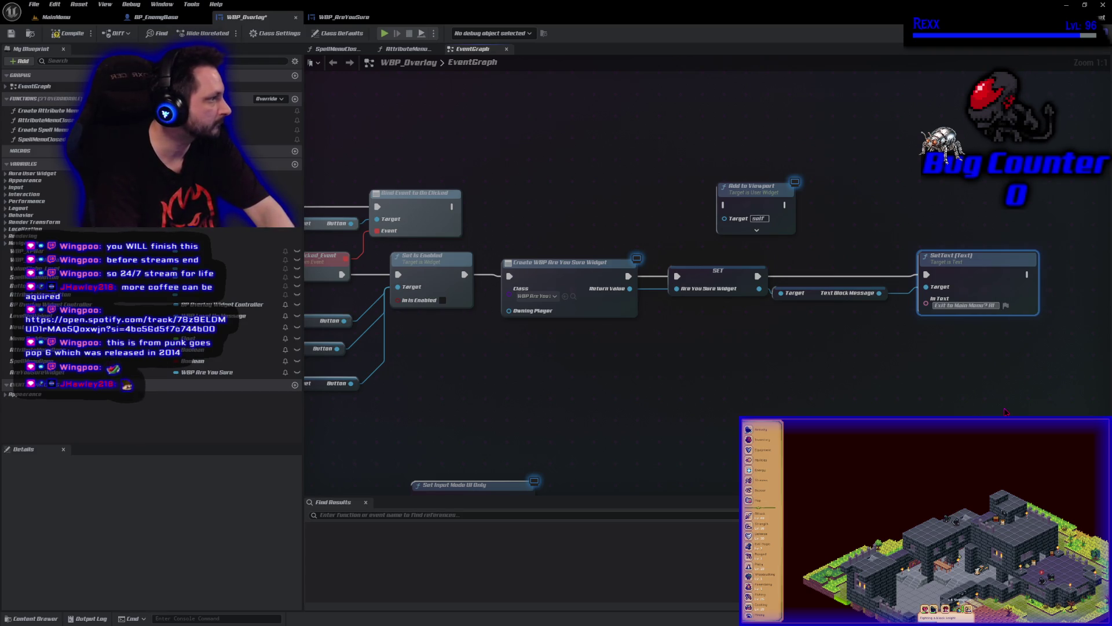
type(" unsa")
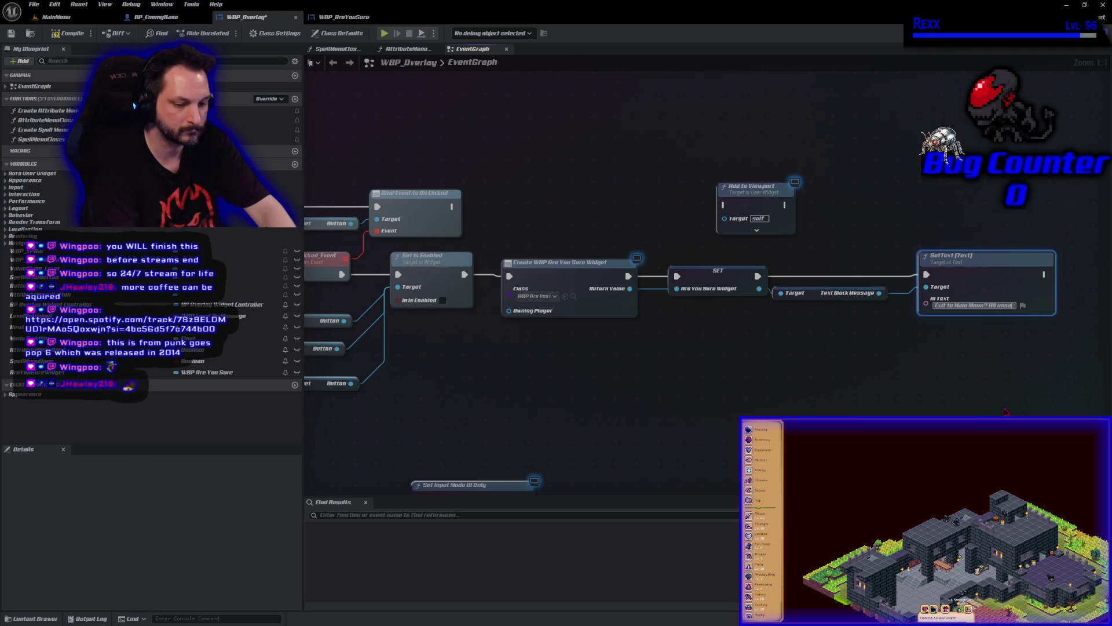
type("ved progress will be lost!")
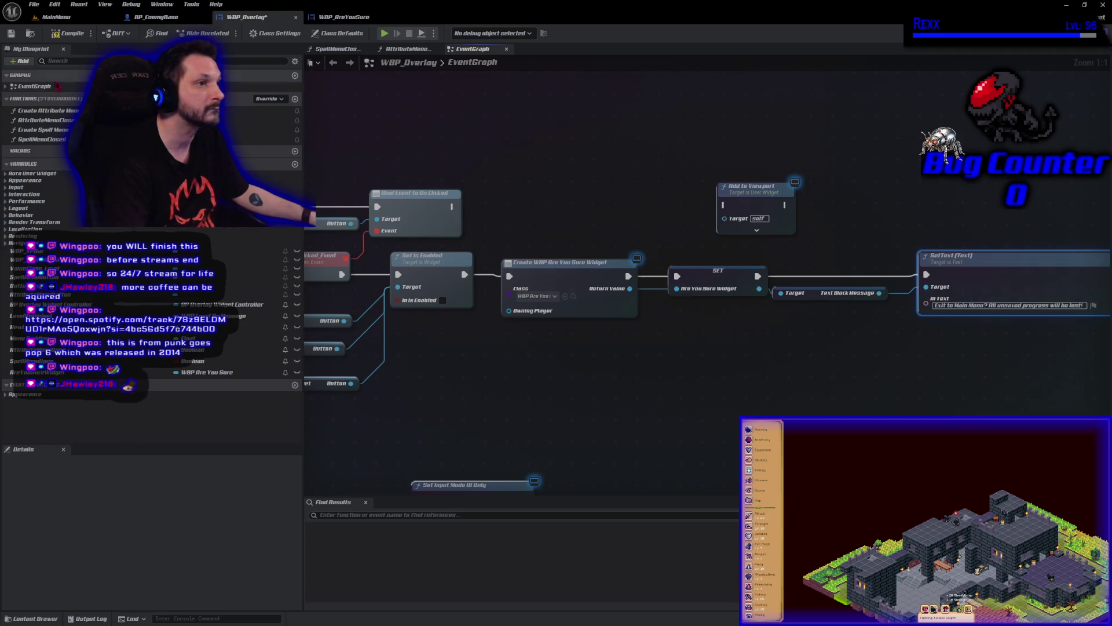
Save WBP_Overlay and place an Are You Sure Widget getter for Add to Viewport
left_click(15, 34)
left_click_drag(920, 422, 720, 423)
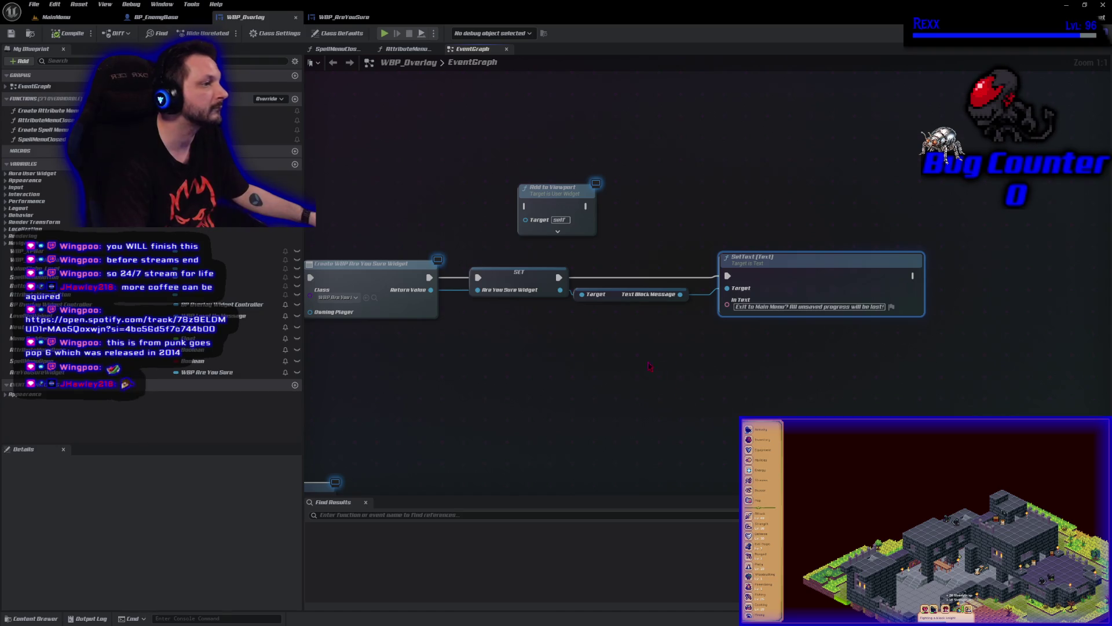
mouse_move(431, 289)
left_mouse_down()
mouse_move(452, 292)
mouse_move(487, 249)
mouse_move(489, 318)
left_mouse_up()
key("Escape")
mouse_move(208, 372)
left_mouse_down()
mouse_move(384, 288)
mouse_move(574, 221)
mouse_move(538, 219)
mouse_move(557, 187)
left_mouse_up()
Run Add to Viewport right after the message Set Text, straighten the wire, then compile and save
left_click_drag(518, 135, 442, 223)
mouse_move(570, 201)
left_mouse_down()
mouse_move(971, 355)
mouse_move(1070, 300)
left_mouse_up()
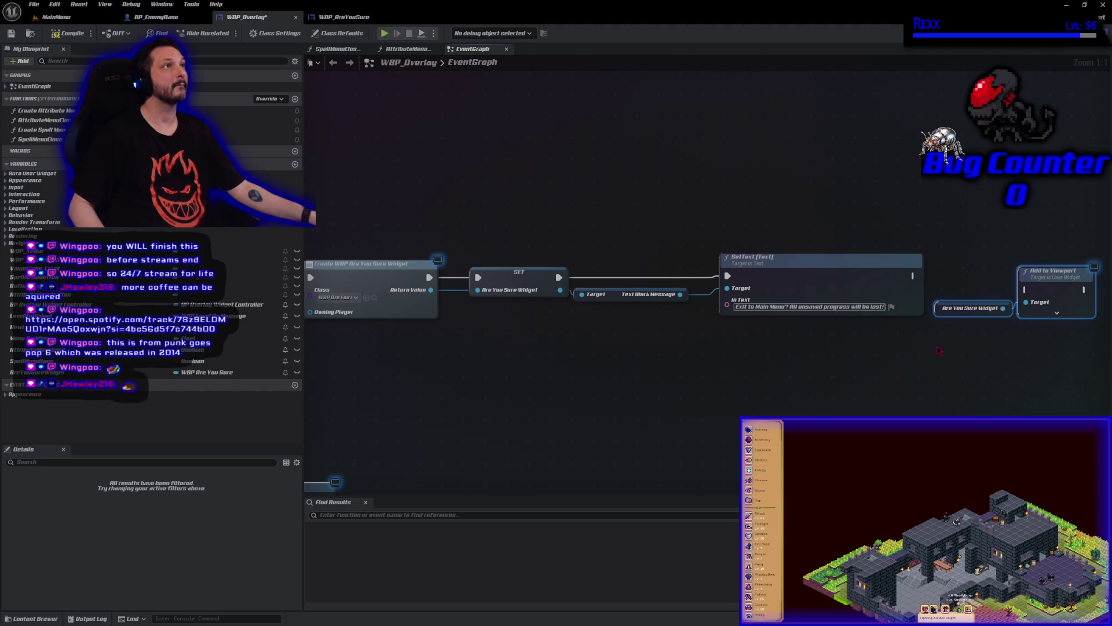
mouse_move(912, 276)
left_mouse_down()
mouse_move(920, 291)
mouse_move(1025, 291)
left_mouse_up()
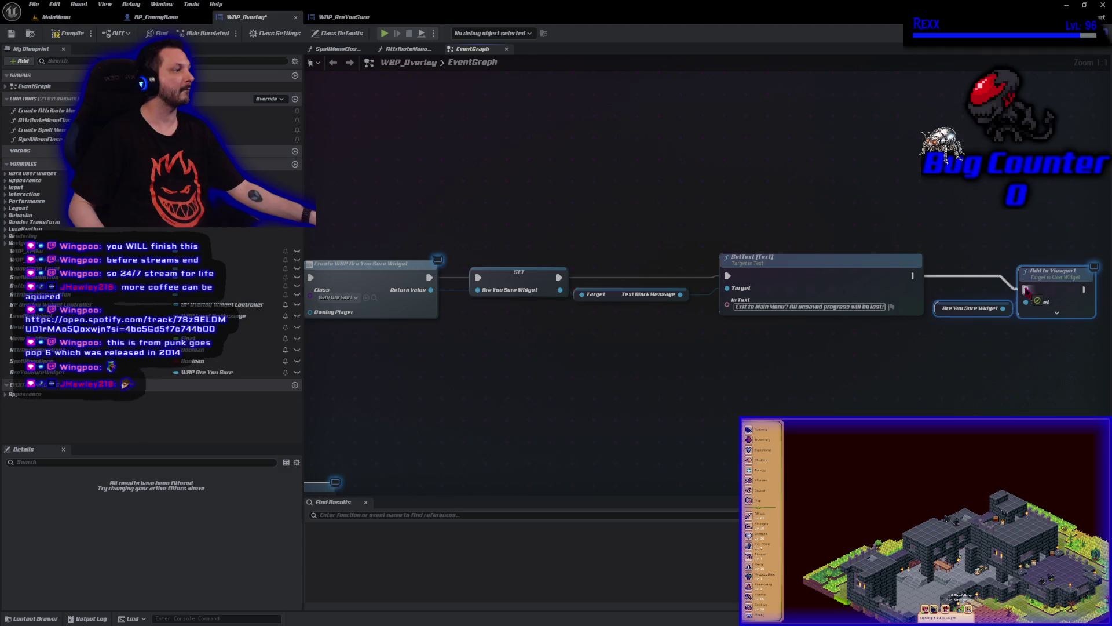
key("q")
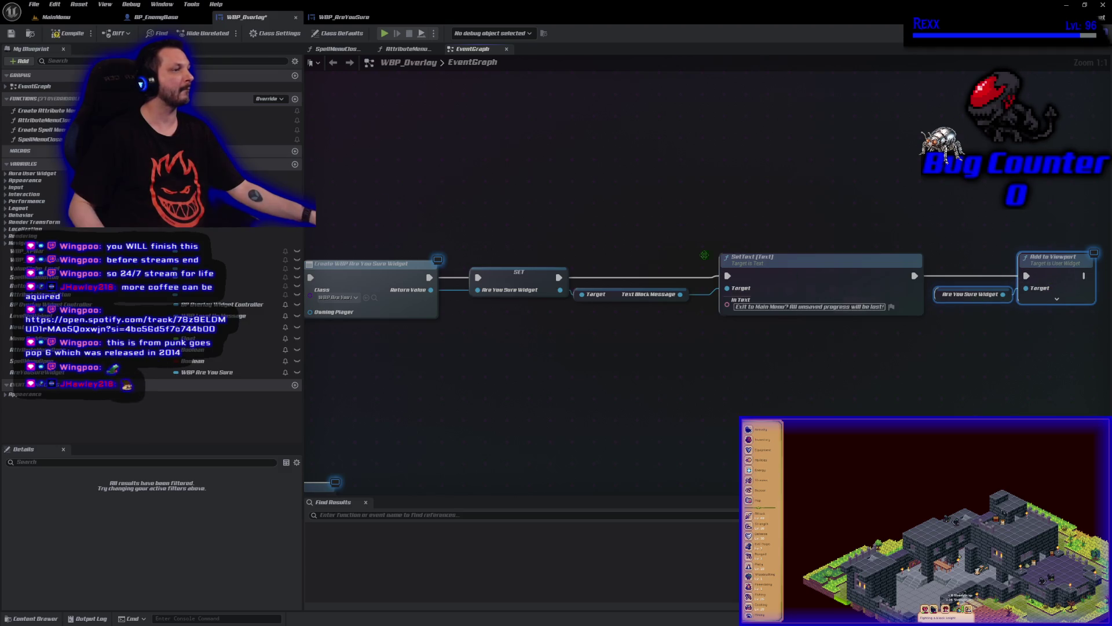
left_click(70, 34)
left_click(11, 33)
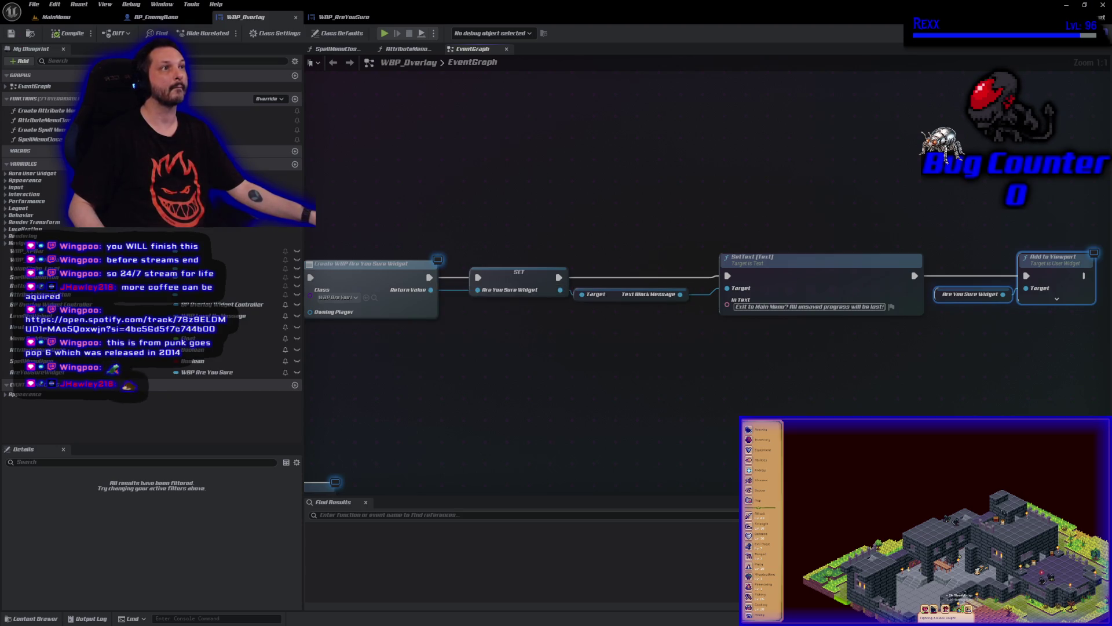
Duplicate the Are You Sure Widget reference node
left_click_drag(994, 311, 662, 325)
left_click(637, 307)
key("ctrl+c")
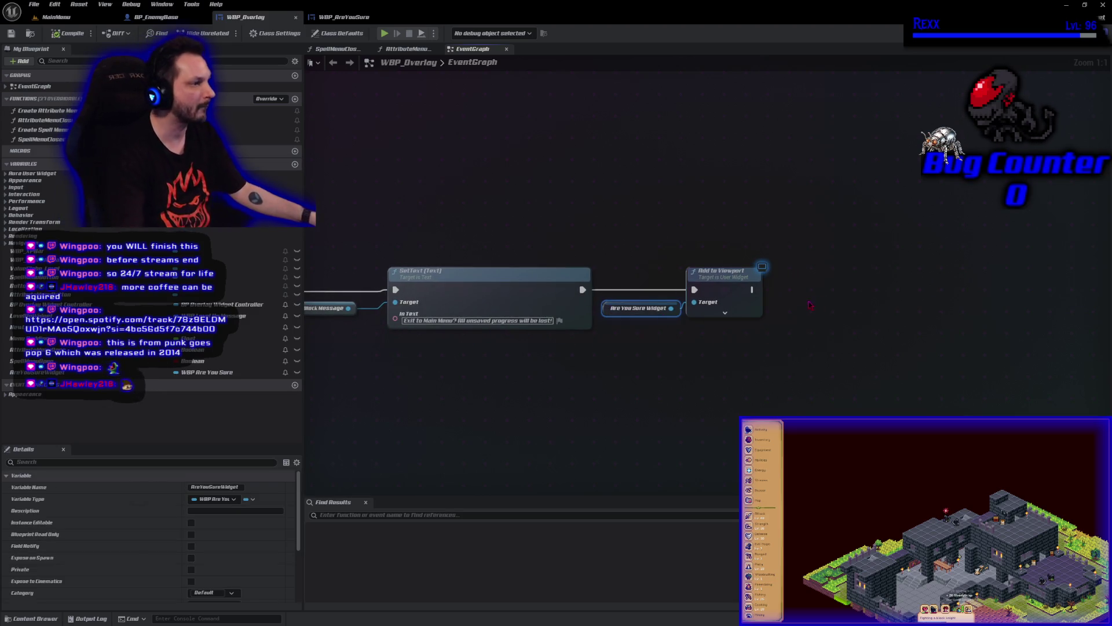
key("ctrl+v")
left_click_drag(800, 314, 779, 321)
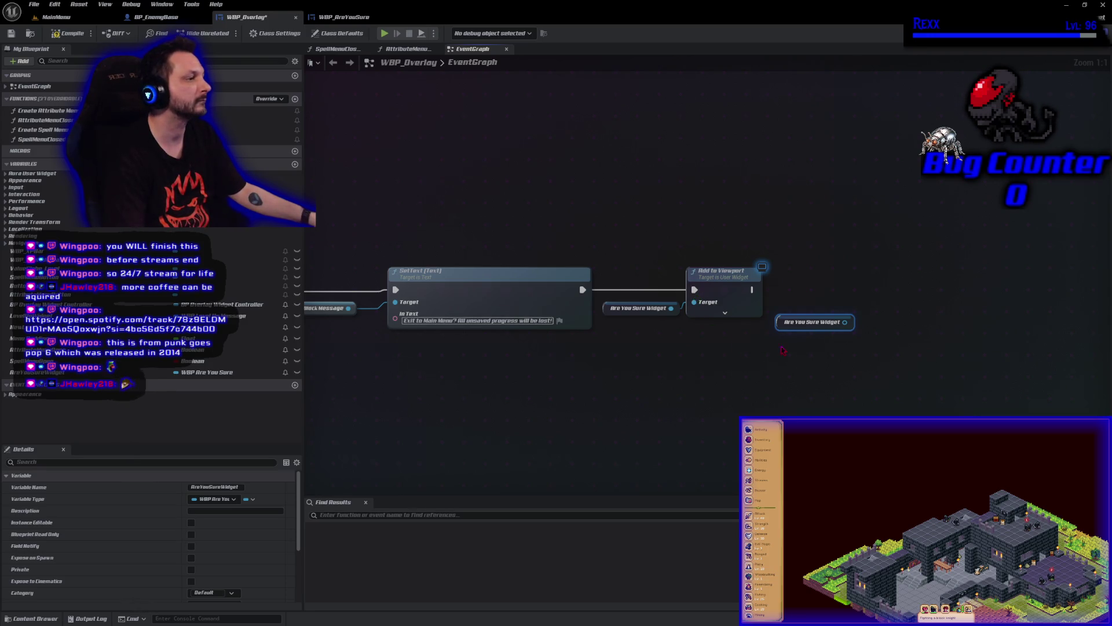
Shift Add to Viewport and its widget input to the right to make room
left_click_drag(783, 323, 700, 379)
left_click_drag(638, 226, 768, 362)
left_click_drag(733, 289, 1025, 289)
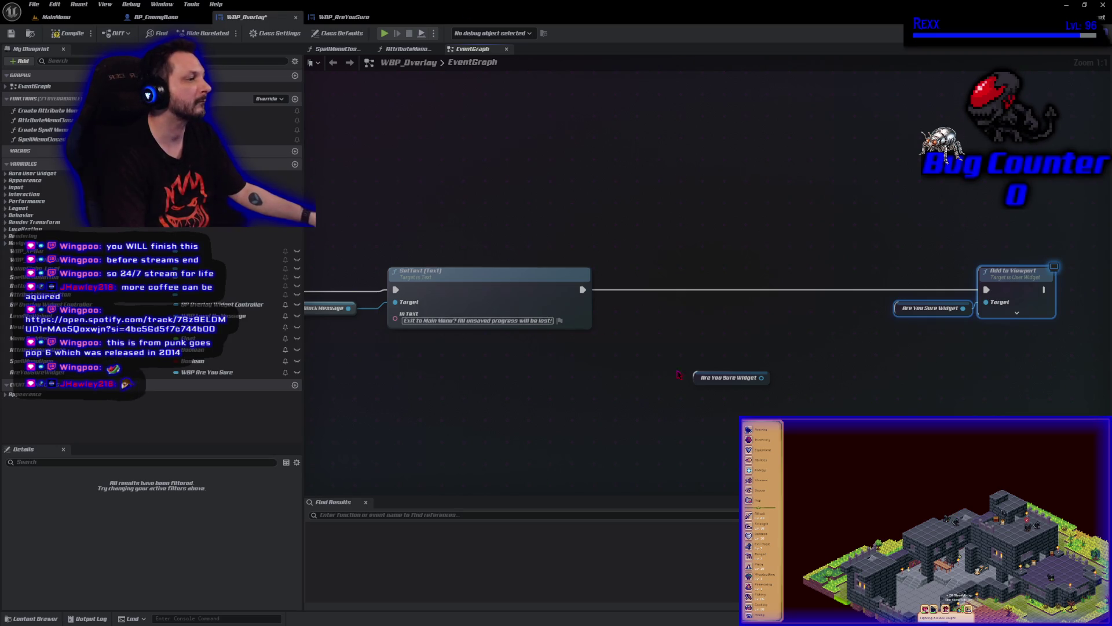
From the Are You Sure Widget, get Button Delete and its Text, then add a SetText node
left_click_drag(761, 378, 786, 377)
type("get")
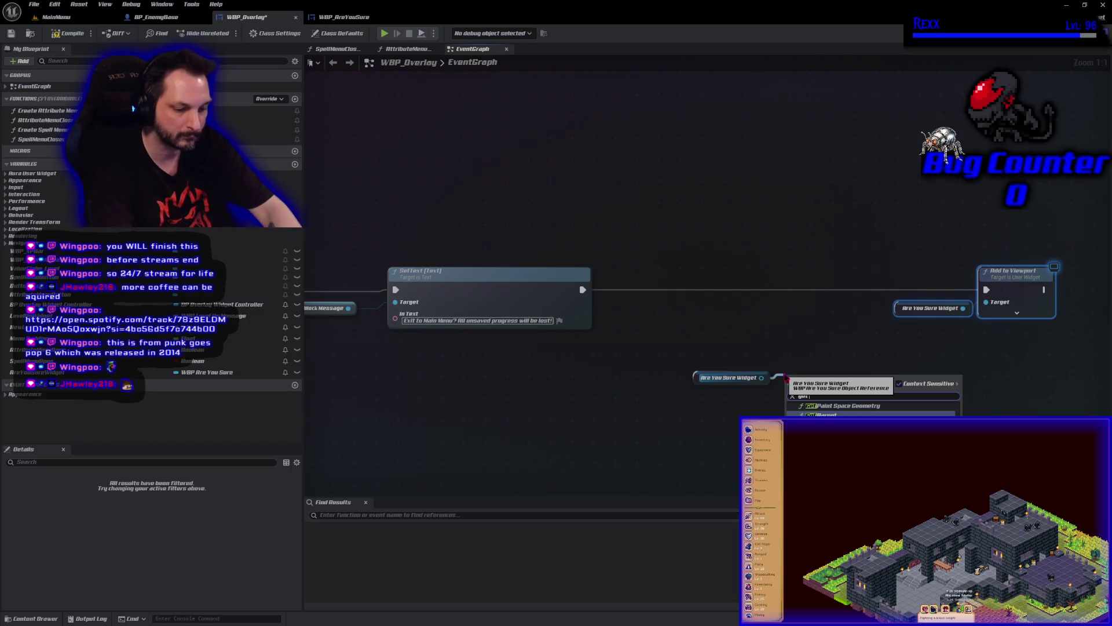
type(" button delete")
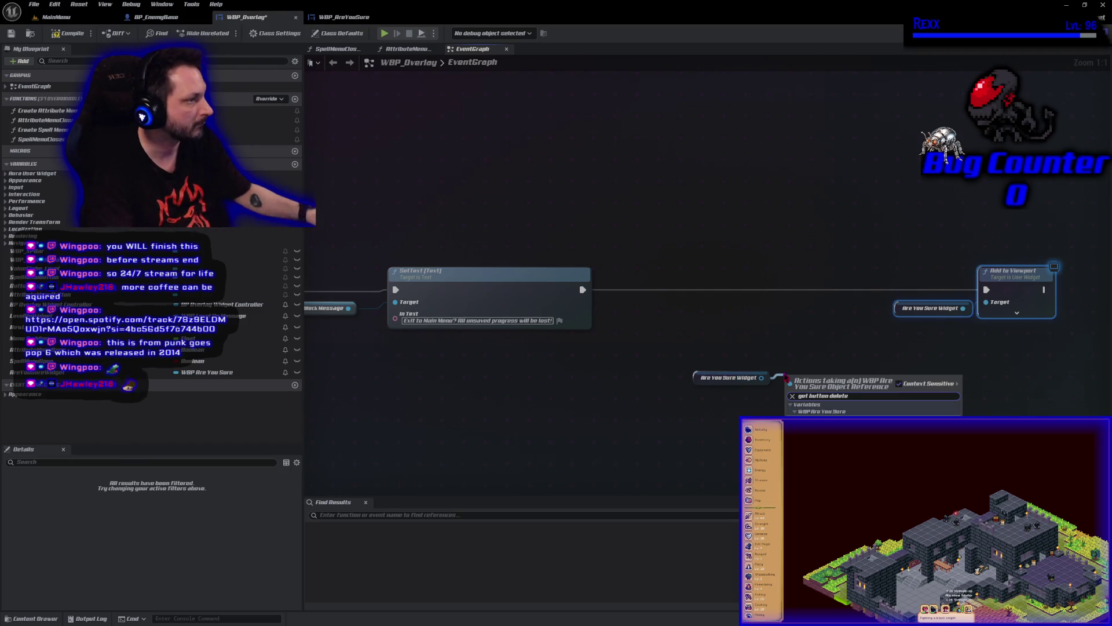
key("Return")
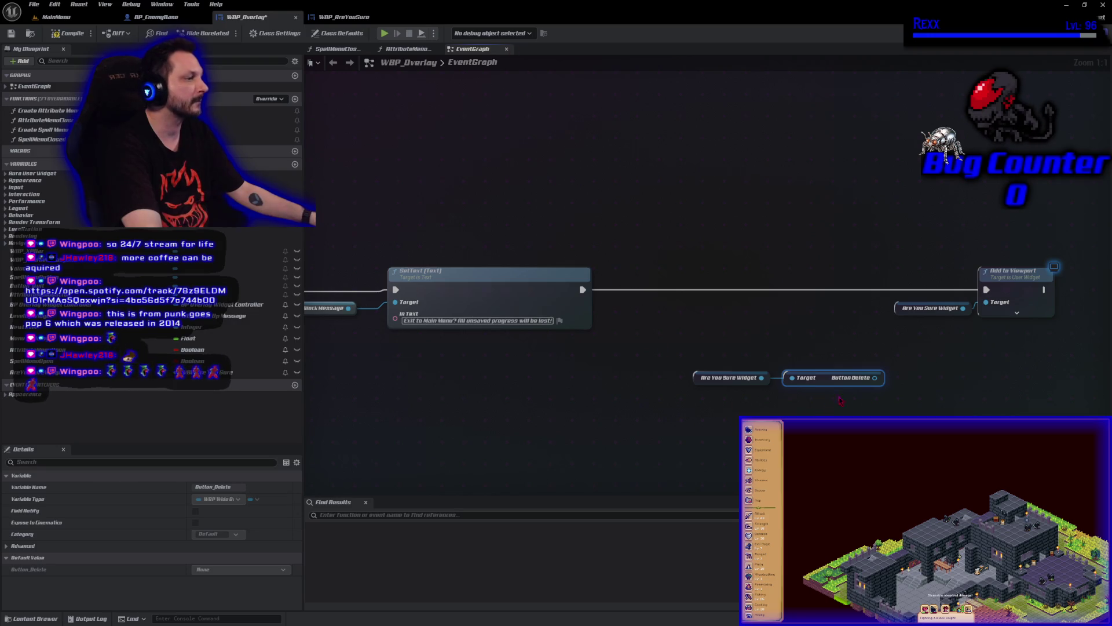
left_click_drag(875, 377, 889, 380)
type("get button x")
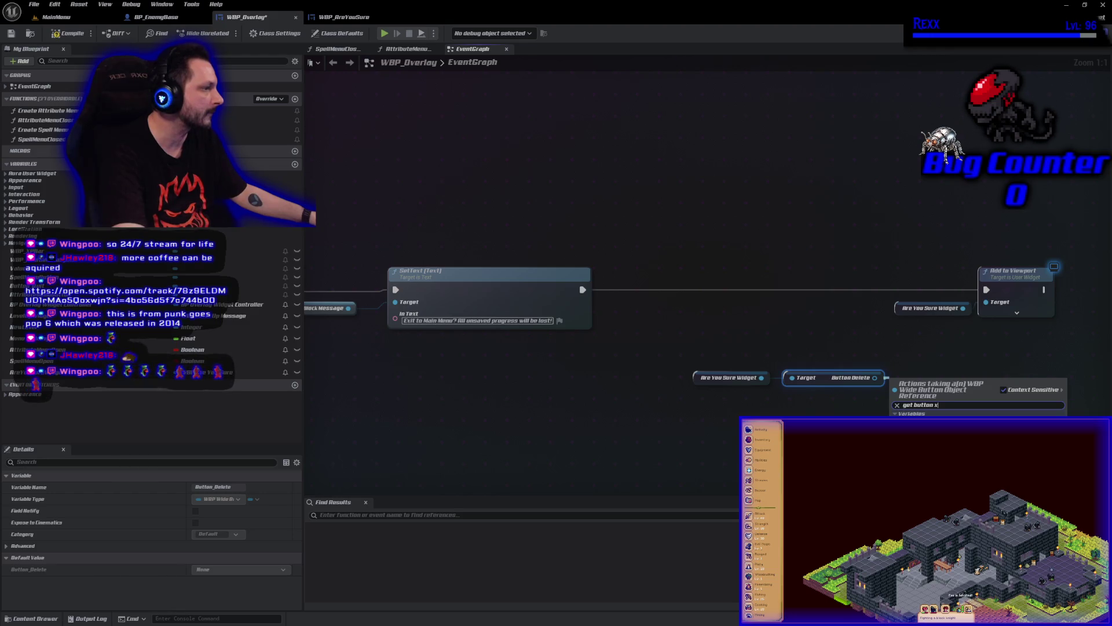
key("Return")
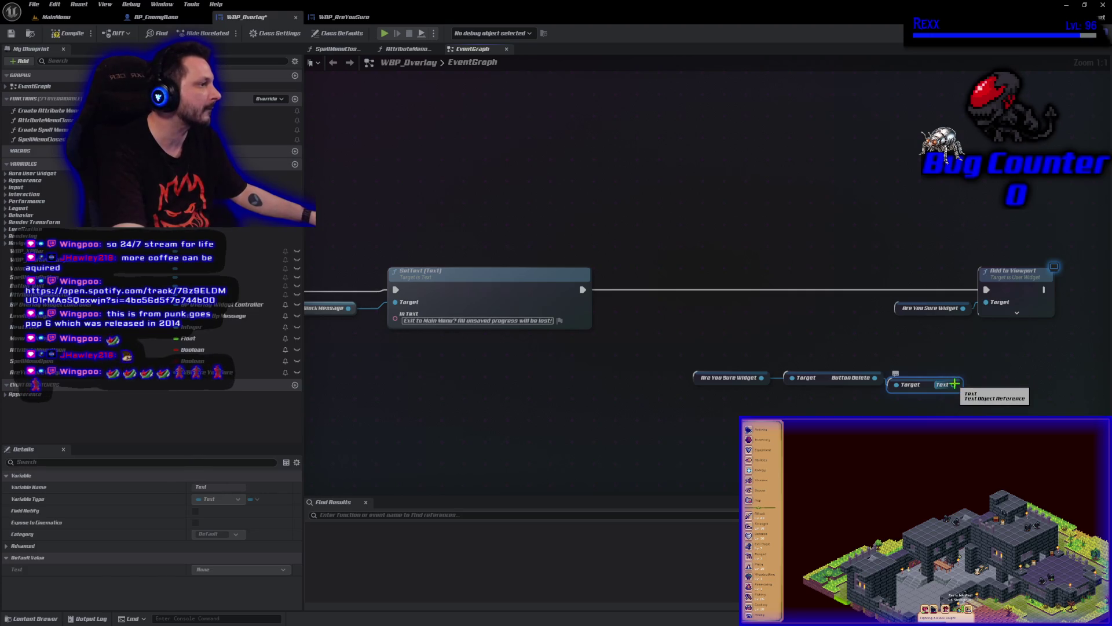
left_click_drag(954, 384, 983, 382)
type("set")
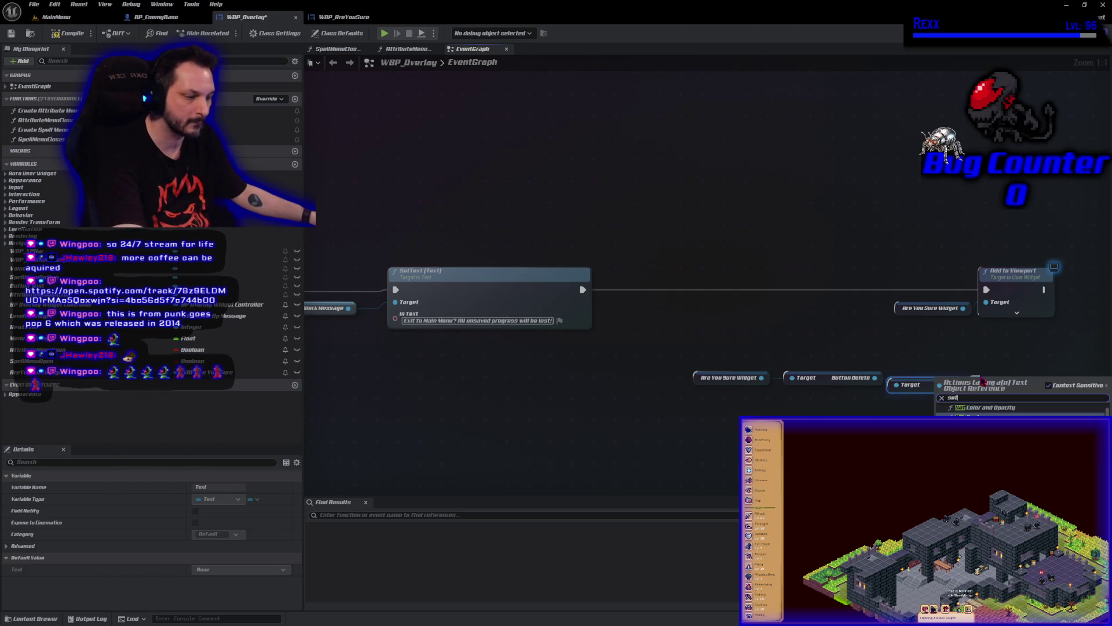
type(" tex")
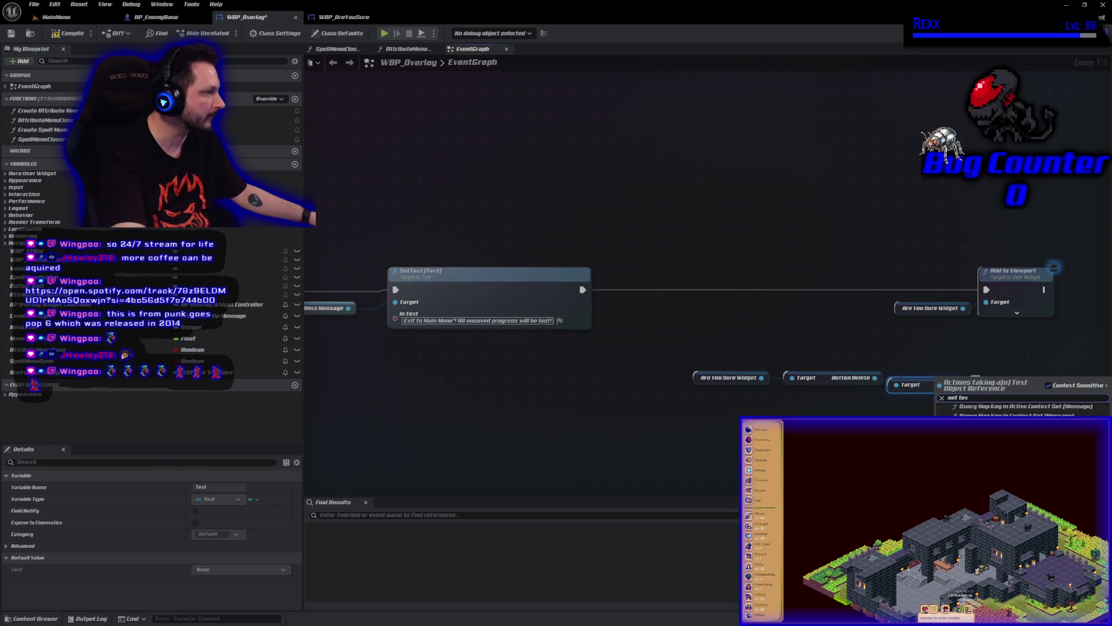
key("Return")
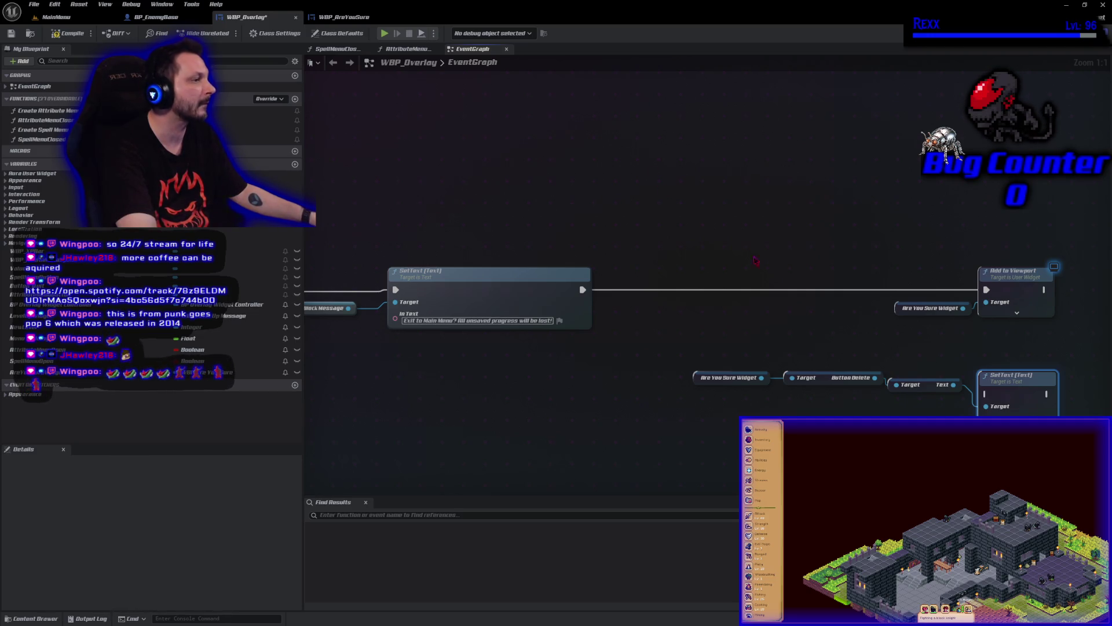
Chain the new SetText after the message Set Text and set its In Text to QUIT
mouse_move(1018, 386)
left_mouse_down()
mouse_move(742, 269)
mouse_move(648, 285)
mouse_move(705, 296)
mouse_move(719, 282)
left_mouse_up()
left_click_drag(582, 289, 687, 290)
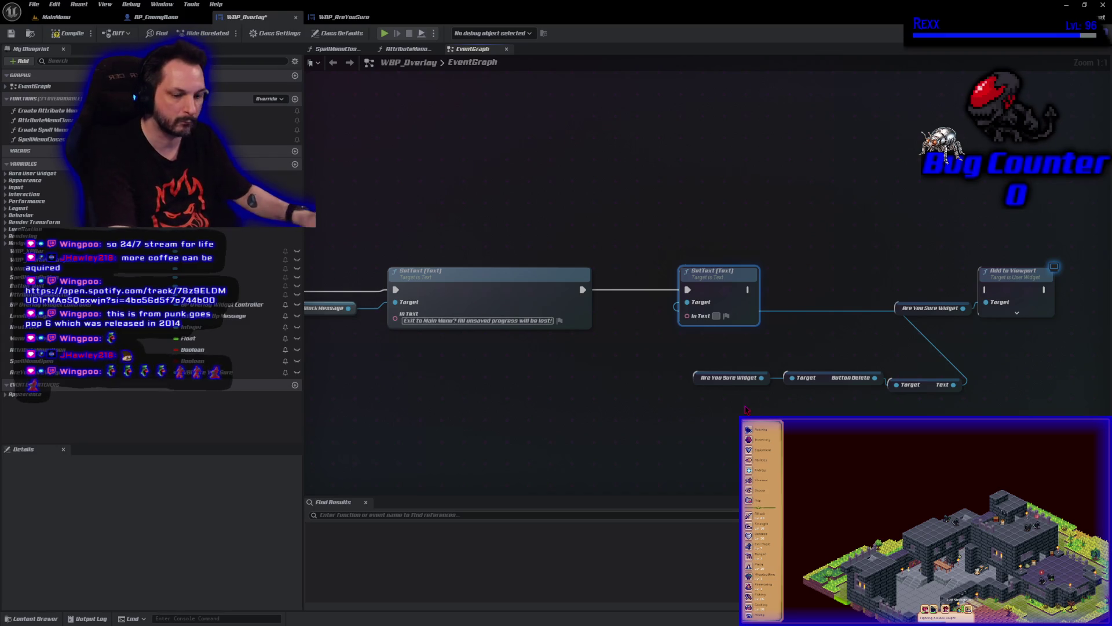
type("QUIT")
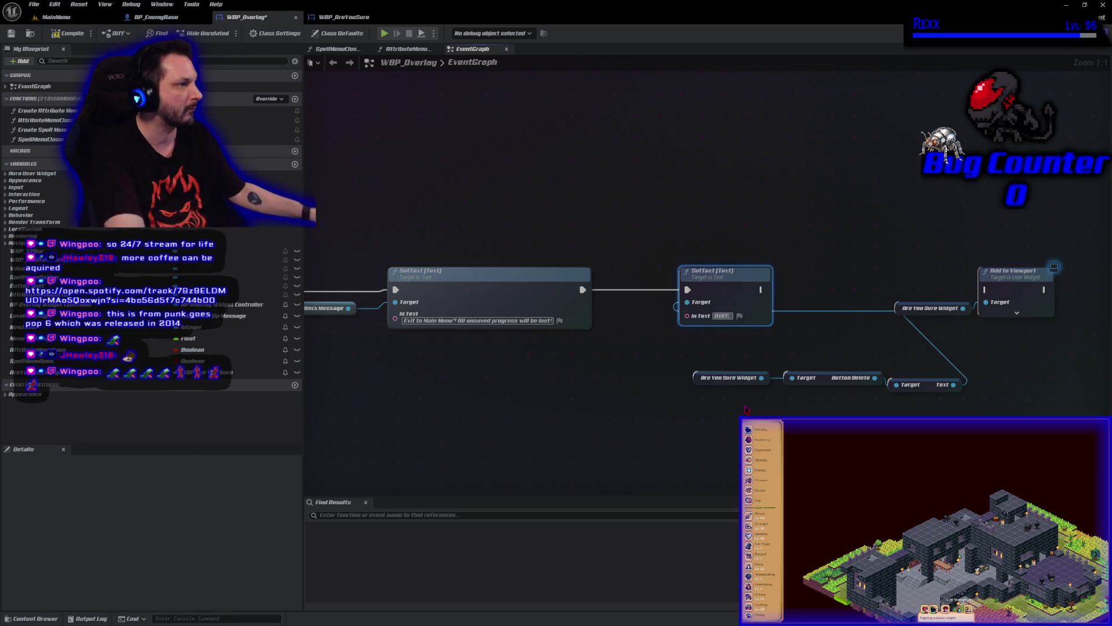
left_click(710, 421)
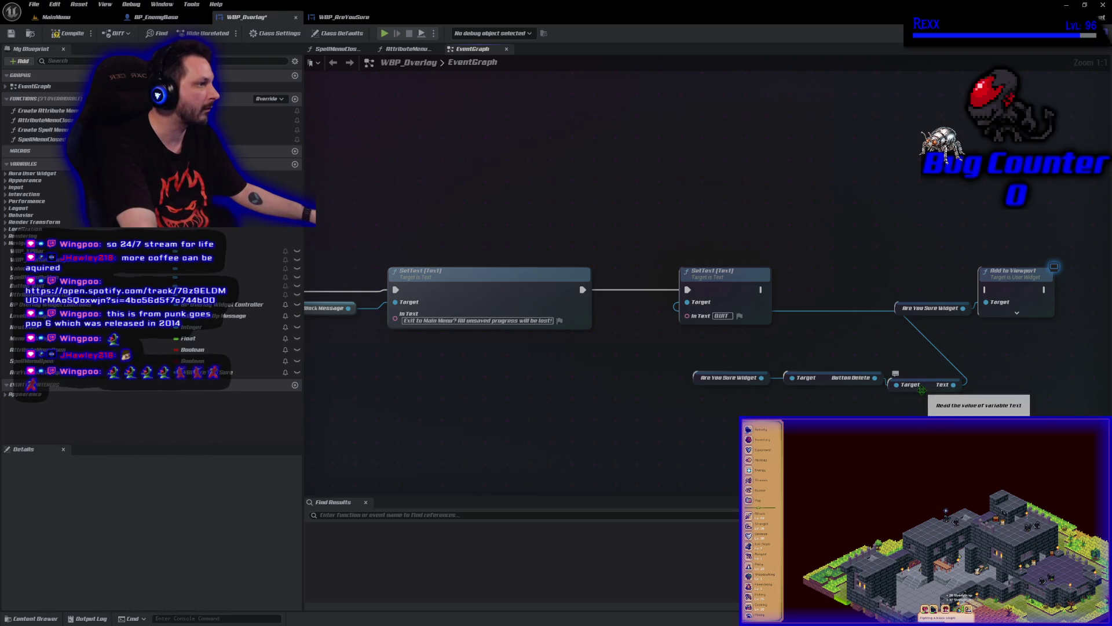
Stack its getter nodes above it, run Add to Viewport after it, and save WBP_Overlay
mouse_move(934, 389)
left_mouse_down()
mouse_move(780, 223)
mouse_move(726, 257)
mouse_move(733, 265)
left_mouse_up()
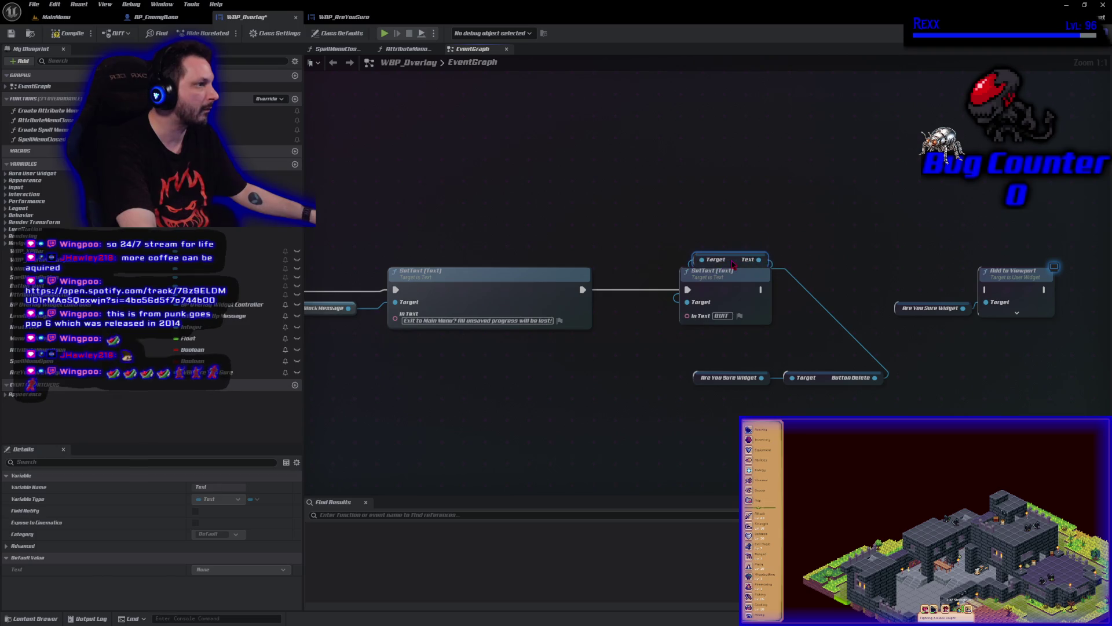
mouse_move(827, 382)
left_mouse_down()
mouse_move(721, 245)
mouse_move(717, 253)
left_mouse_up()
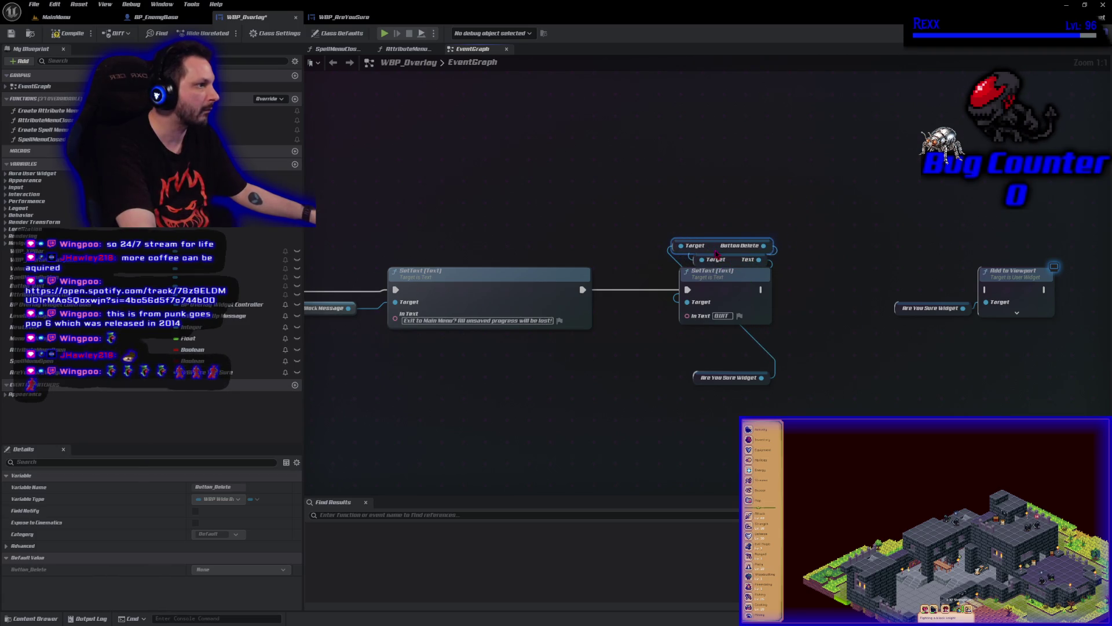
left_click_drag(733, 382, 717, 240)
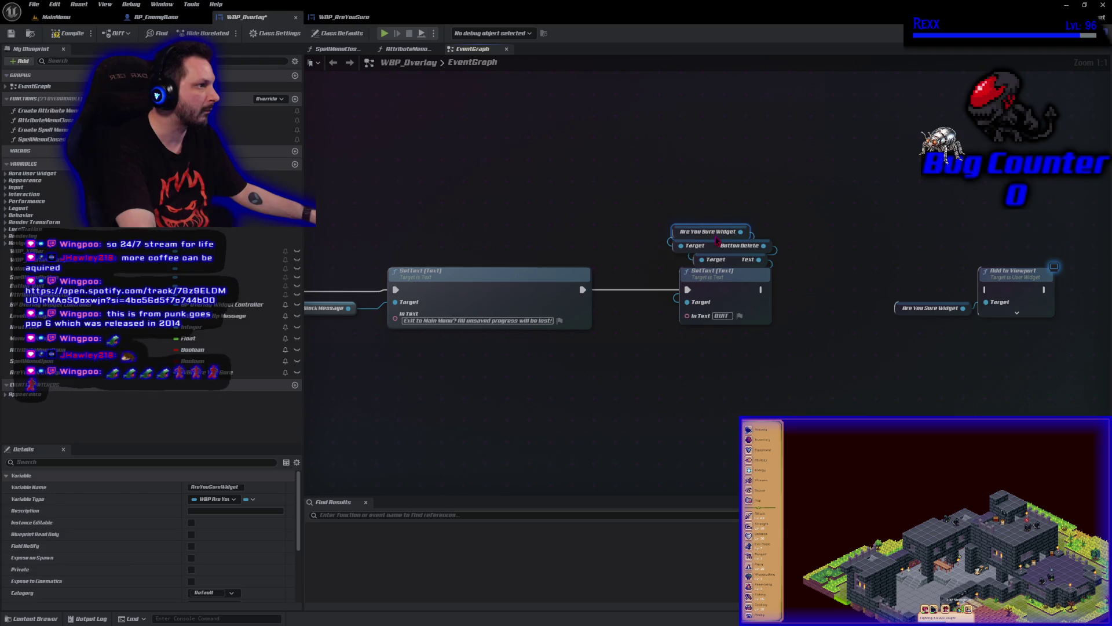
mouse_move(703, 190)
left_mouse_down()
mouse_move(747, 325)
mouse_move(697, 297)
mouse_move(663, 297)
left_mouse_up()
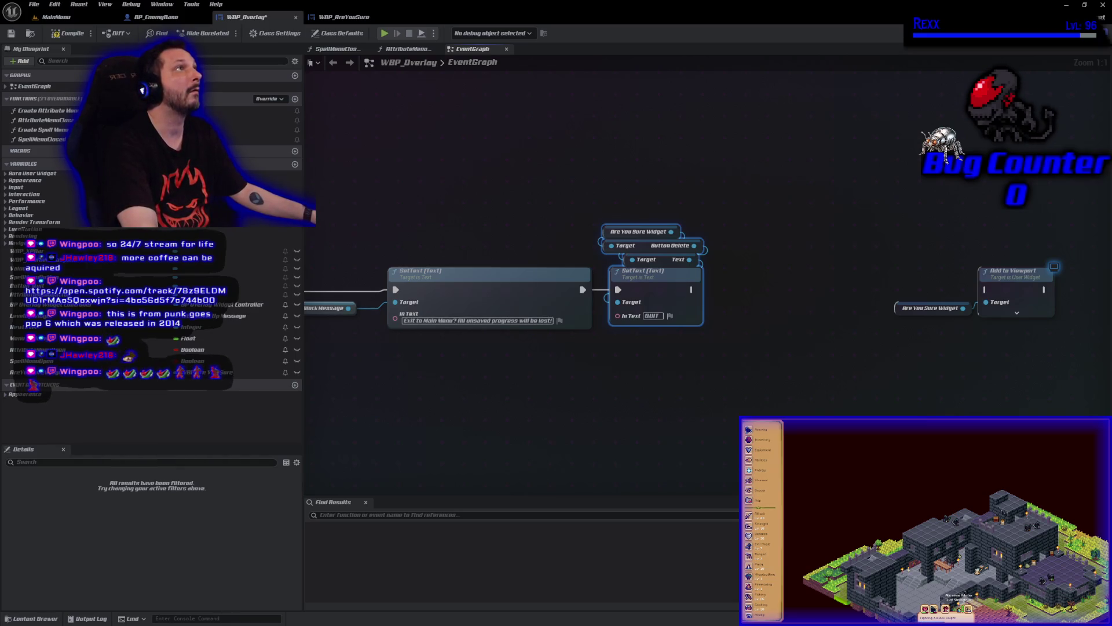
mouse_move(691, 289)
left_mouse_down()
mouse_move(994, 301)
mouse_move(950, 285)
mouse_move(835, 286)
left_mouse_up()
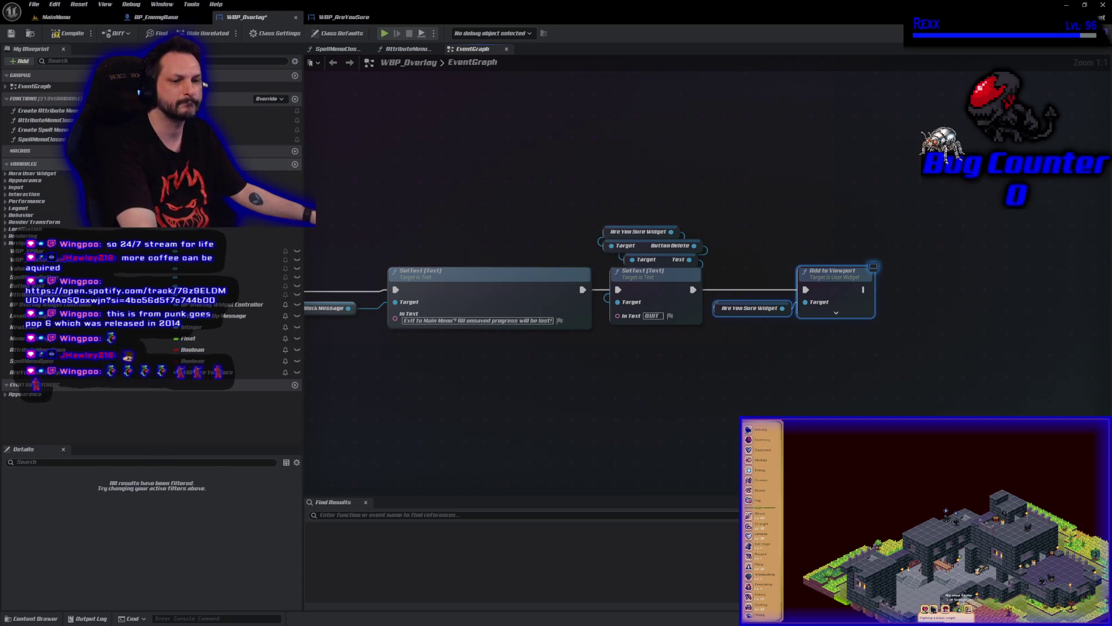
left_click(16, 33)
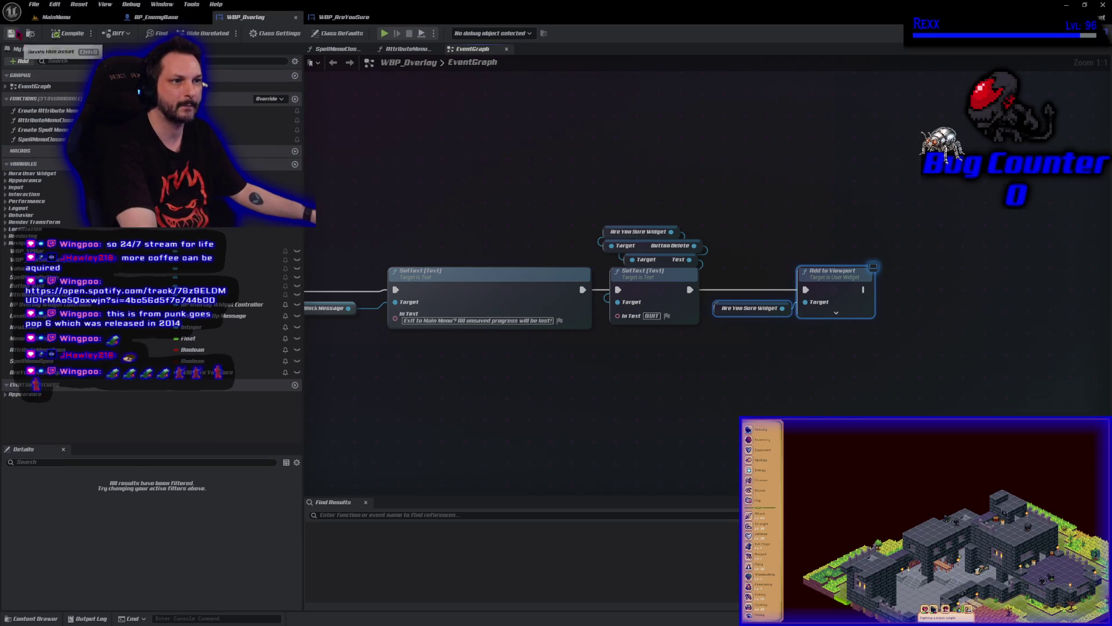
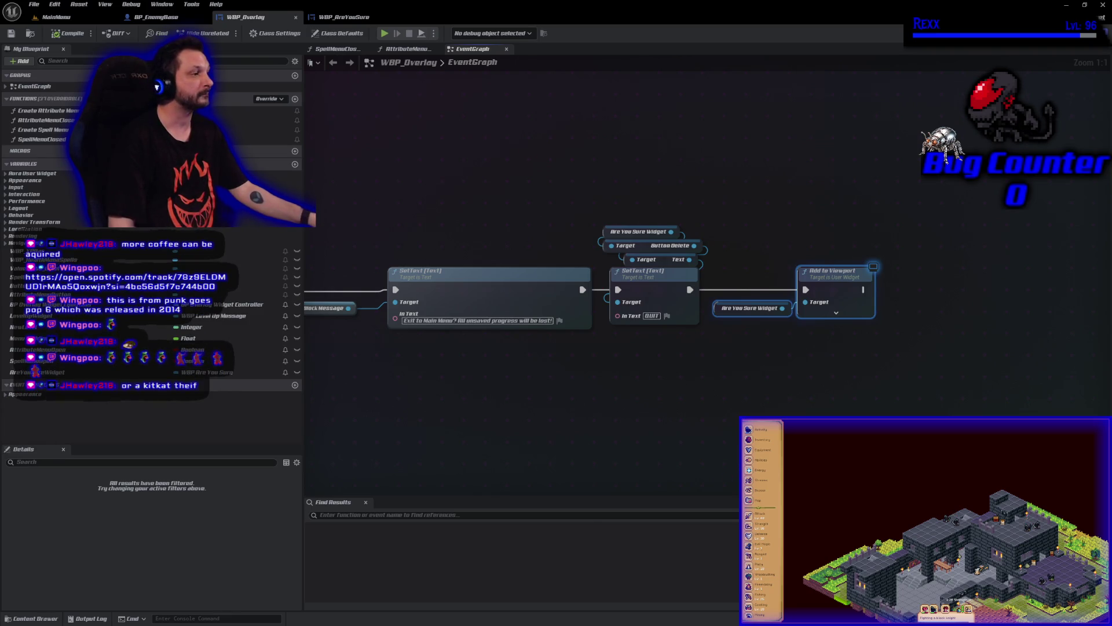
Duplicate the Are You Sure Widget reference and chain Get Button Delete, then Get Button, off it
left_click_drag(823, 429, 646, 444)
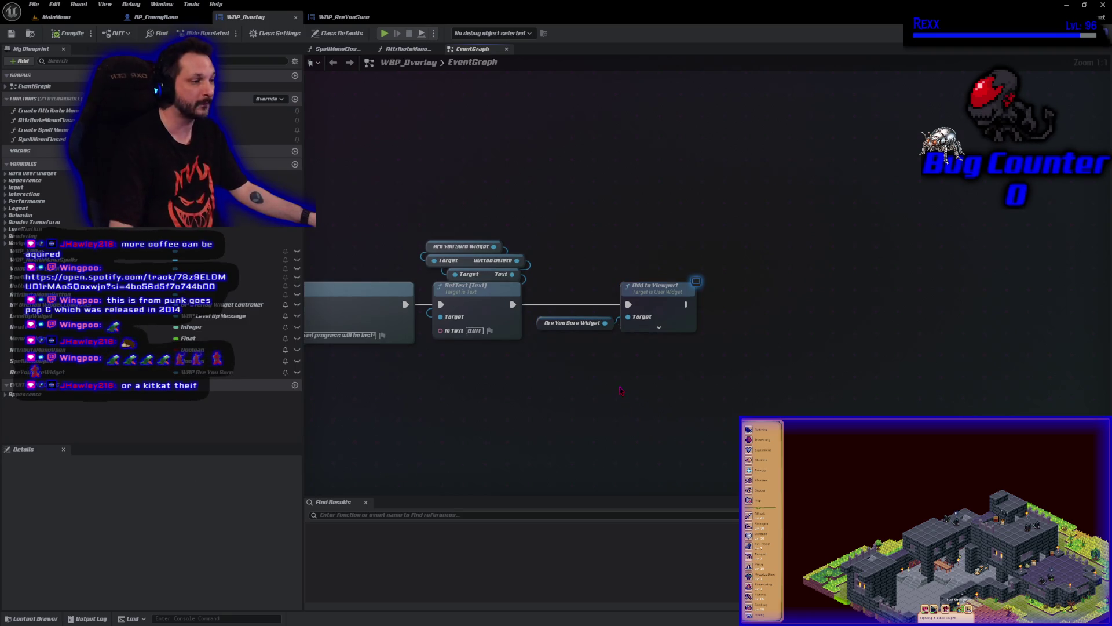
left_click(574, 322)
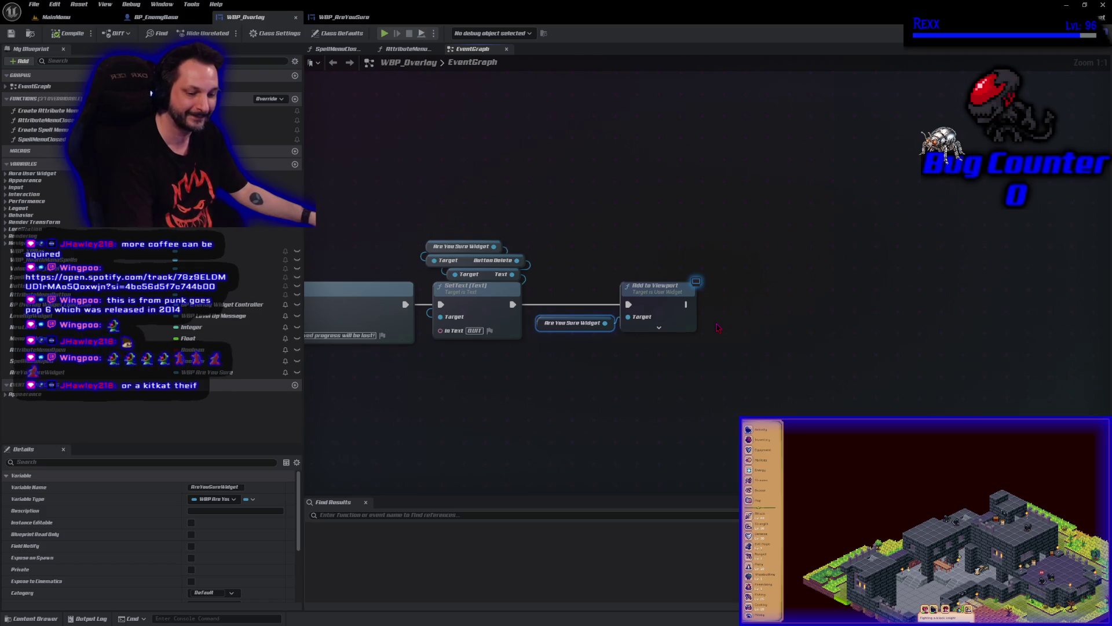
key("ctrl+v")
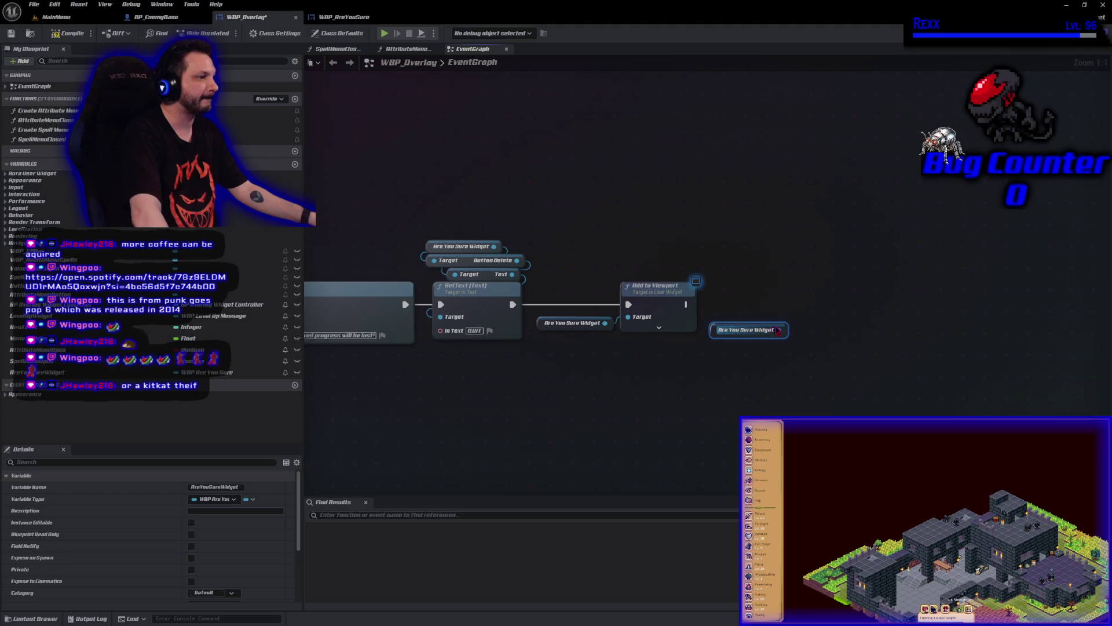
left_click_drag(778, 330, 792, 332)
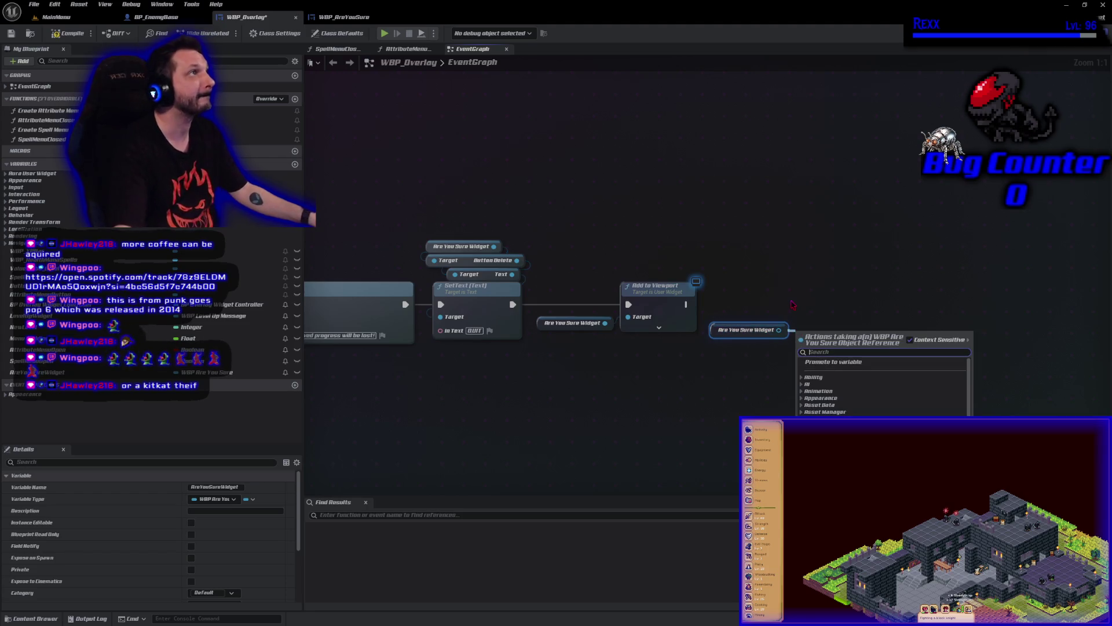
type("get butto ndelete")
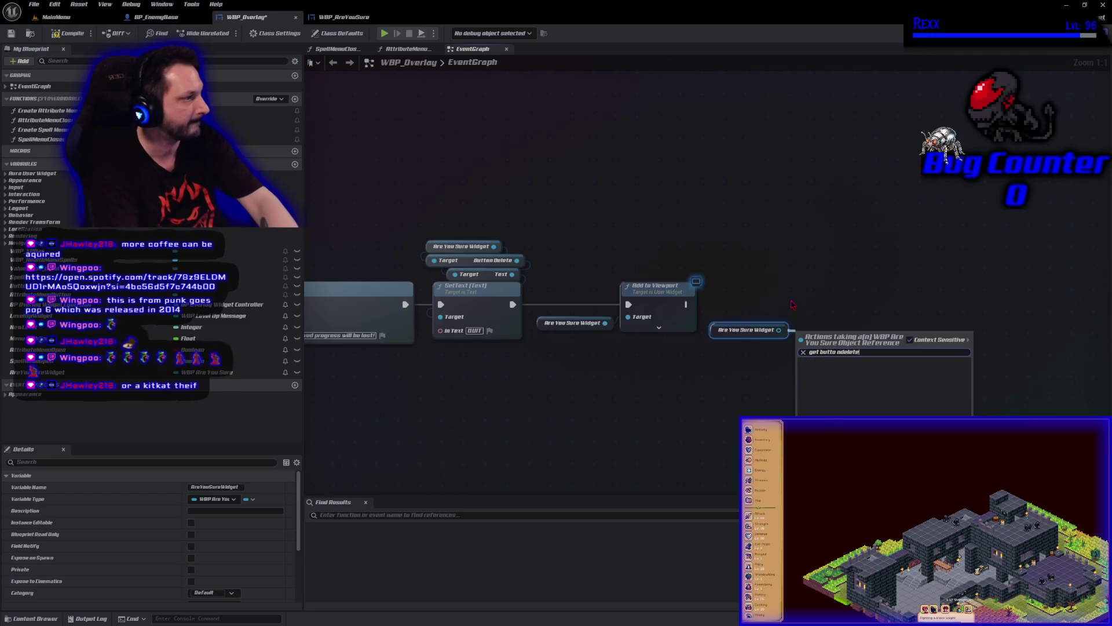
key("Return")
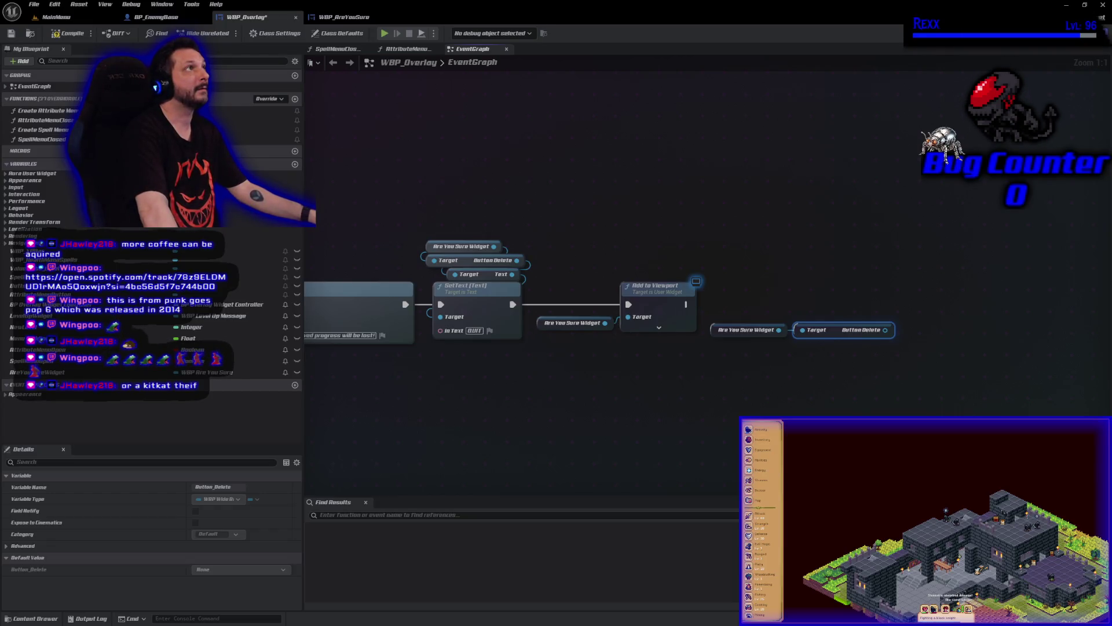
left_click_drag(885, 330, 913, 334)
type("get butt")
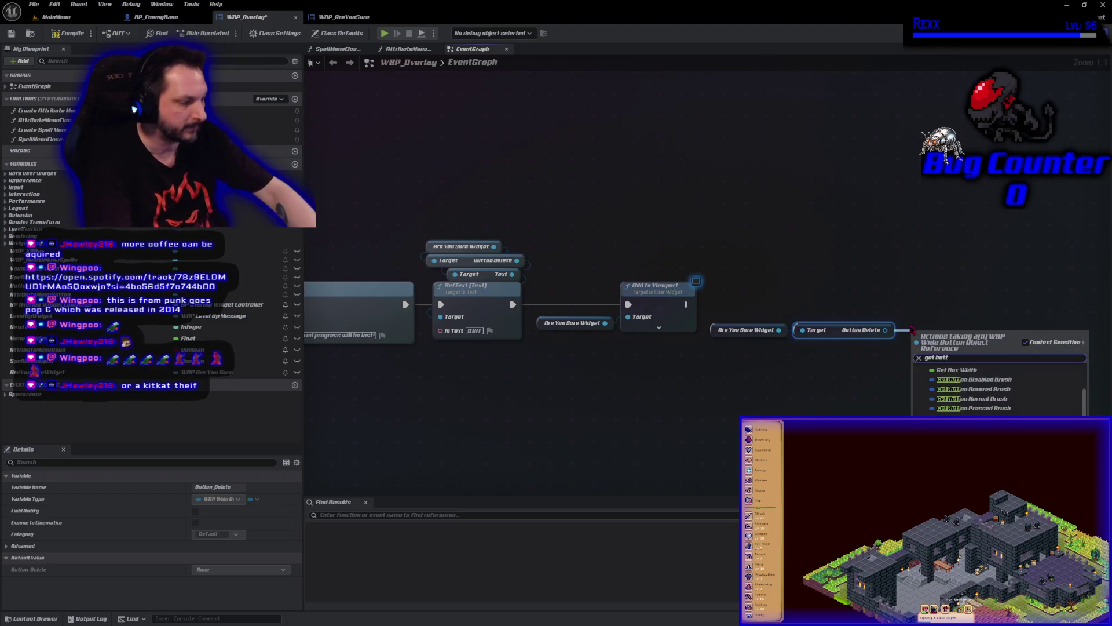
key("Return")
Bind a custom OnClicked event to the inner Button's On Clicked and have it call Quit Game
left_click_drag(977, 337, 1011, 336)
type("bind event to on clicked")
key("Return")
left_click_drag(897, 332, 834, 380)
left_click_drag(867, 397, 915, 396)
type("quit game")
key("Return")
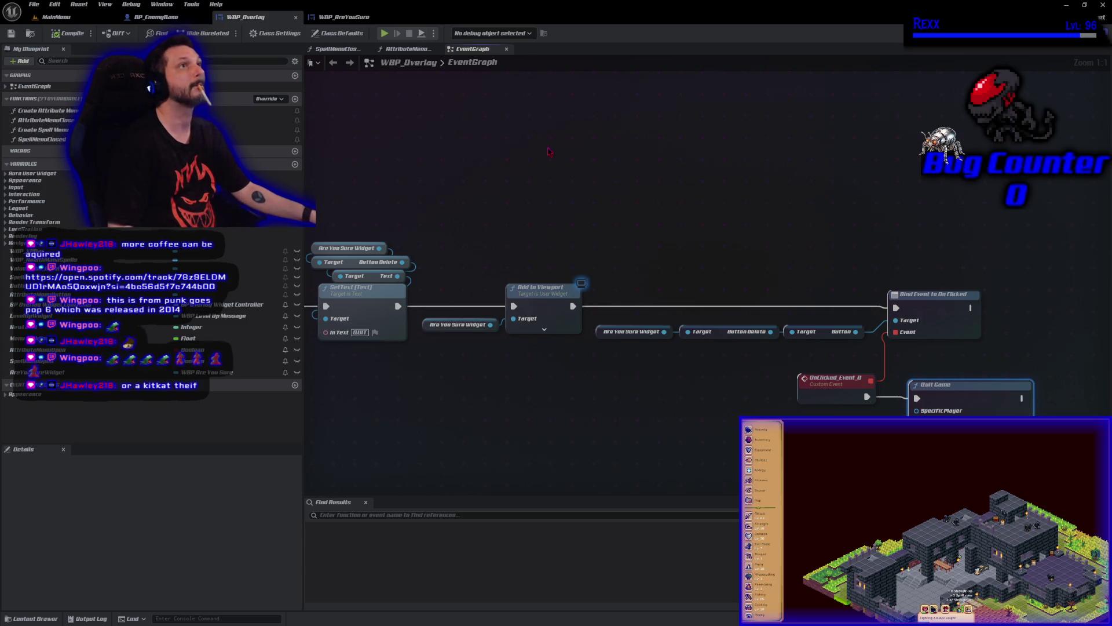
Copy and paste another Are You Sure Widget reference
mouse_move(642, 411)
left_mouse_down()
mouse_move(432, 373)
mouse_move(385, 328)
mouse_move(465, 326)
left_mouse_up()
left_click(377, 285)
key("ctrl+c")
key("ctrl+v")
left_click_drag(787, 250, 687, 255)
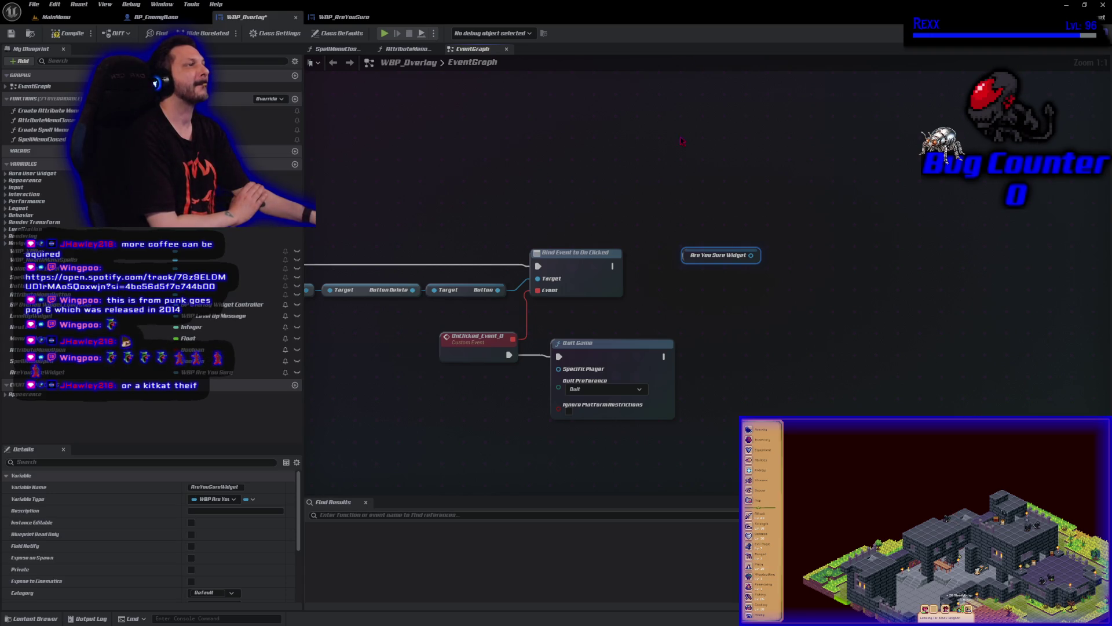
Assign a CancelButtonClicked_Event to the widget and run it after the On Clicked binding
left_click_drag(751, 255, 783, 265)
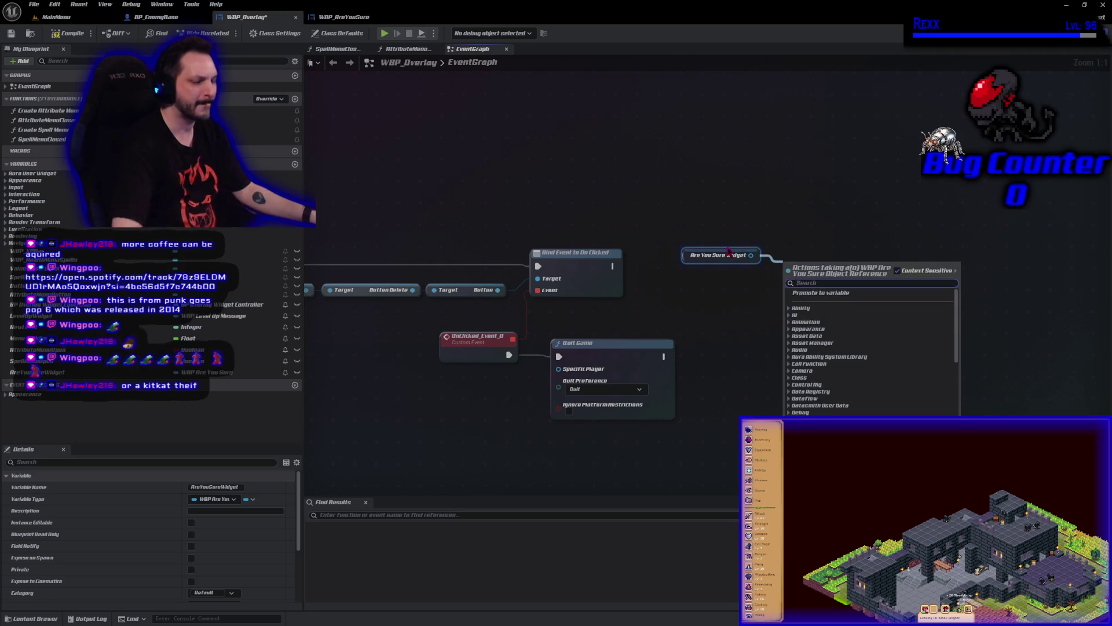
type("ass")
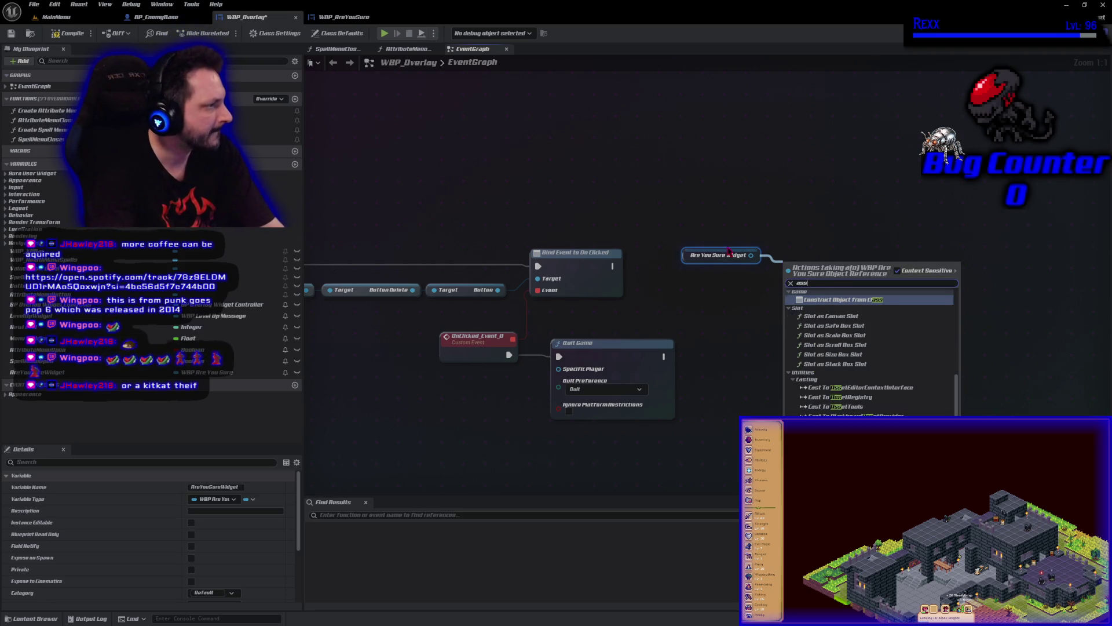
type("ign")
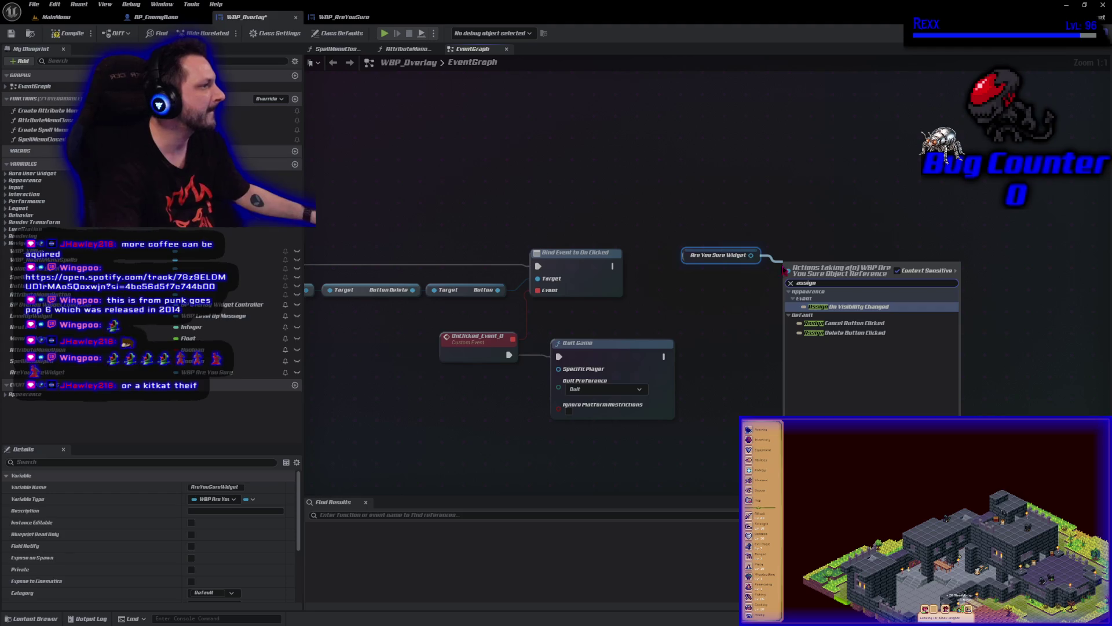
left_click(849, 323)
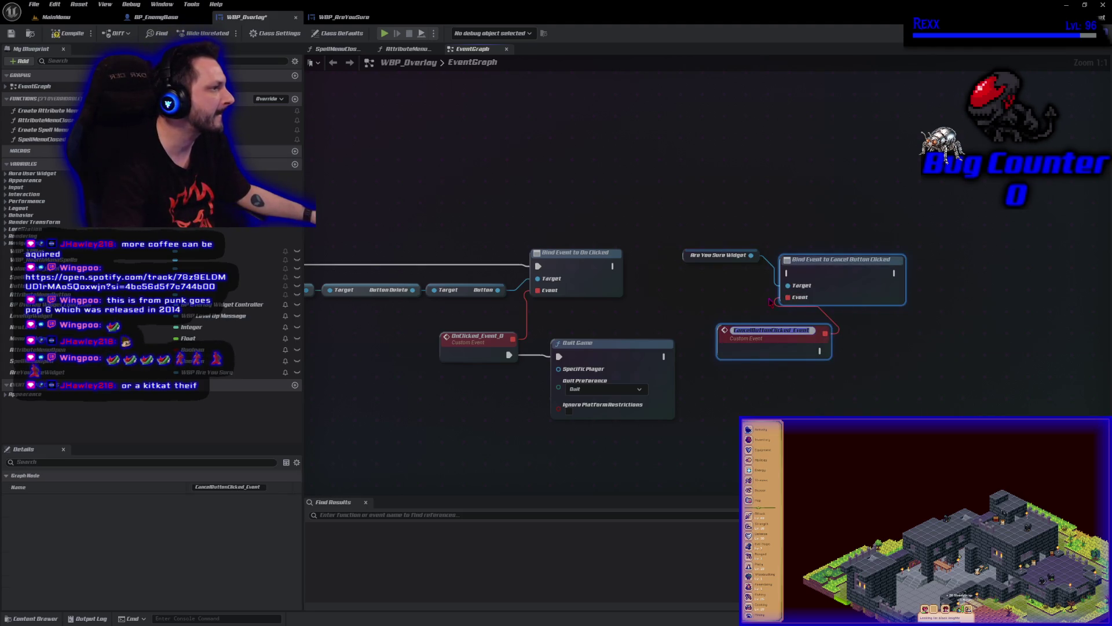
left_click(711, 242)
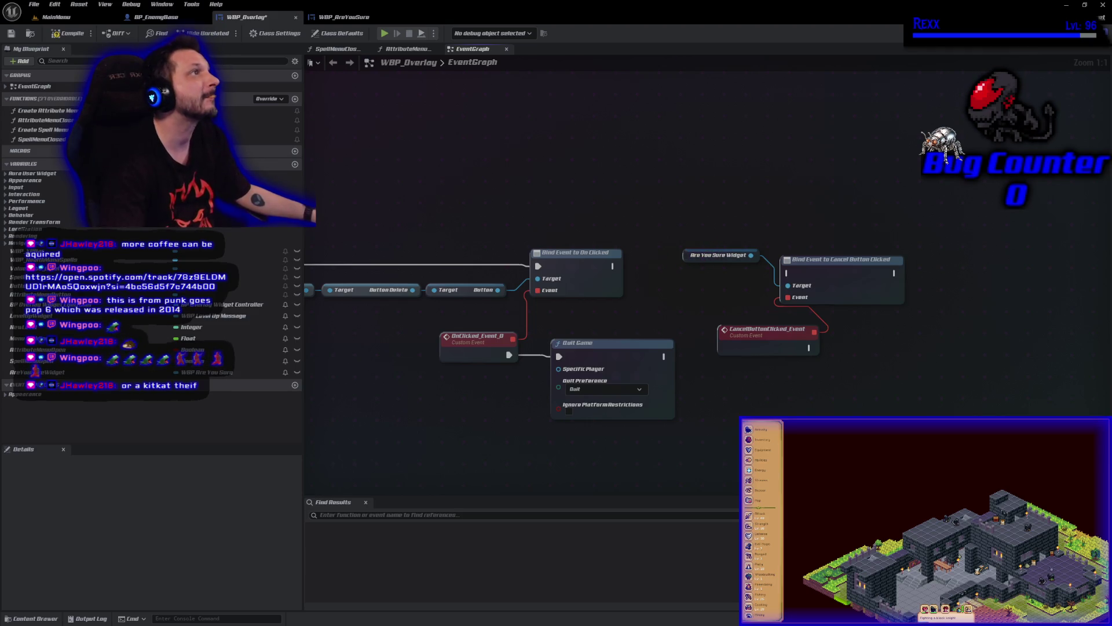
mouse_move(612, 266)
left_mouse_down()
mouse_move(793, 287)
mouse_move(790, 276)
mouse_move(825, 264)
left_mouse_up()
Arrange the cancel binding nodes and save WBP_Overlay
left_click_drag(687, 253, 708, 287)
left_click_drag(734, 341, 685, 327)
mouse_move(757, 229)
left_mouse_down()
mouse_move(799, 324)
mouse_move(867, 296)
mouse_move(902, 296)
left_mouse_up()
left_click(827, 371)
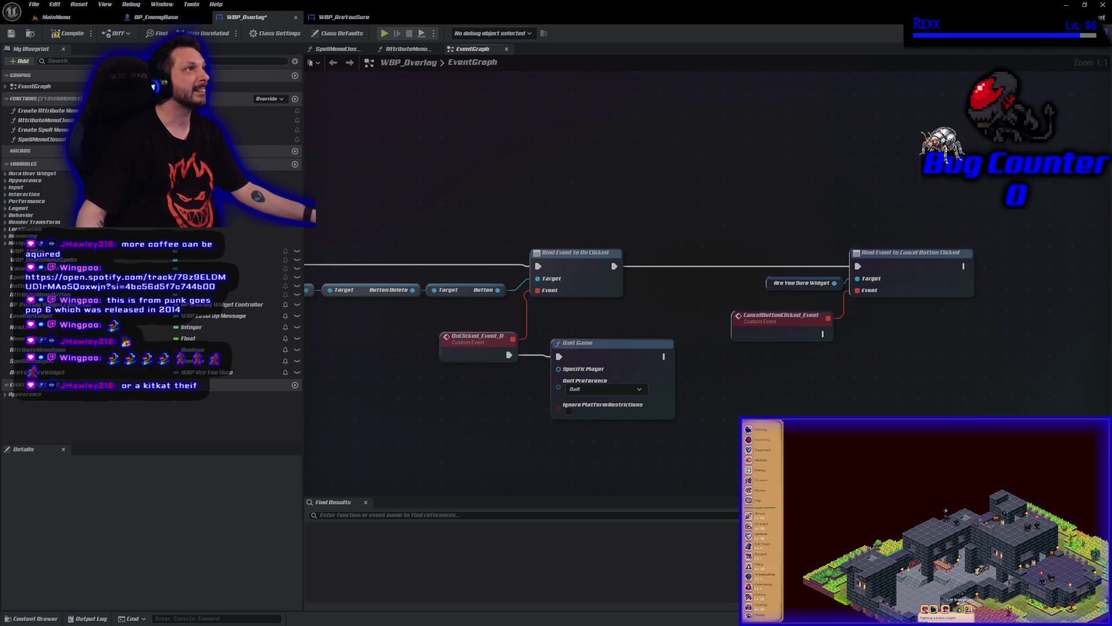
left_click(12, 33)
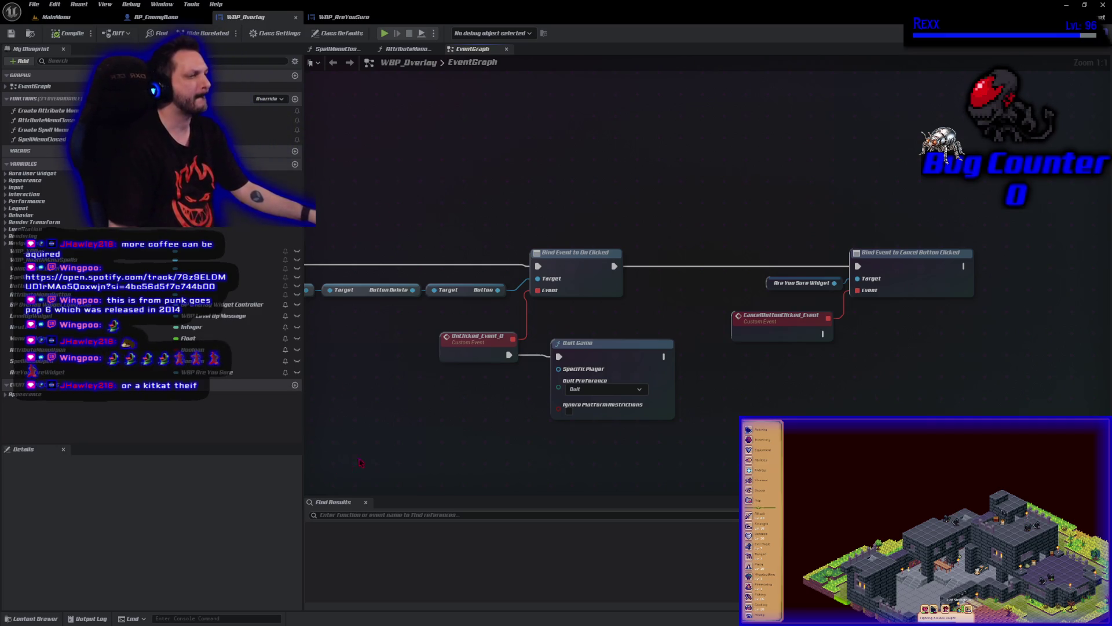
scroll(436, 374, "down", 5)
scroll(436, 373, "up", 4)
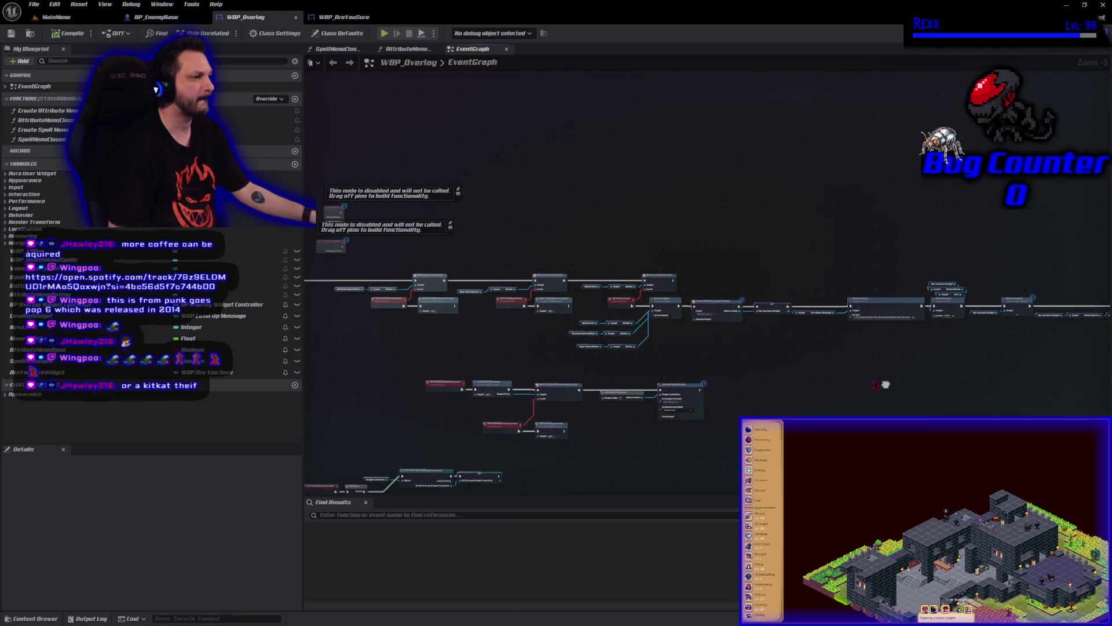
Copy the button getters with Set Is Enabled beside the cancel event, with In Is Enabled ticked
mouse_move(504, 372)
left_mouse_down()
mouse_move(623, 342)
mouse_move(636, 293)
mouse_move(666, 284)
mouse_move(609, 278)
mouse_move(527, 300)
left_mouse_up()
left_click_drag(801, 292, 633, 335)
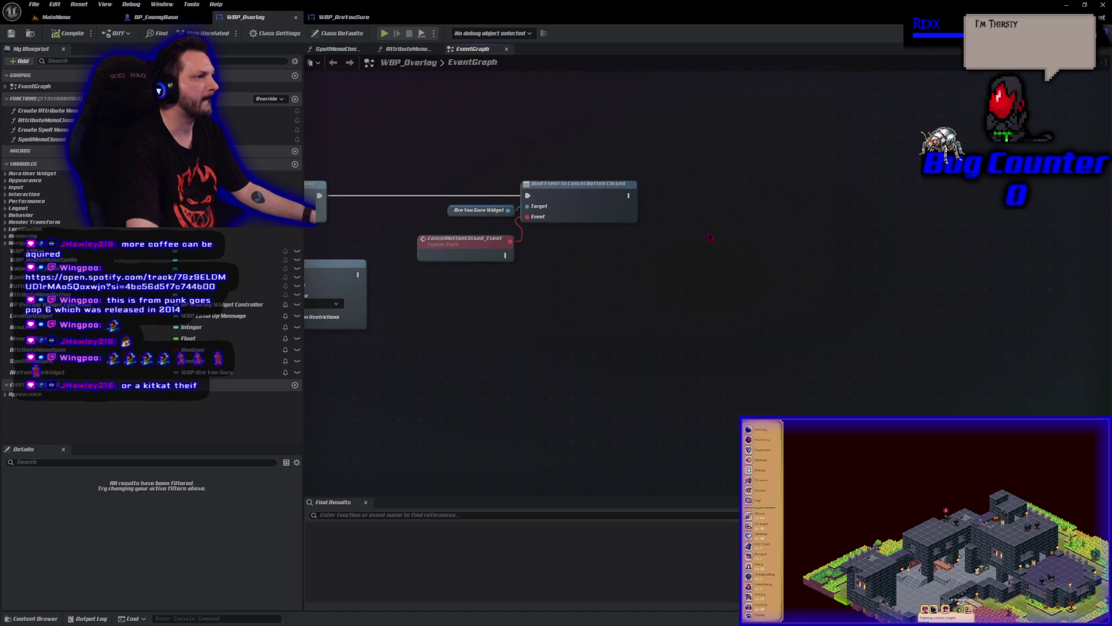
key("ctrl+v")
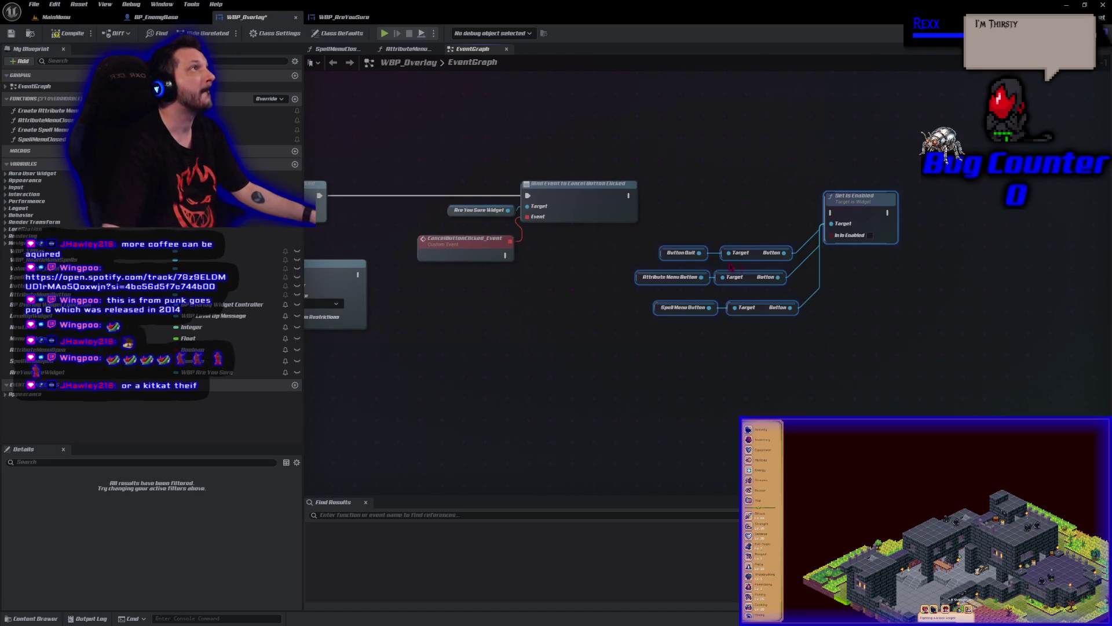
left_click(870, 235)
left_click(685, 104)
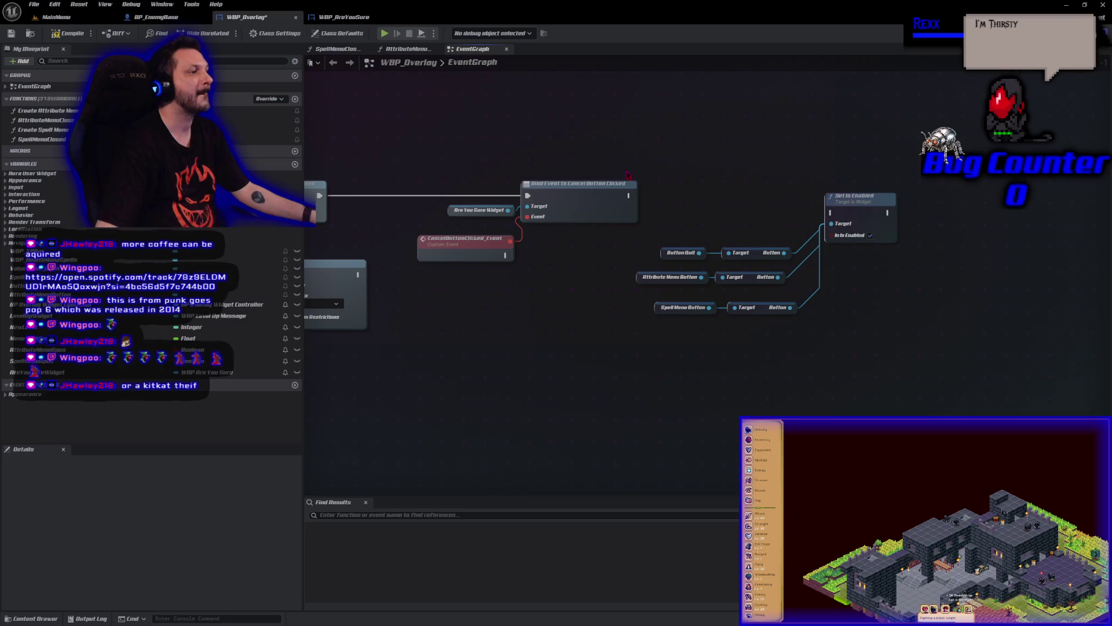
Run Set Is Enabled from CancelButtonClicked_Event, tidy the getters, and compile
mouse_move(629, 196)
left_mouse_down()
mouse_move(831, 213)
mouse_move(865, 192)
left_mouse_up()
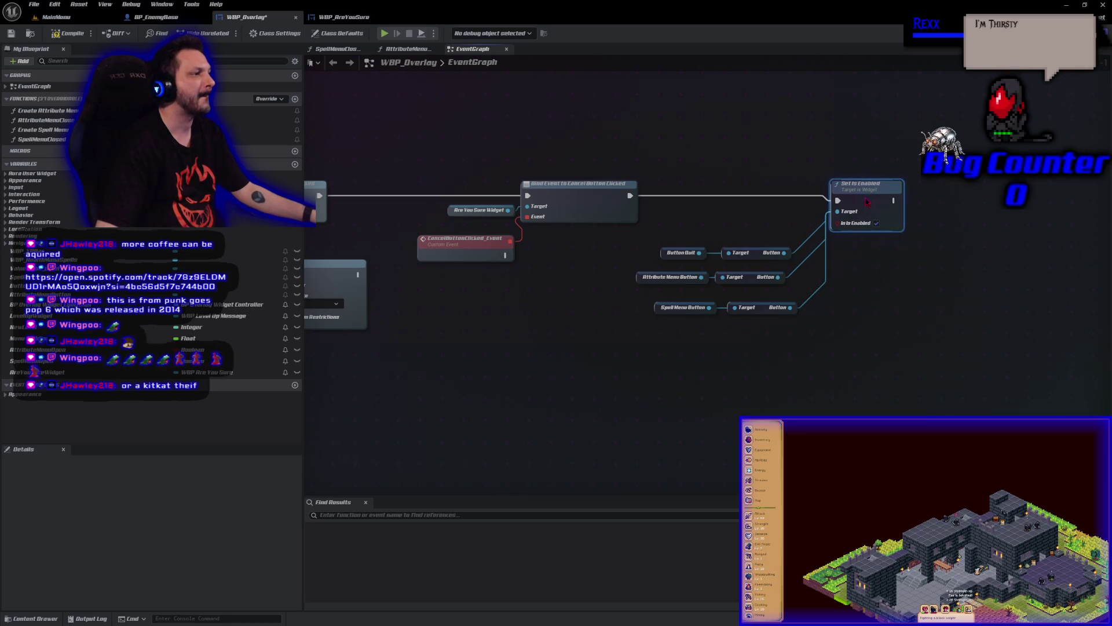
left_click_drag(805, 326, 638, 243)
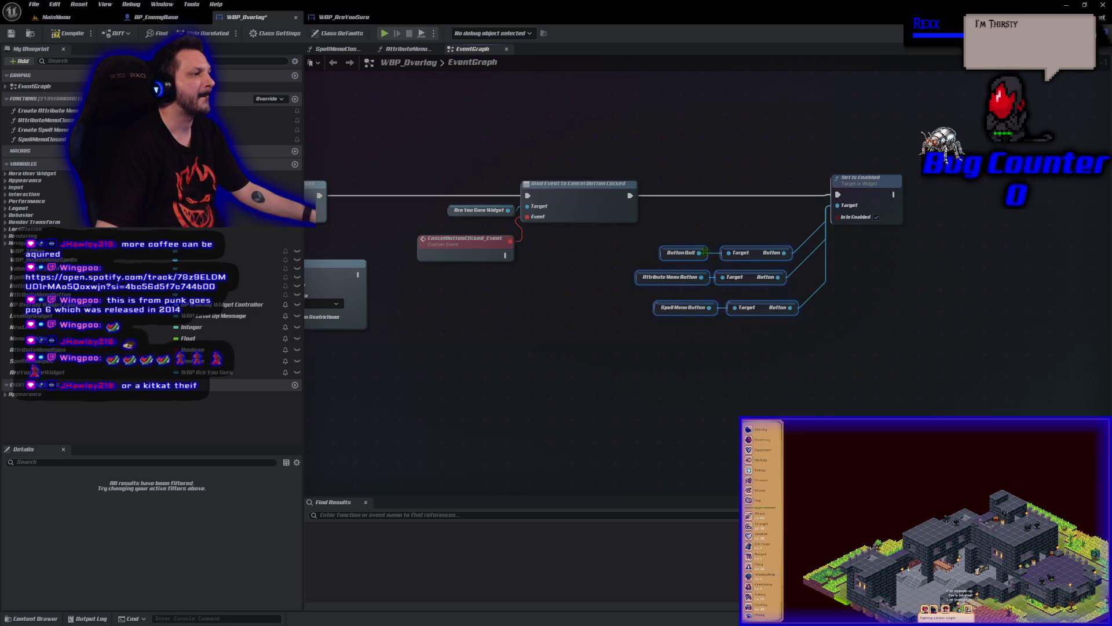
left_click_drag(755, 253, 761, 211)
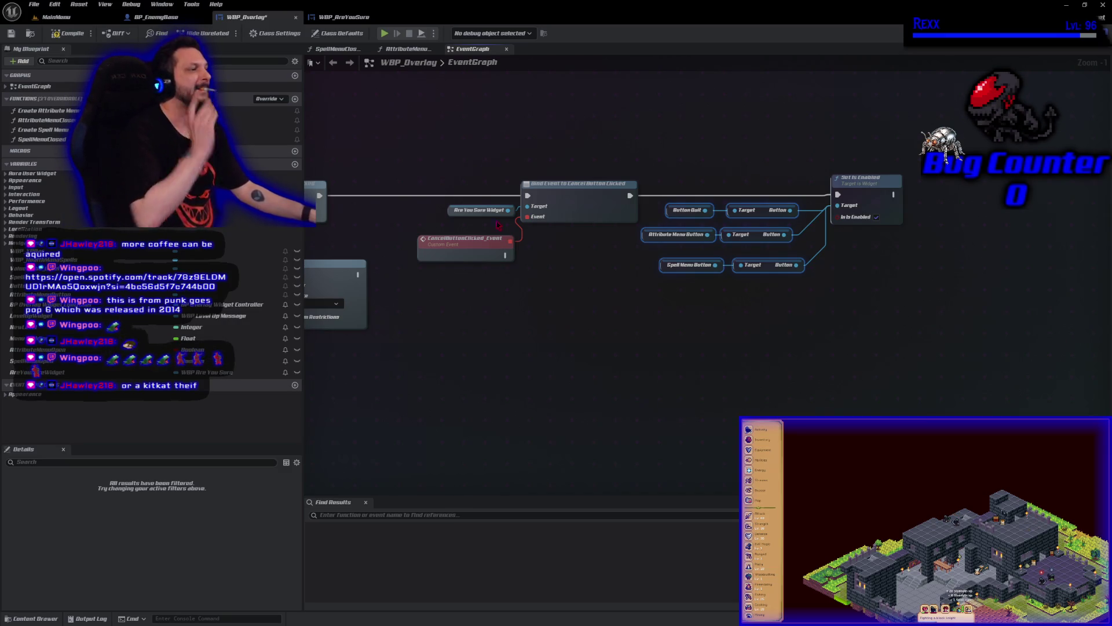
left_click_drag(631, 196, 505, 255)
mouse_move(868, 194)
left_mouse_down()
mouse_move(865, 208)
mouse_move(764, 255)
left_mouse_up()
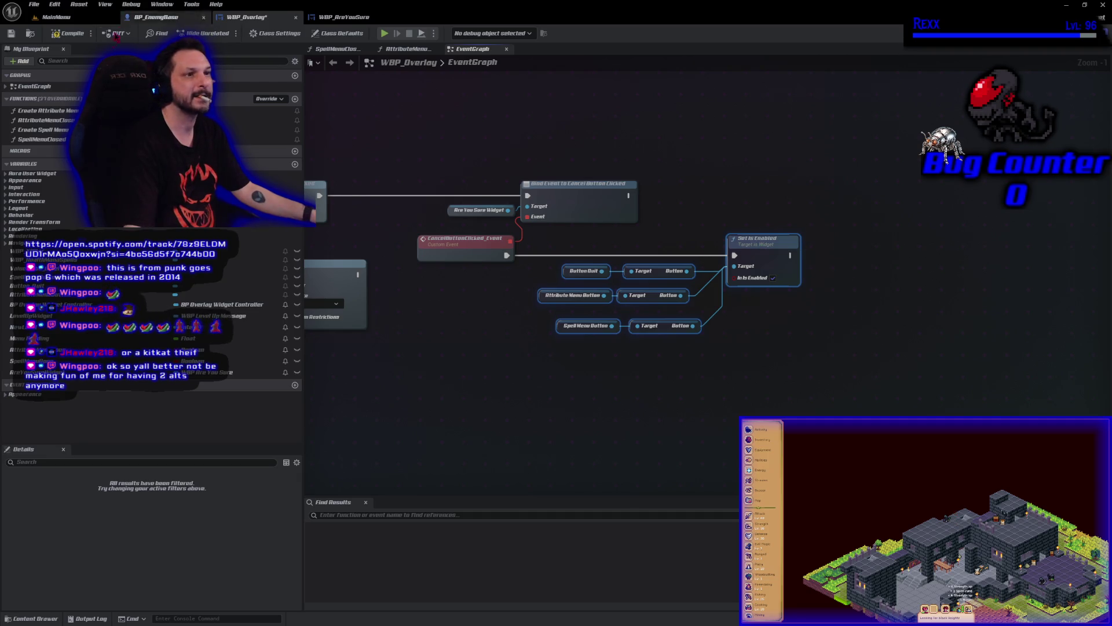
left_click(68, 35)
left_click(501, 388)
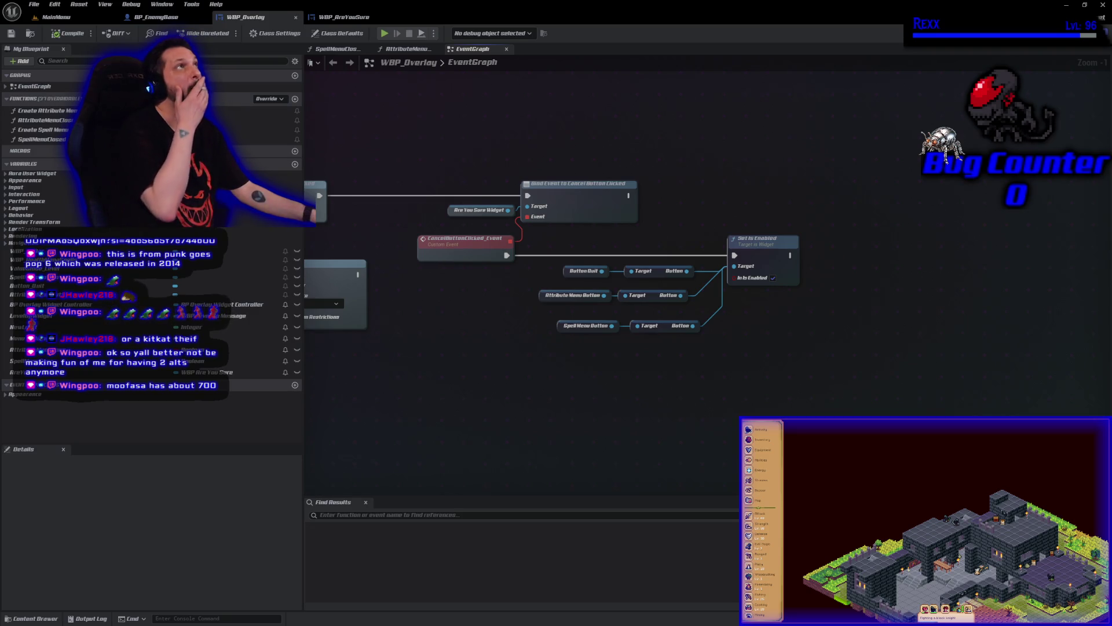
scroll(372, 393, "up", 1)
Delete the stray node and add Open Level (by Object Reference) after OnClicked_Event_0
left_click(486, 277)
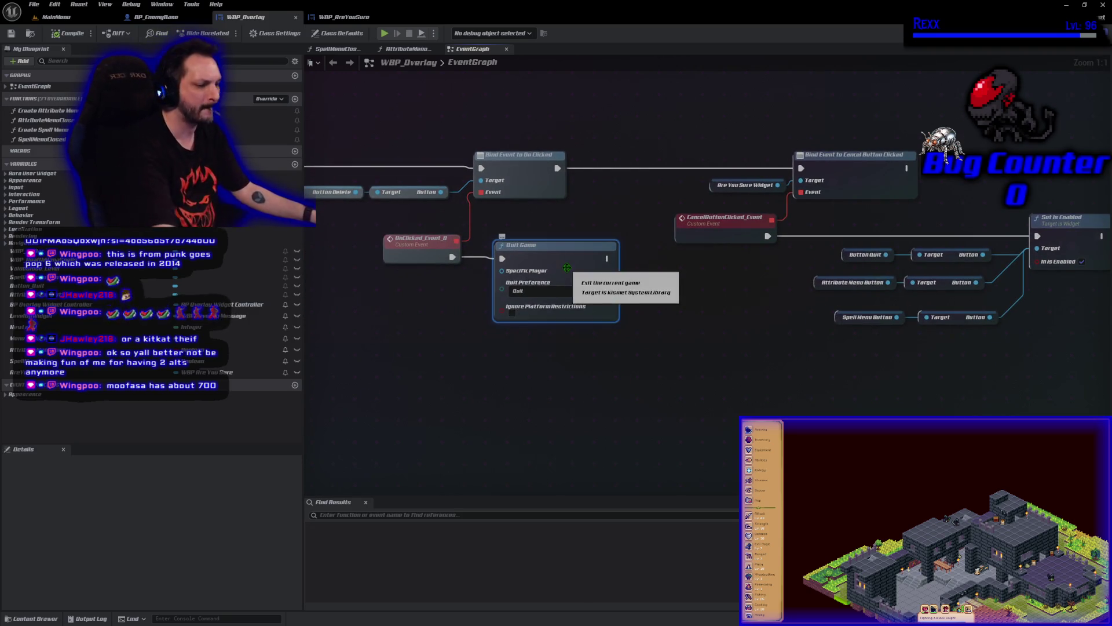
key("Delete")
left_click_drag(450, 256, 473, 259)
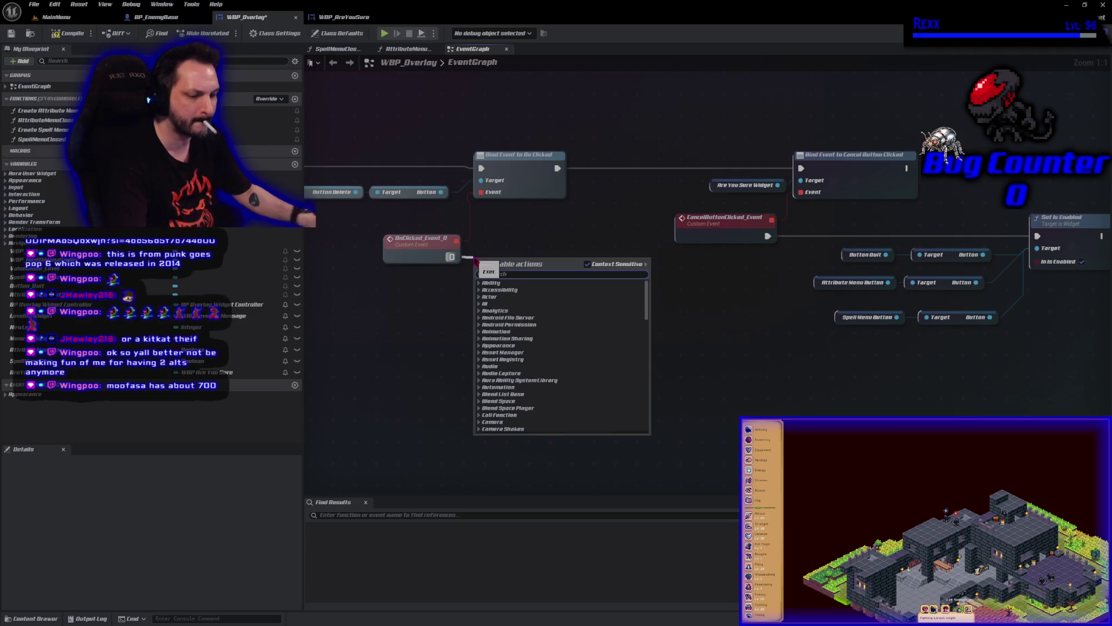
type("open level")
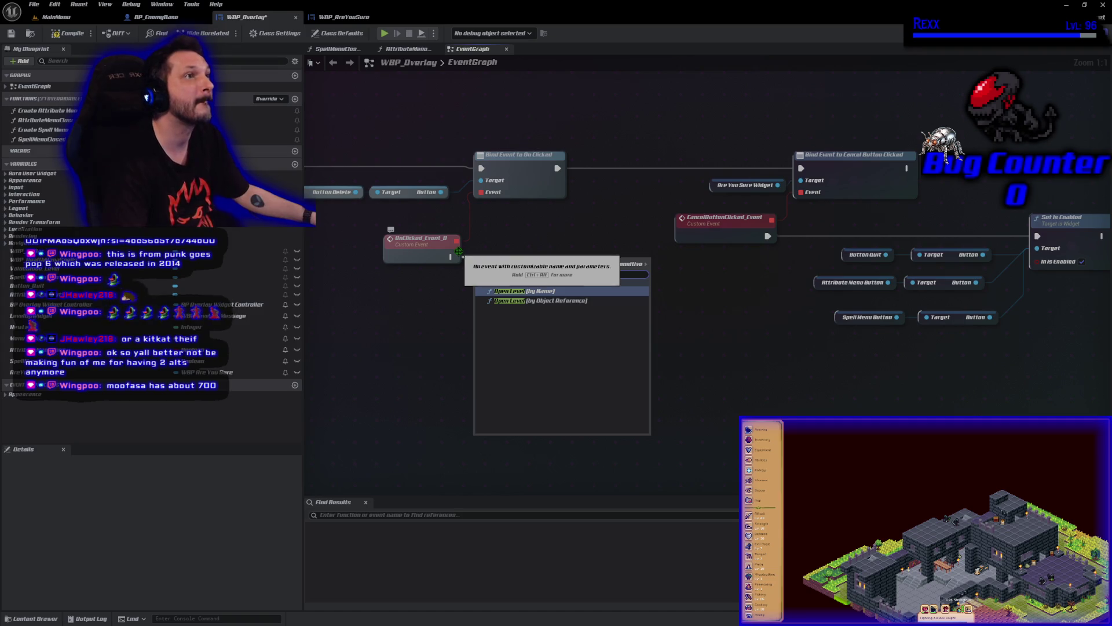
left_click(539, 300)
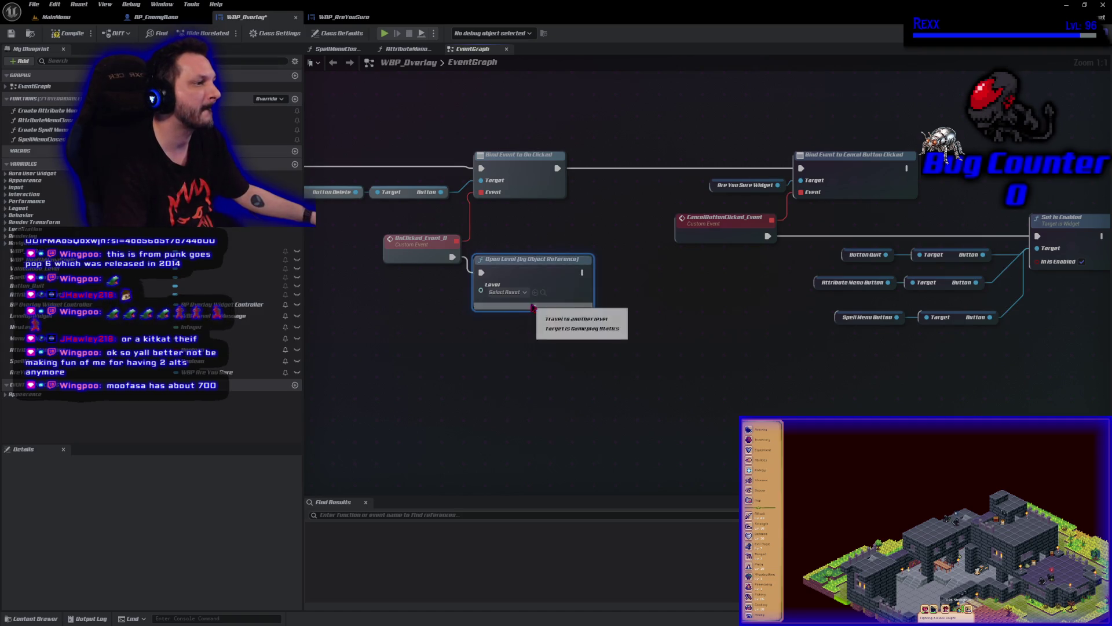
left_click_drag(541, 272, 559, 273)
Set the level to open to MainMenu and compile WBP_Overlay
left_click(536, 292)
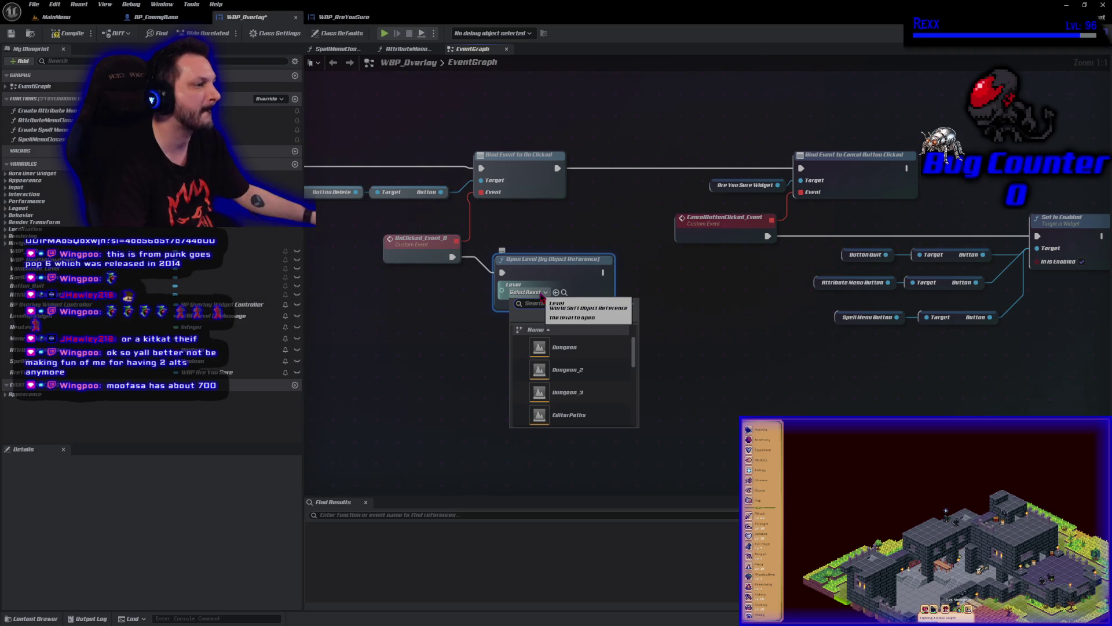
type("main")
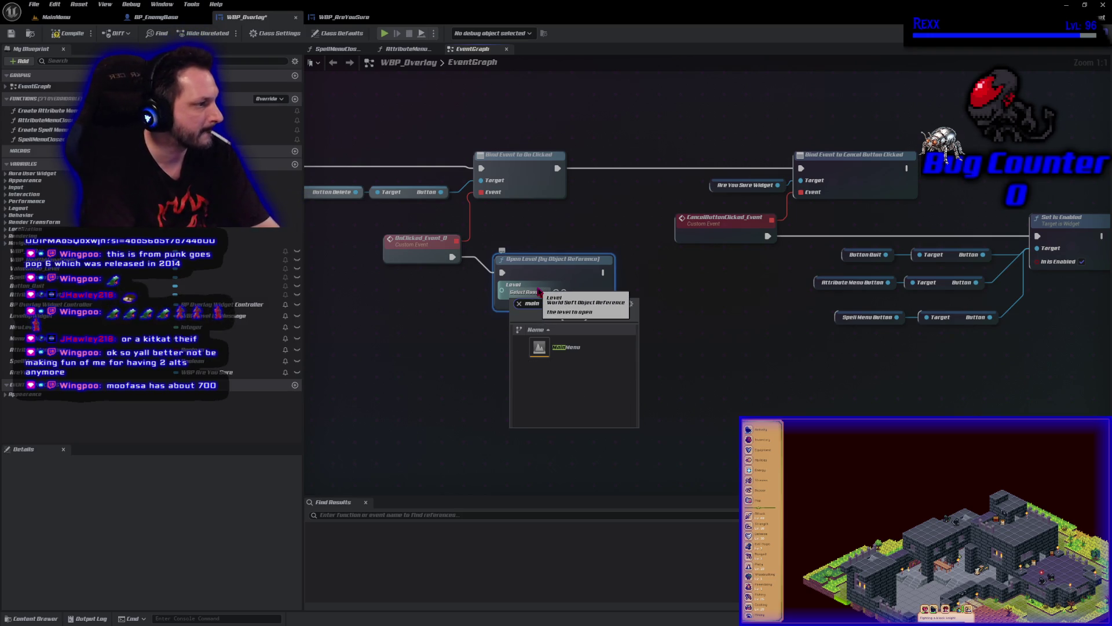
left_click(557, 348)
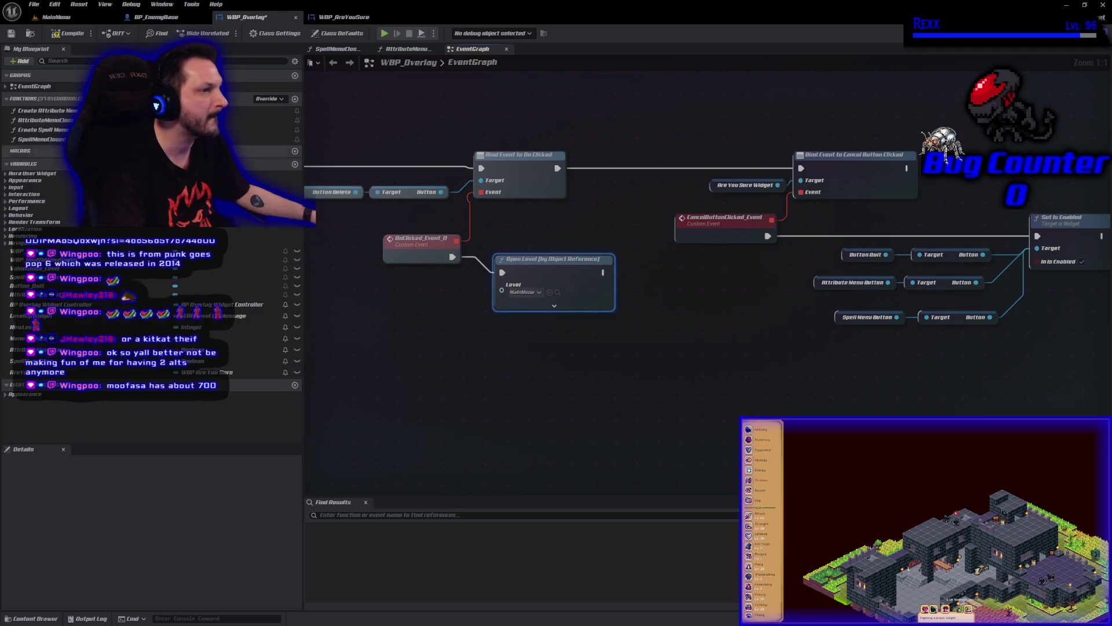
left_click(66, 33)
left_click(444, 416)
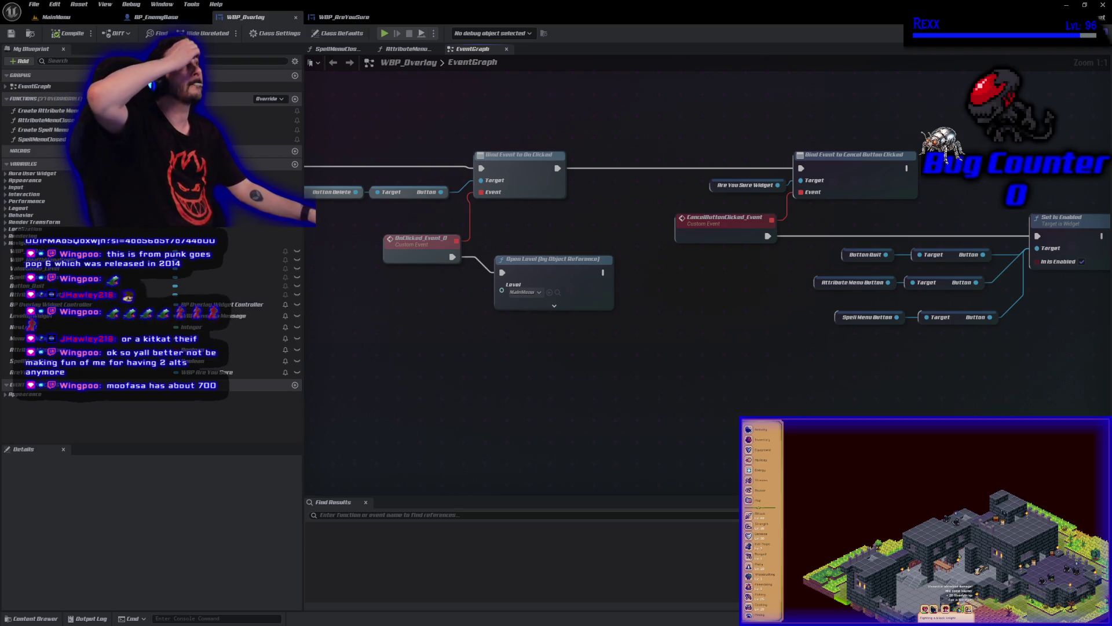
Delete the second SetText node and add a SET Button Text node from Button Delete
left_click_drag(1028, 347, 243, 334)
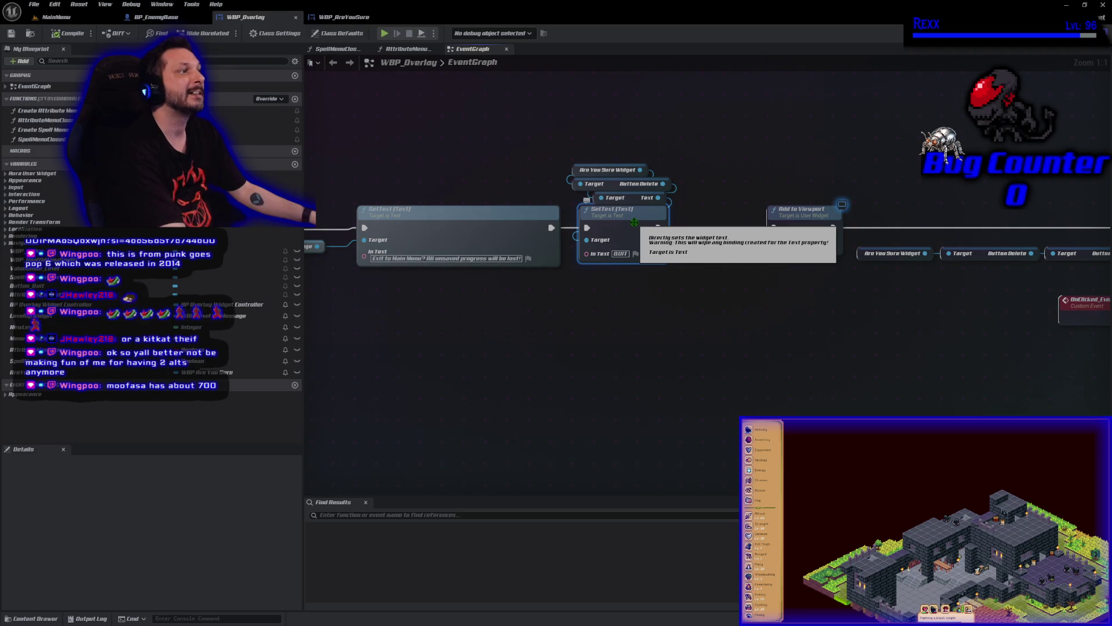
key("Delete")
key("Delete")
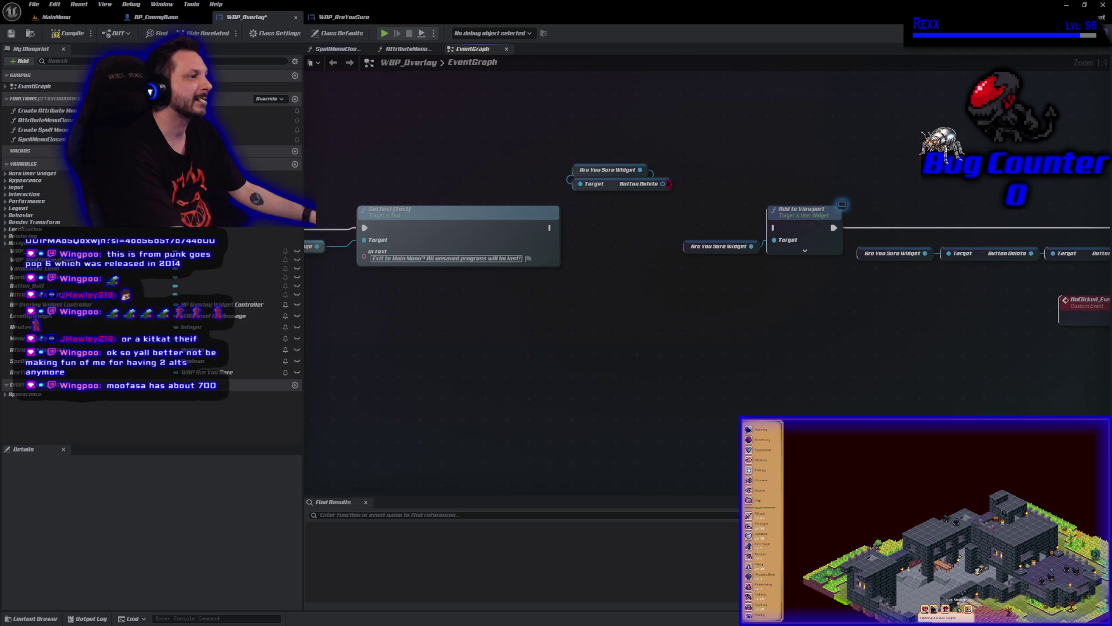
left_click_drag(663, 184, 631, 231)
type("set ")
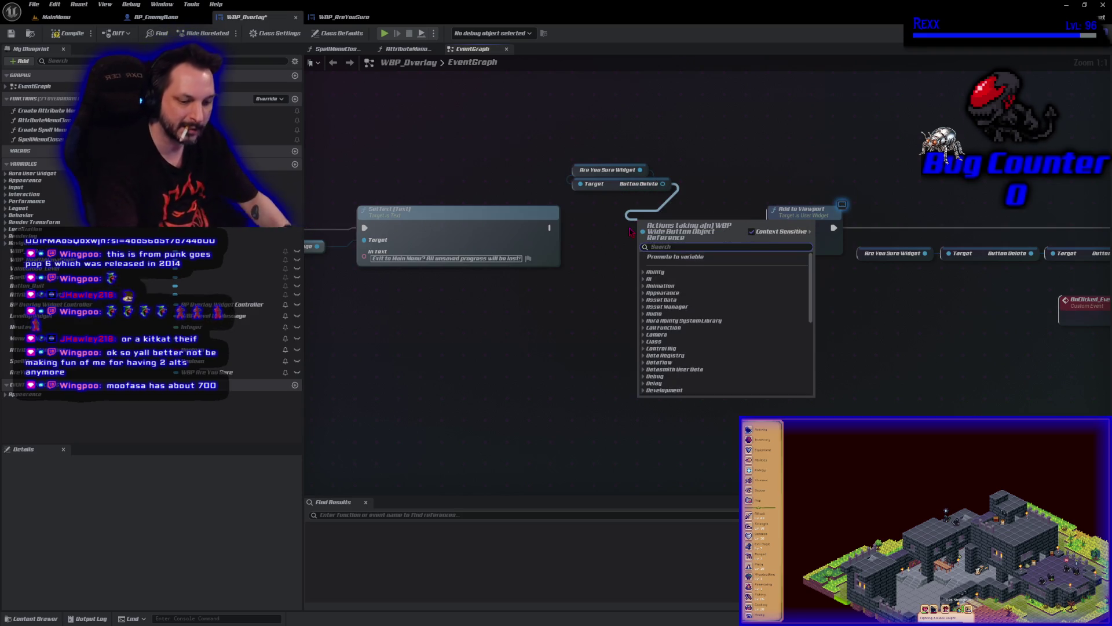
type("te")
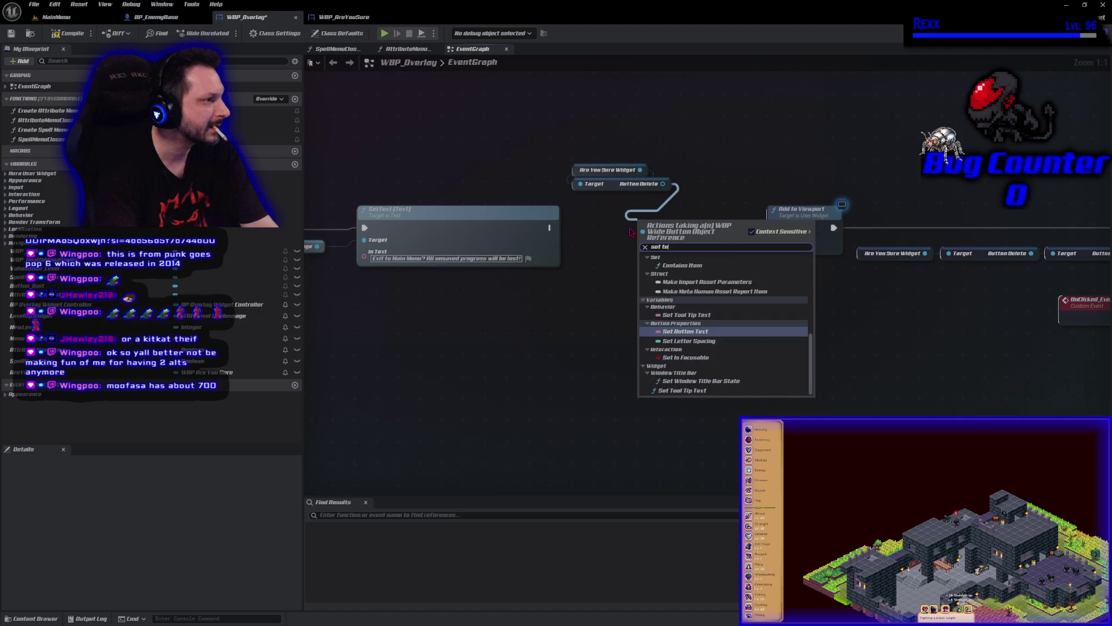
type("xt")
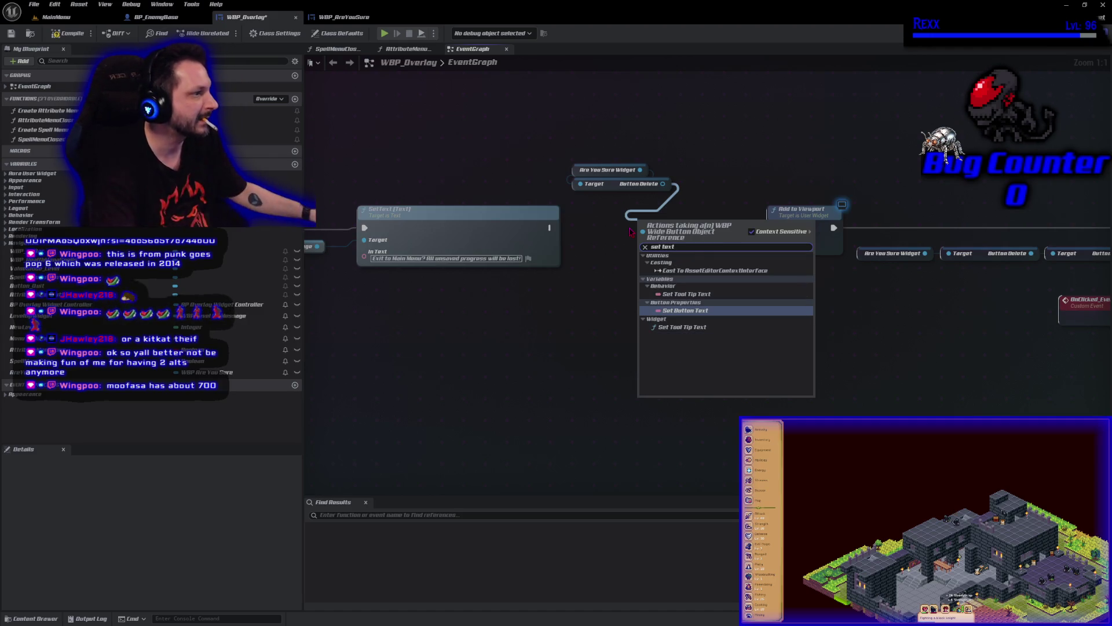
key("Escape")
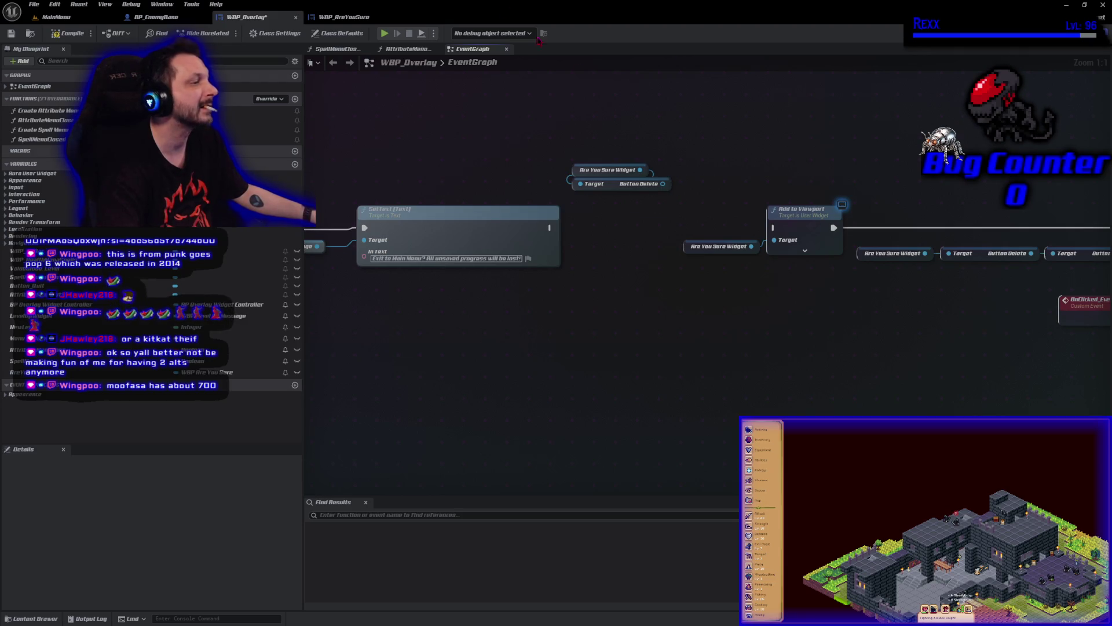
mouse_move(663, 183)
left_mouse_down()
mouse_move(654, 215)
mouse_move(643, 206)
left_mouse_up()
type("set te")
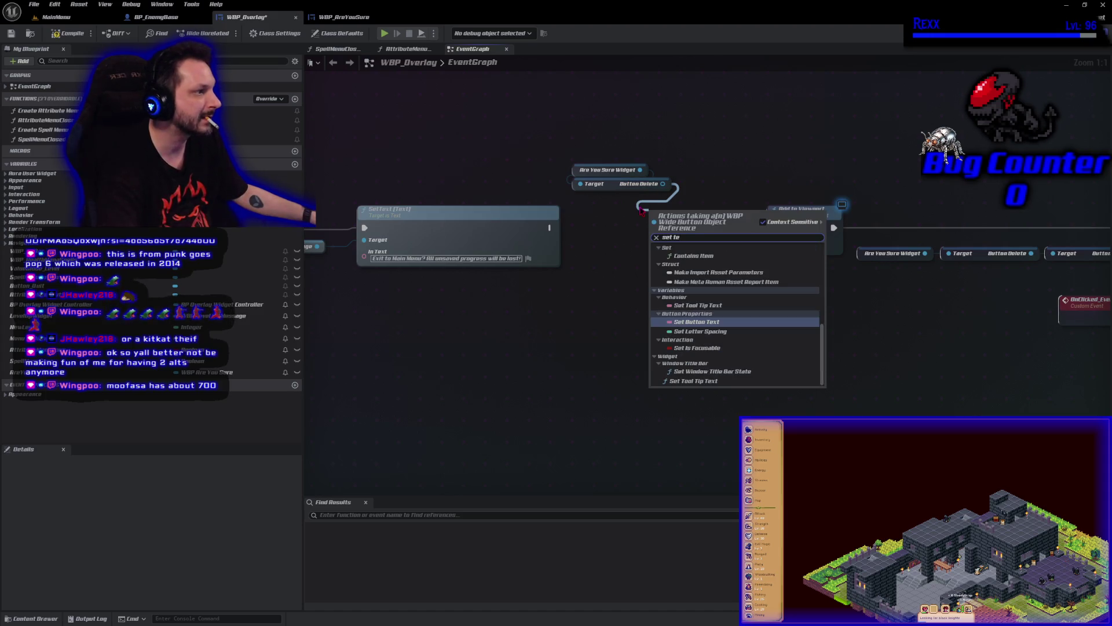
left_click(705, 329)
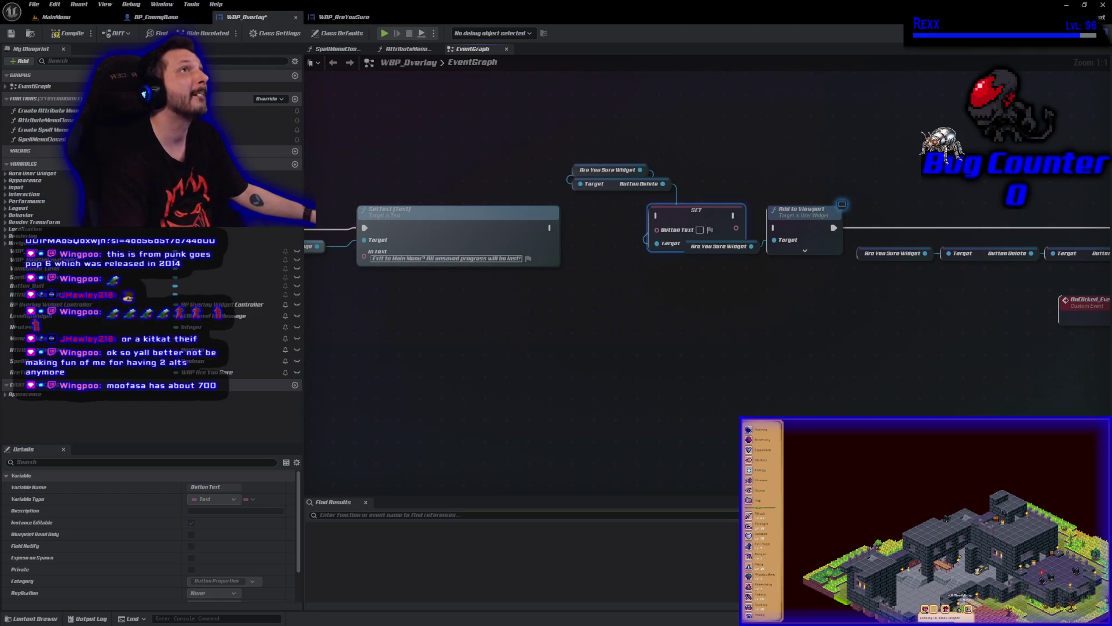
Wire SET Button Text between SetText and Add to Viewport, compile, and open WBP_AreYouSure
mouse_move(550, 228)
left_mouse_down()
mouse_move(656, 216)
mouse_move(599, 232)
left_mouse_up()
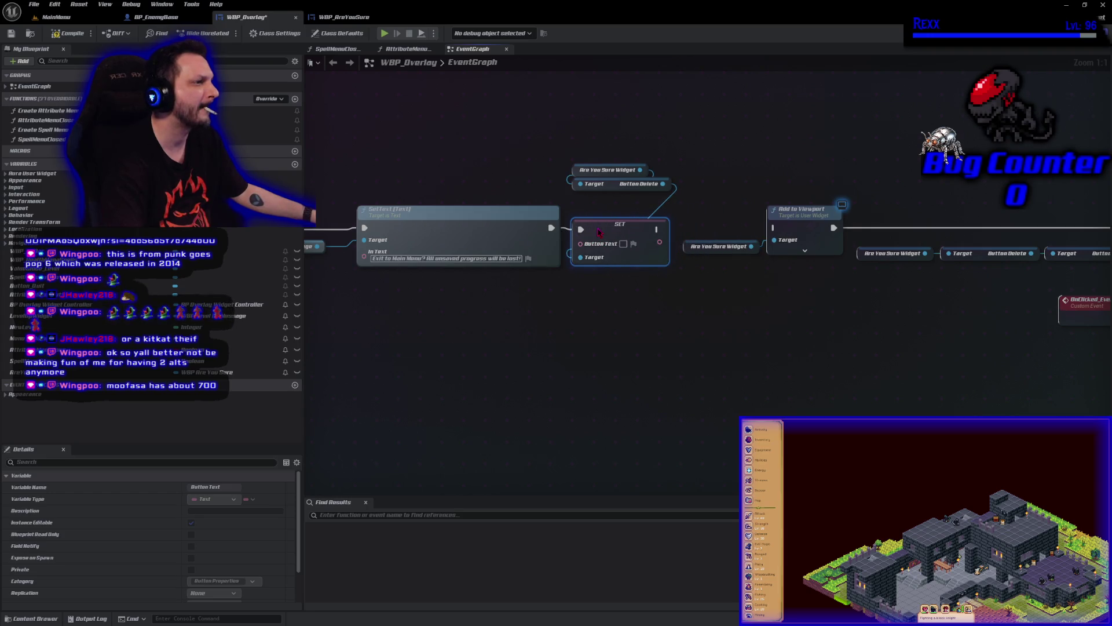
key("ctrl+z")
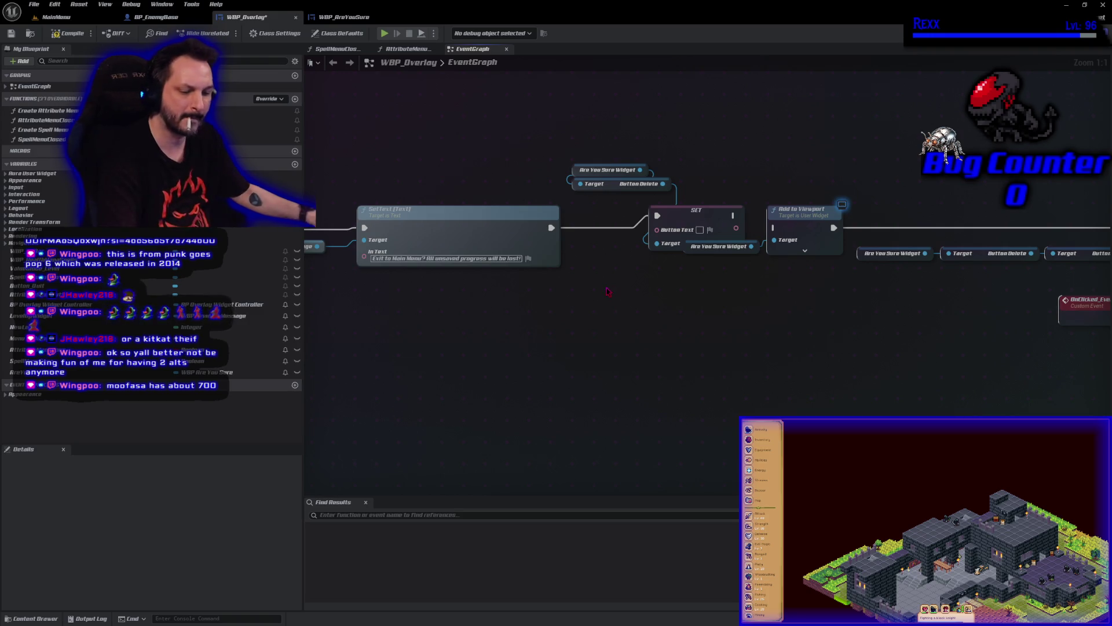
key("ctrl+z")
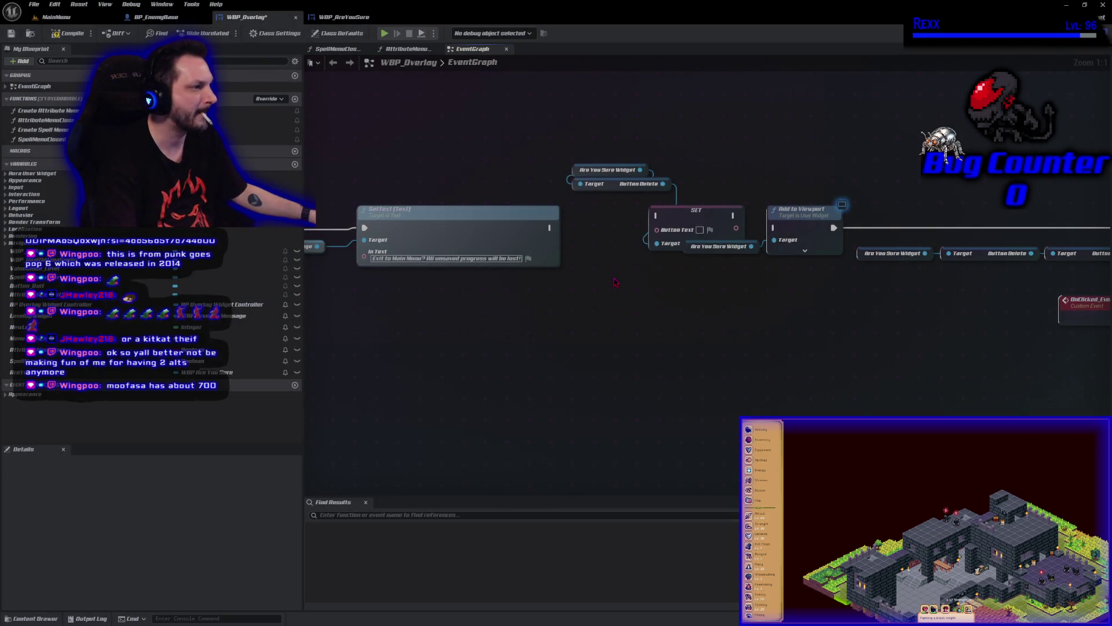
mouse_move(550, 229)
left_mouse_down()
mouse_move(655, 216)
mouse_move(612, 232)
left_mouse_up()
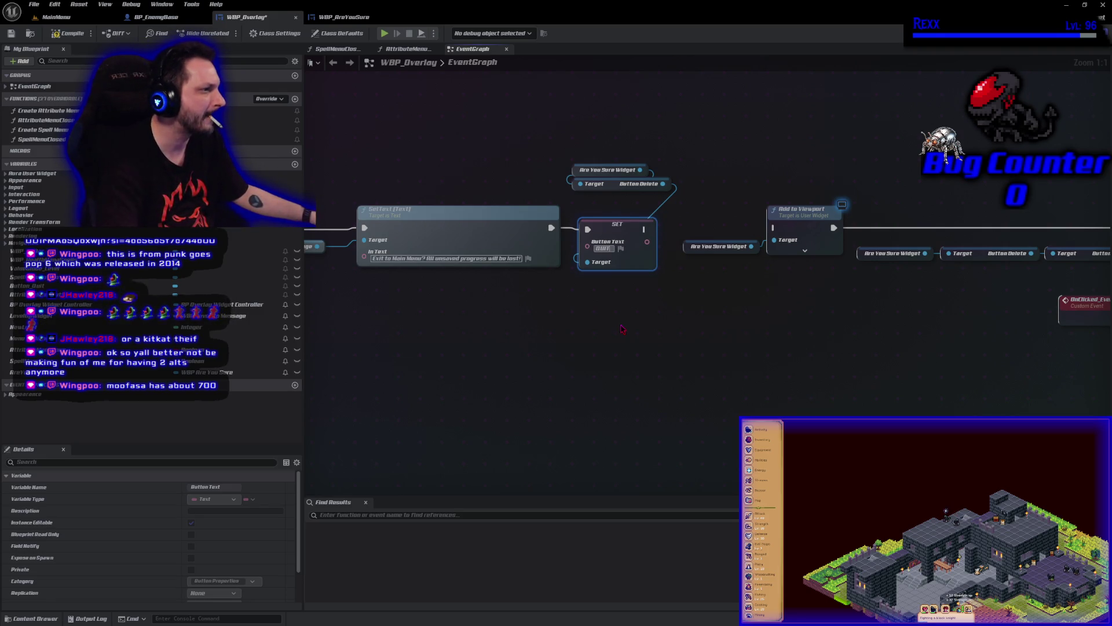
left_click_drag(645, 230, 774, 228)
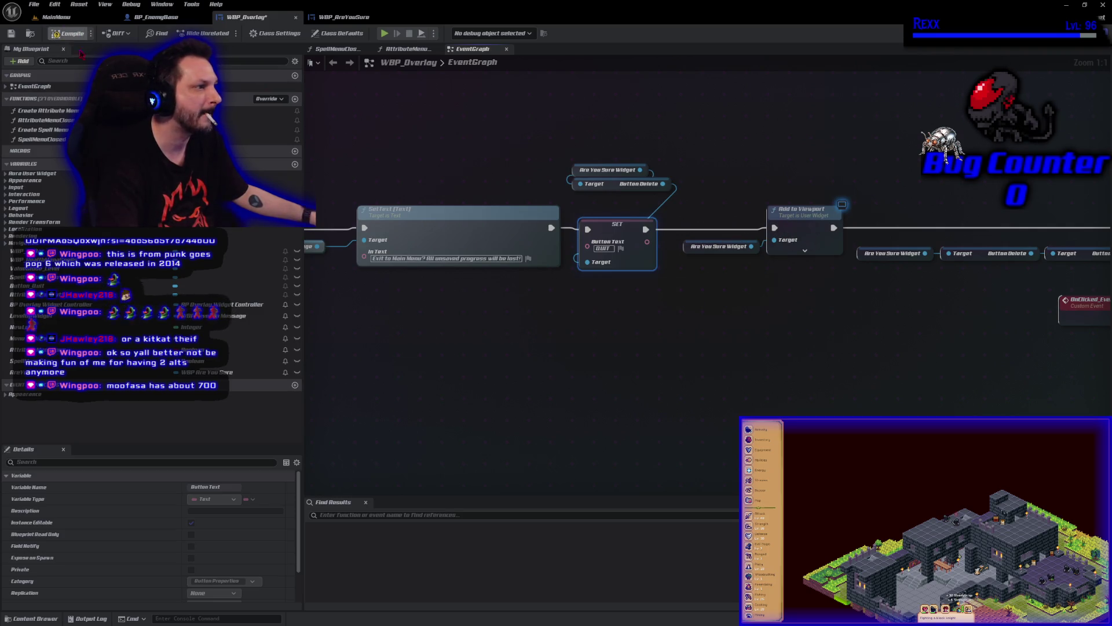
left_click(68, 33)
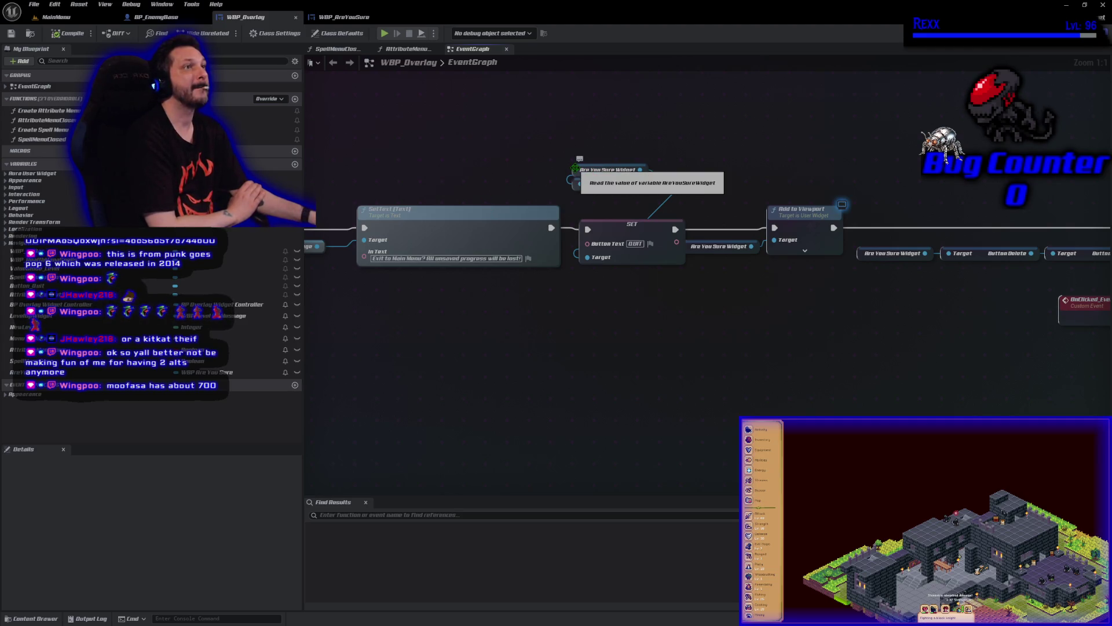
left_click(602, 170)
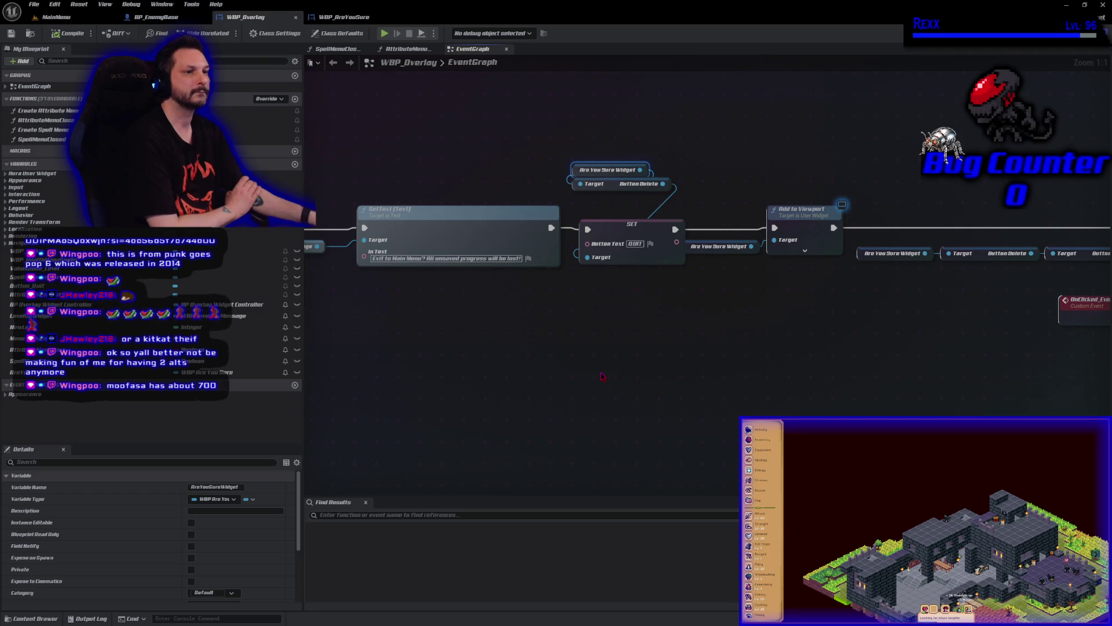
left_click(339, 17)
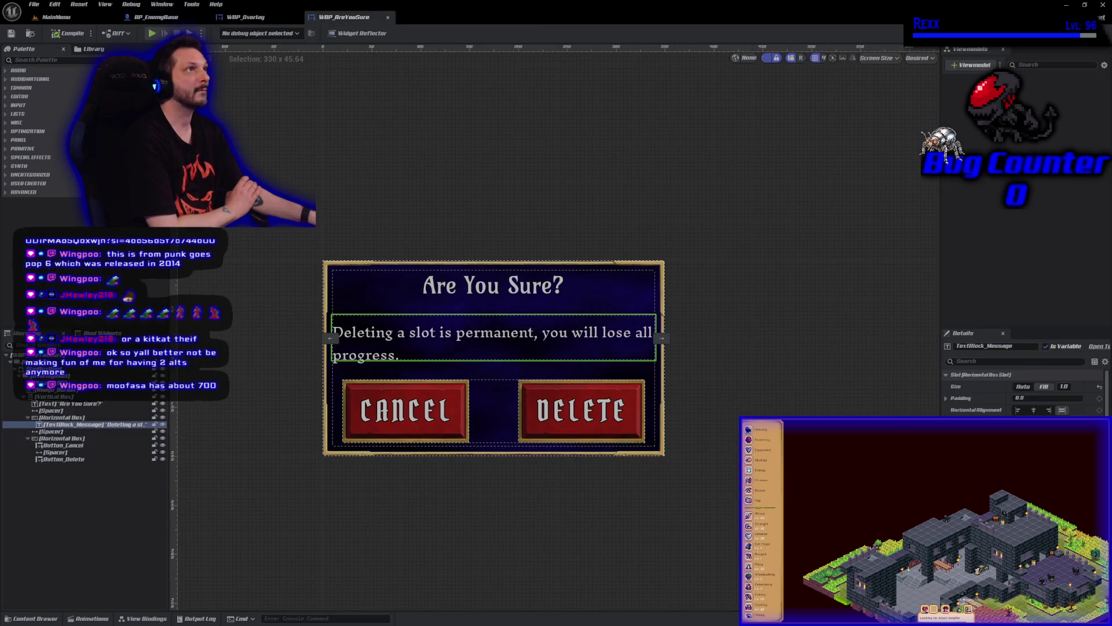
Add a function named WidgetCenteredXPosition to WBP_AreYouSure and compile it
left_click(1092, 33)
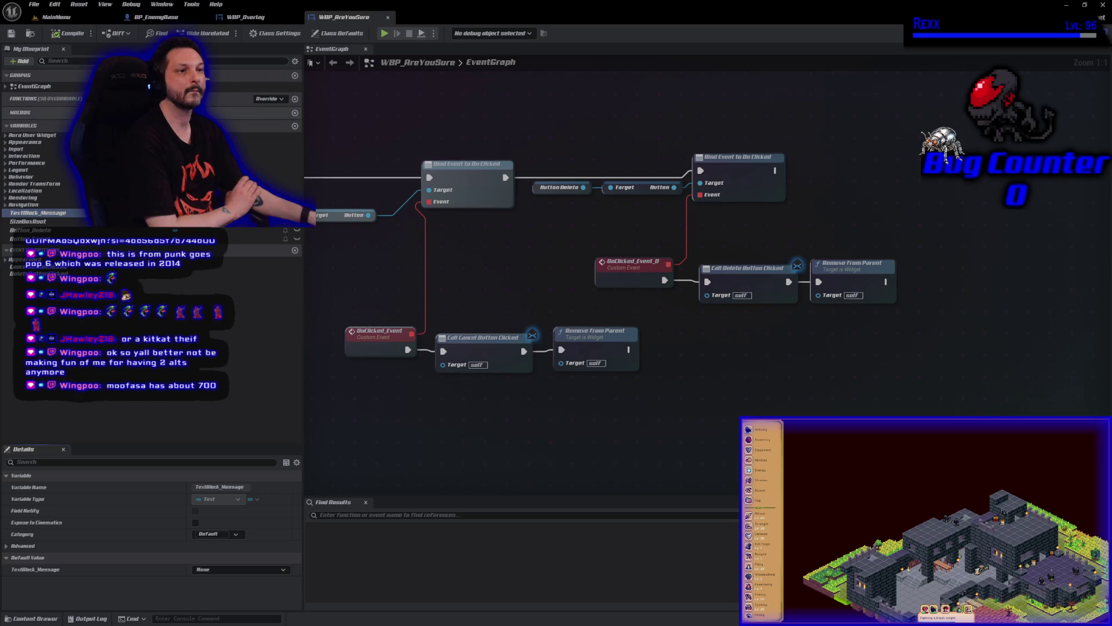
left_click(295, 99)
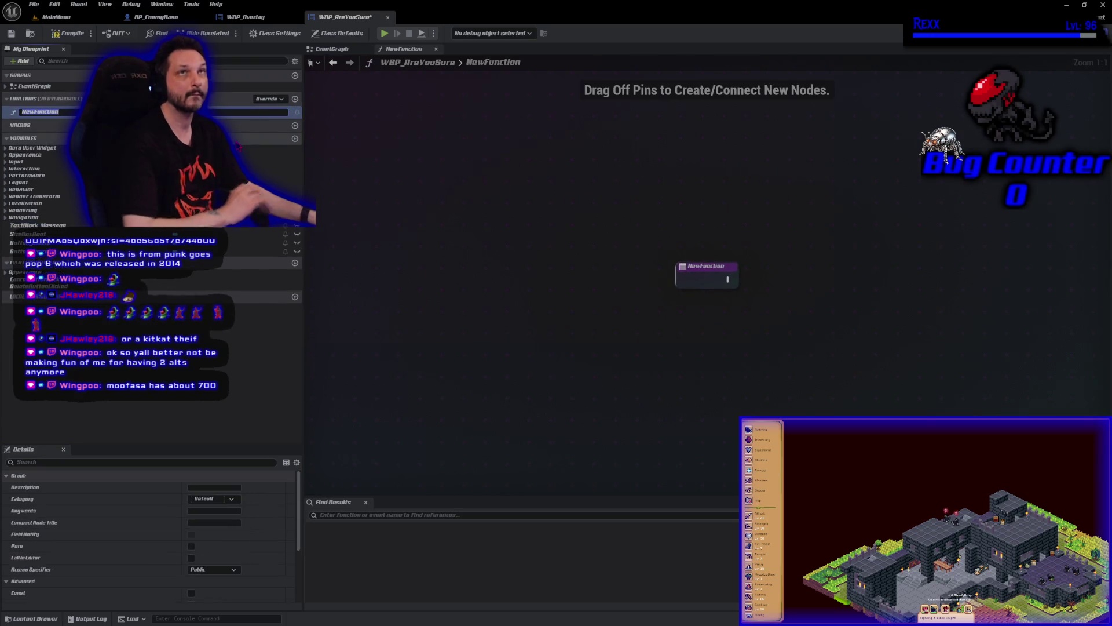
type("Wid")
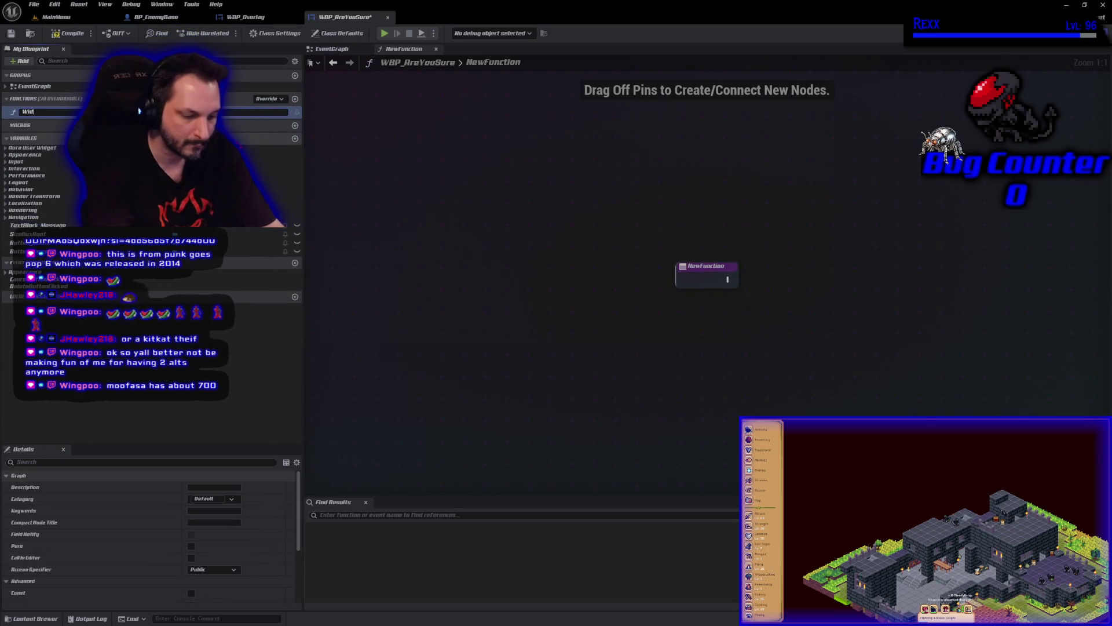
type("getCenteredXPo")
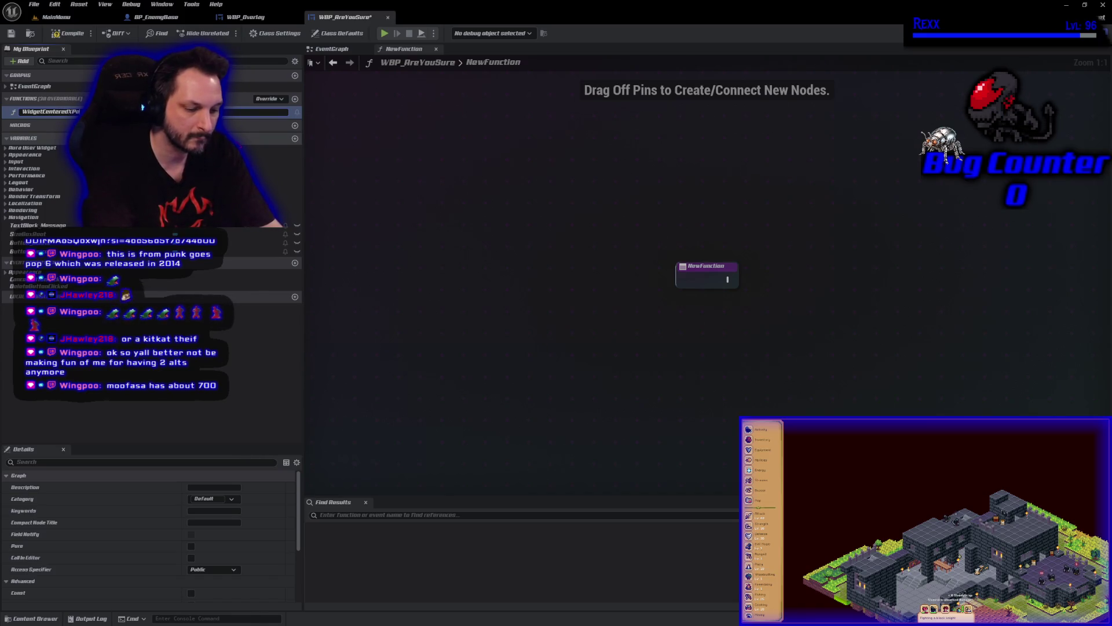
key("Return")
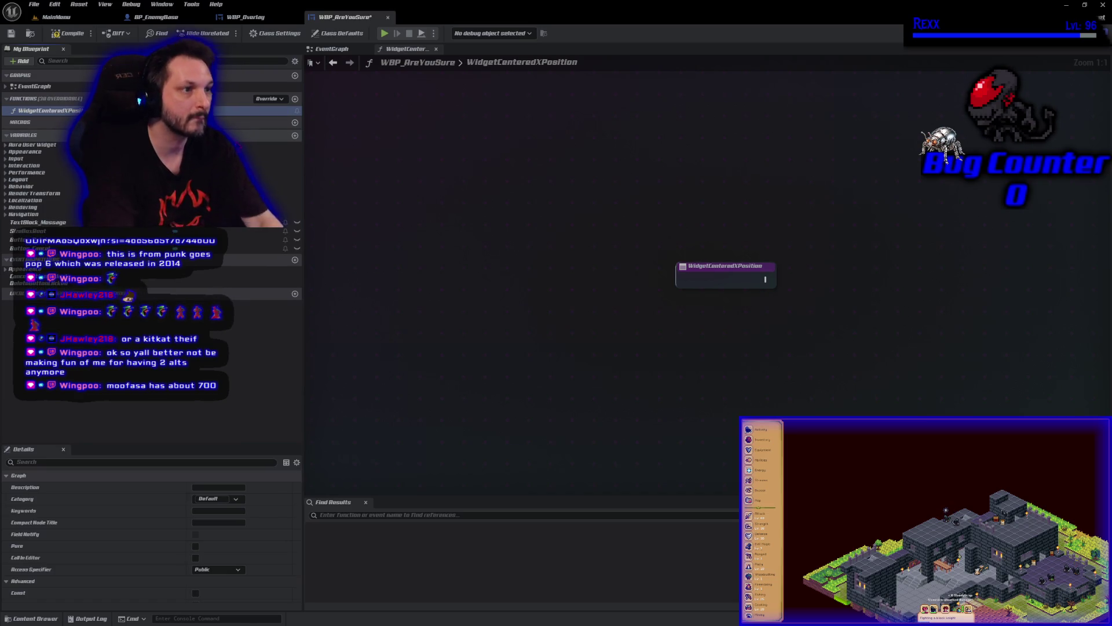
left_click(65, 35)
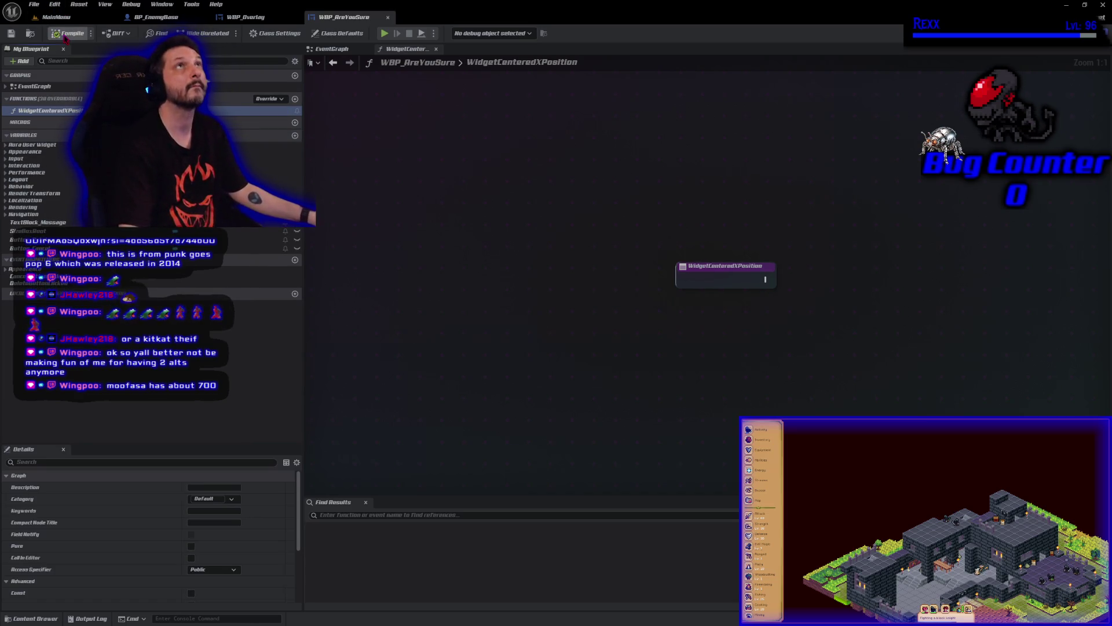
left_click(32, 618)
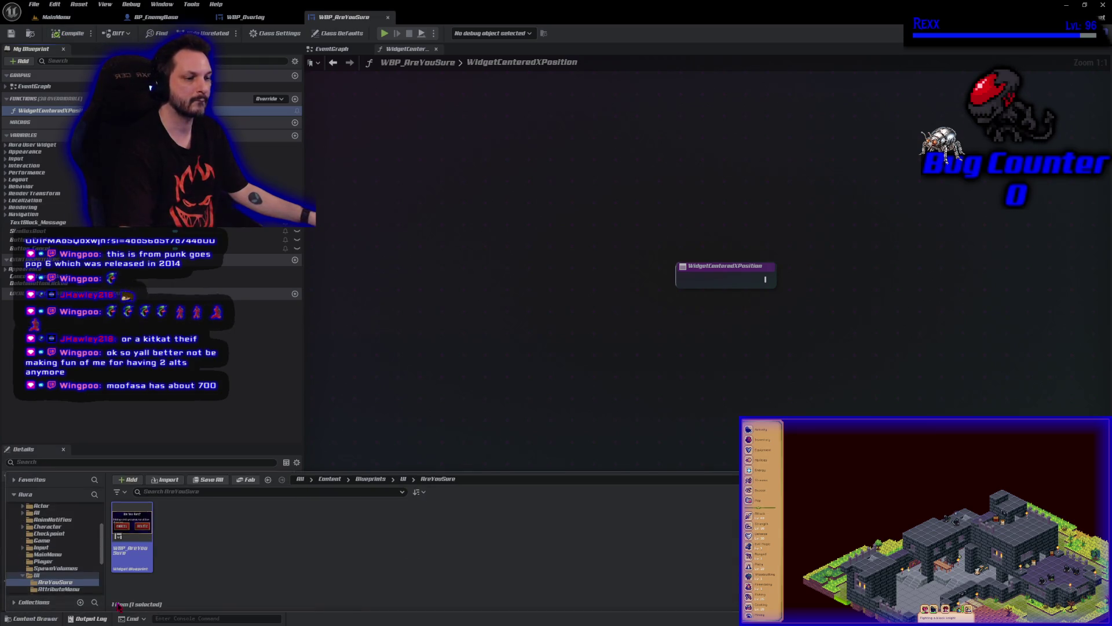
Copy all nodes from WBP_LoadScreen's WidgetCenteredXPosition function (UI > LoadMenu), then return to WBP_AreYouSure
left_click(170, 538)
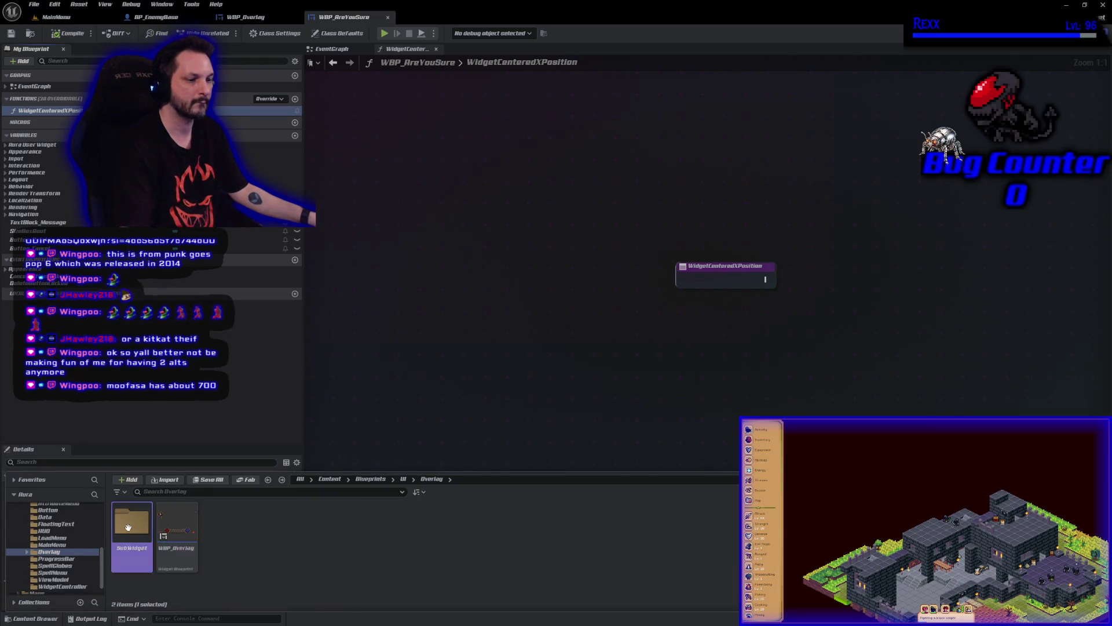
key("alt+Left")
key("alt+Left")
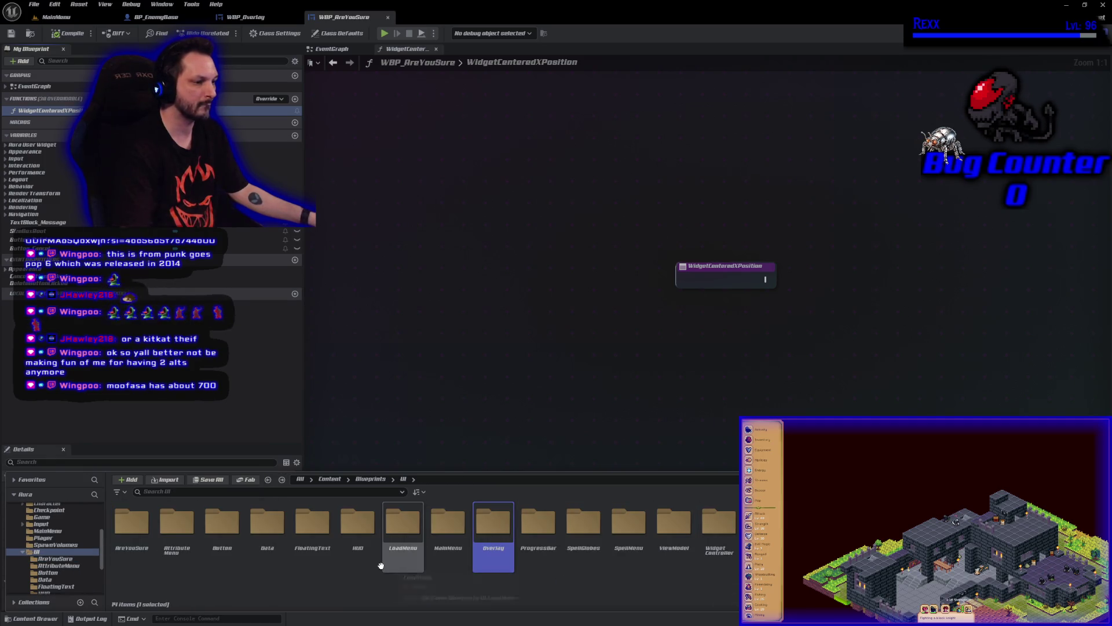
double_click(404, 568)
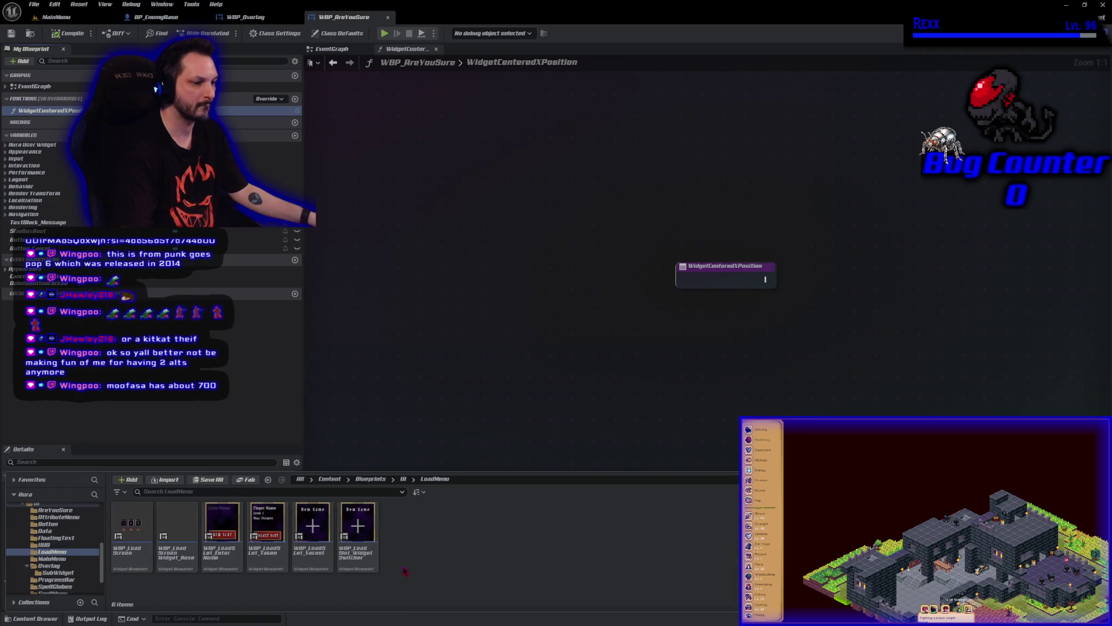
double_click(125, 565)
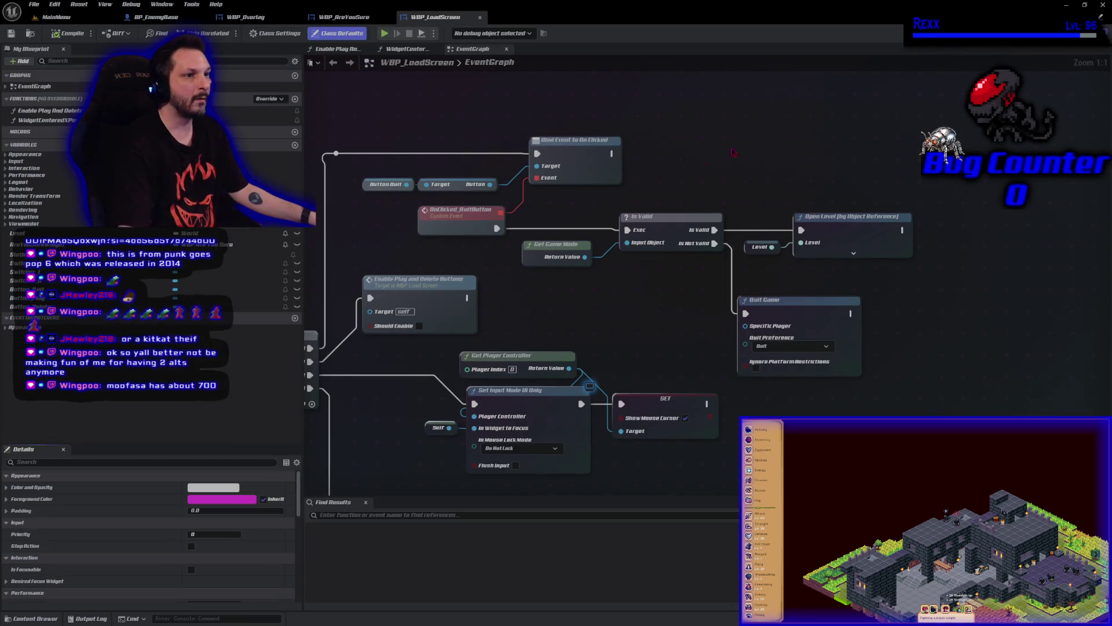
double_click(61, 121)
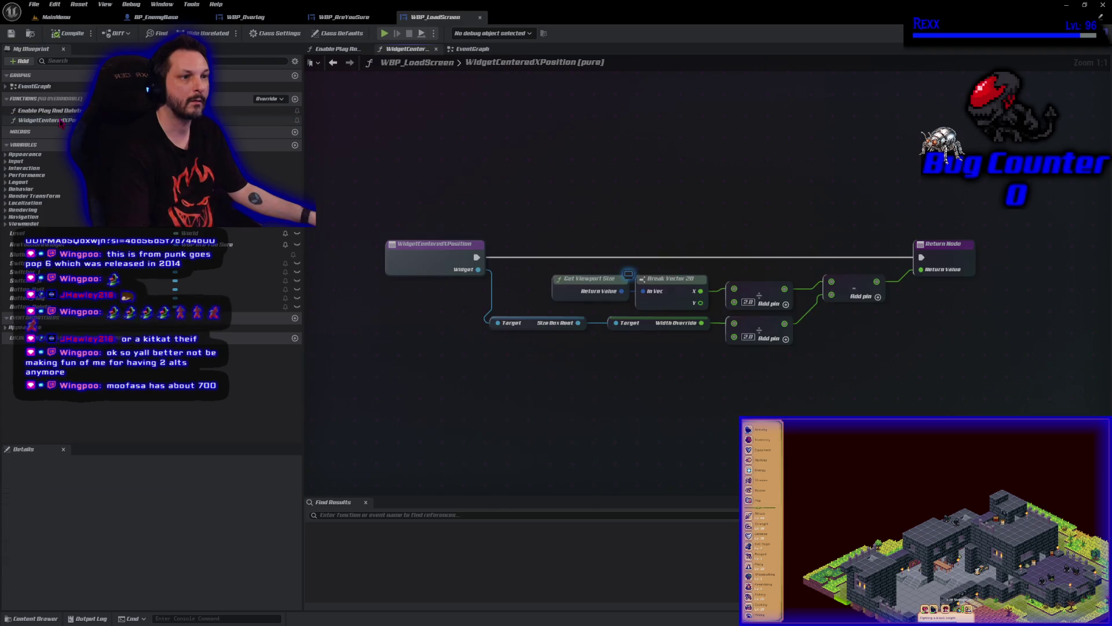
mouse_move(572, 399)
left_mouse_down()
mouse_move(976, 237)
mouse_move(868, 267)
mouse_move(867, 284)
mouse_move(977, 238)
mouse_move(935, 241)
left_mouse_up()
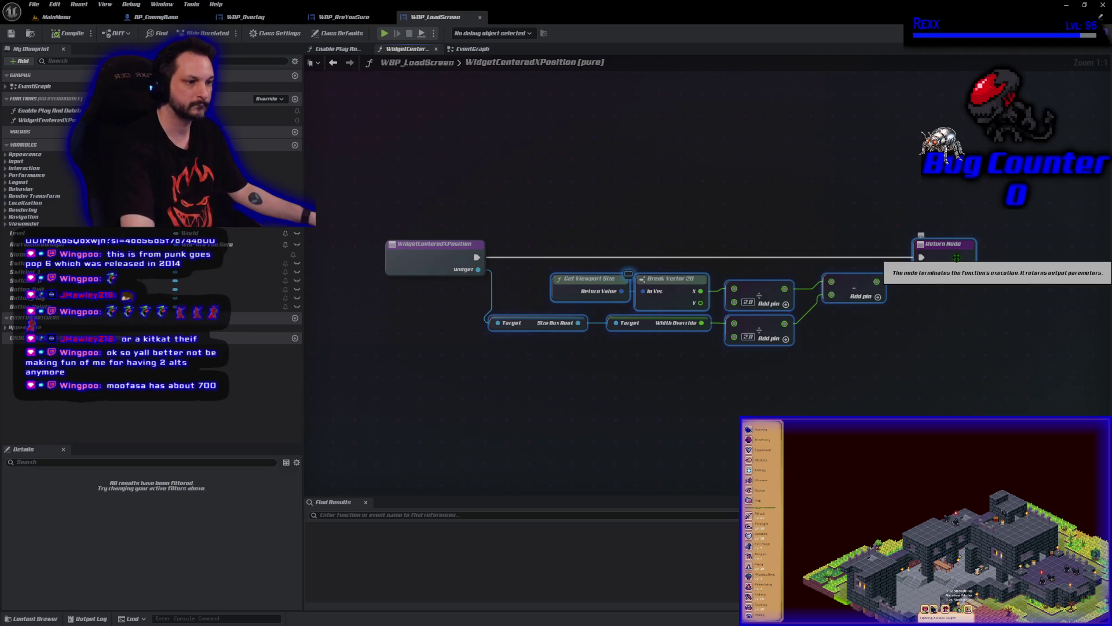
left_click(344, 16)
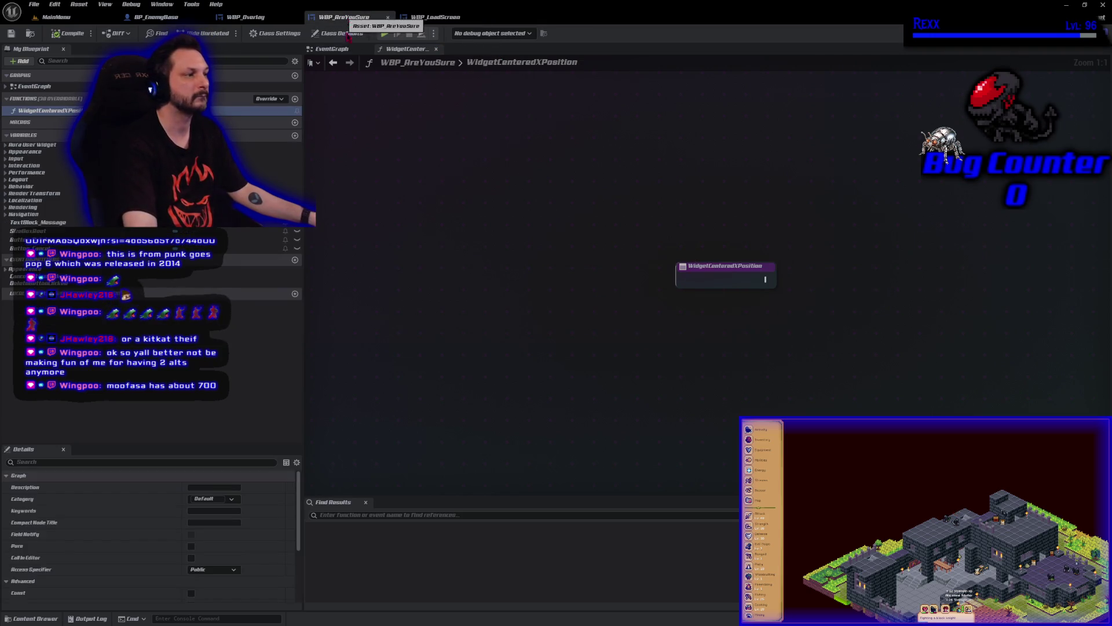
Paste the centring nodes into WidgetCenteredXPosition, connect the entry to the Return Node, and align them
mouse_move(724, 265)
left_mouse_down()
mouse_move(530, 244)
mouse_move(501, 258)
left_mouse_up()
left_click(791, 294)
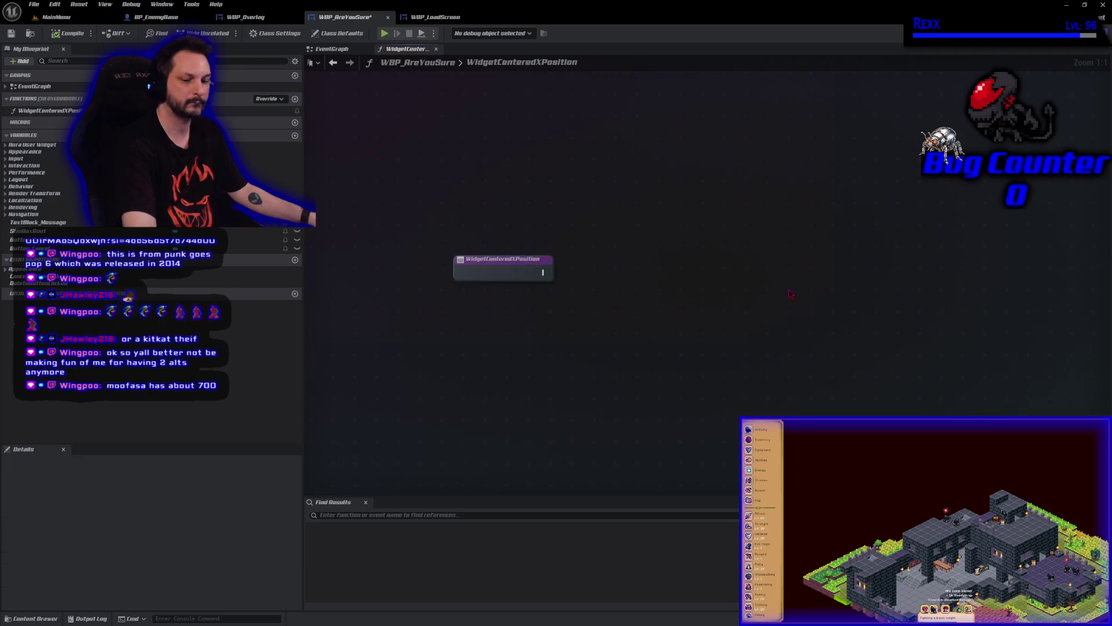
key("ctrl+v")
left_click_drag(688, 291, 561, 318)
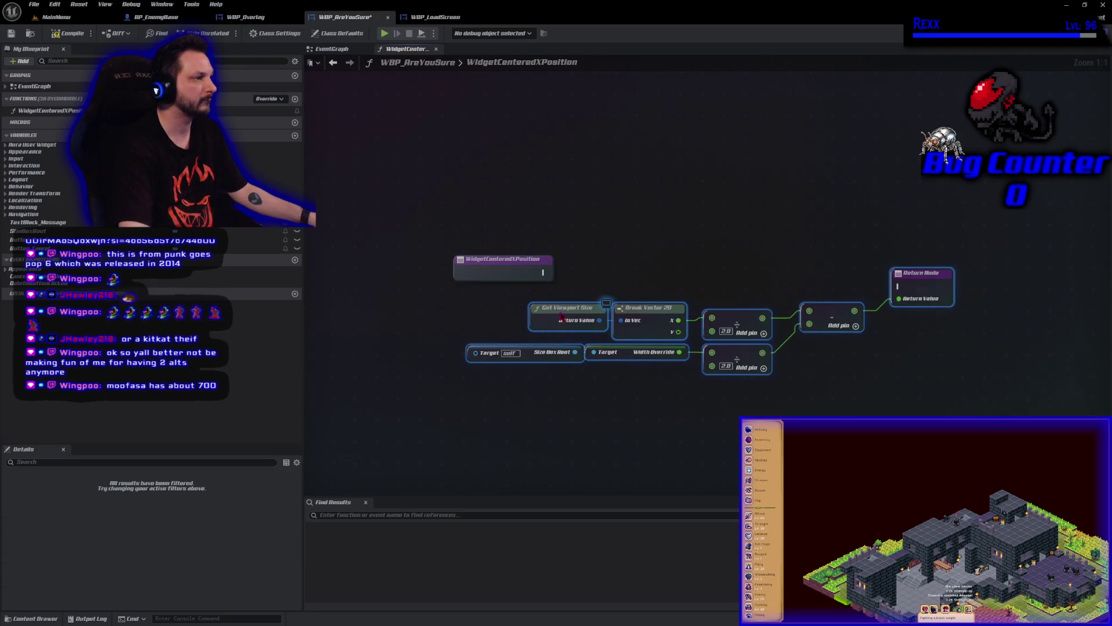
mouse_move(544, 273)
left_mouse_down()
mouse_move(917, 282)
mouse_move(932, 268)
left_mouse_up()
left_click(446, 17)
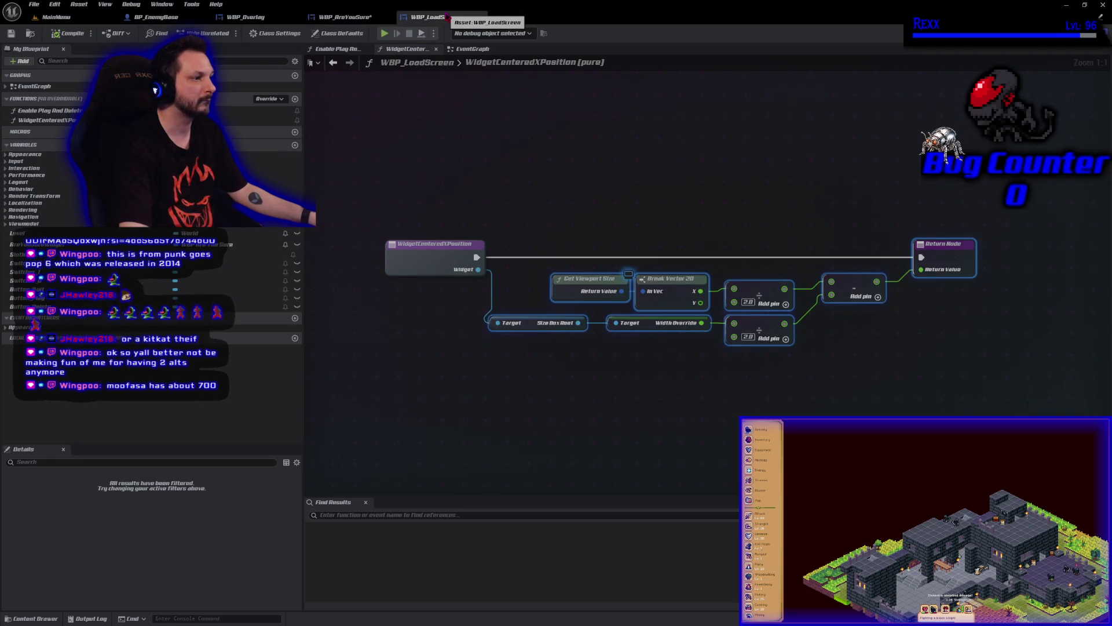
left_click(345, 18)
mouse_move(510, 275)
left_mouse_down()
mouse_move(412, 281)
mouse_move(413, 263)
mouse_move(405, 274)
left_mouse_up()
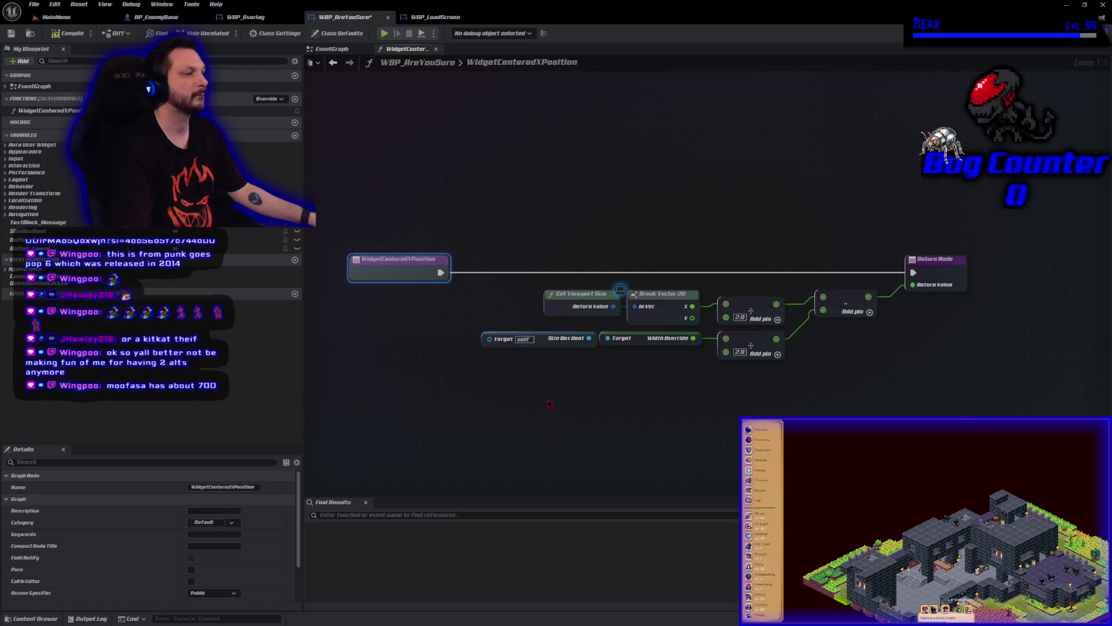
right_click(512, 390)
Swap the old Size Box Root target for WBP_AreYouSure's own Size Box Root getter and compile
type("get size box")
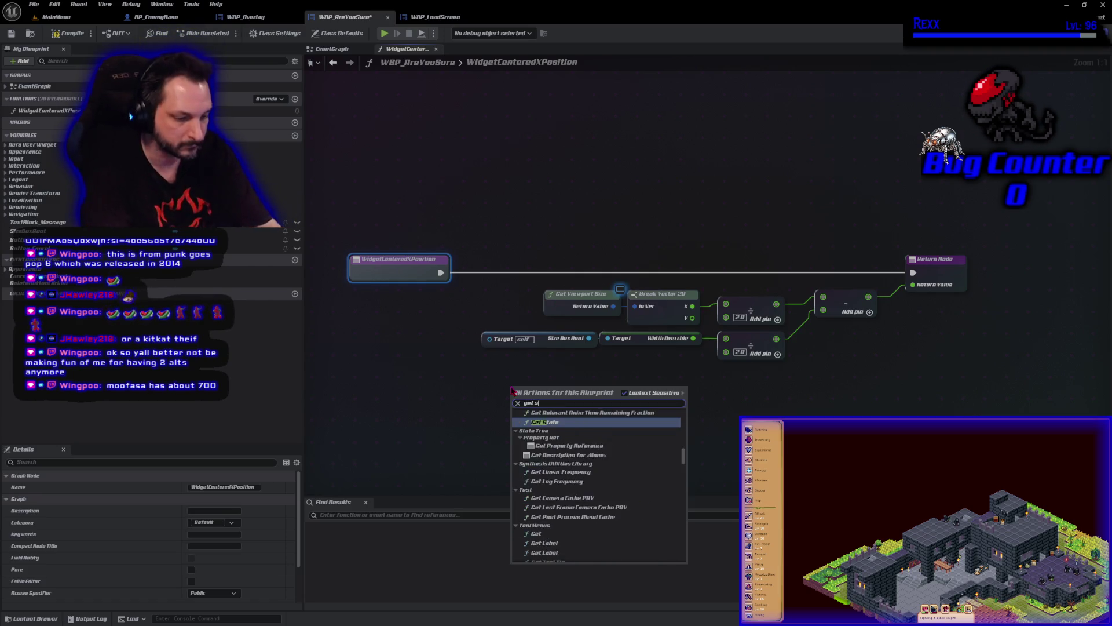
key("Down")
key("Down")
key("Down")
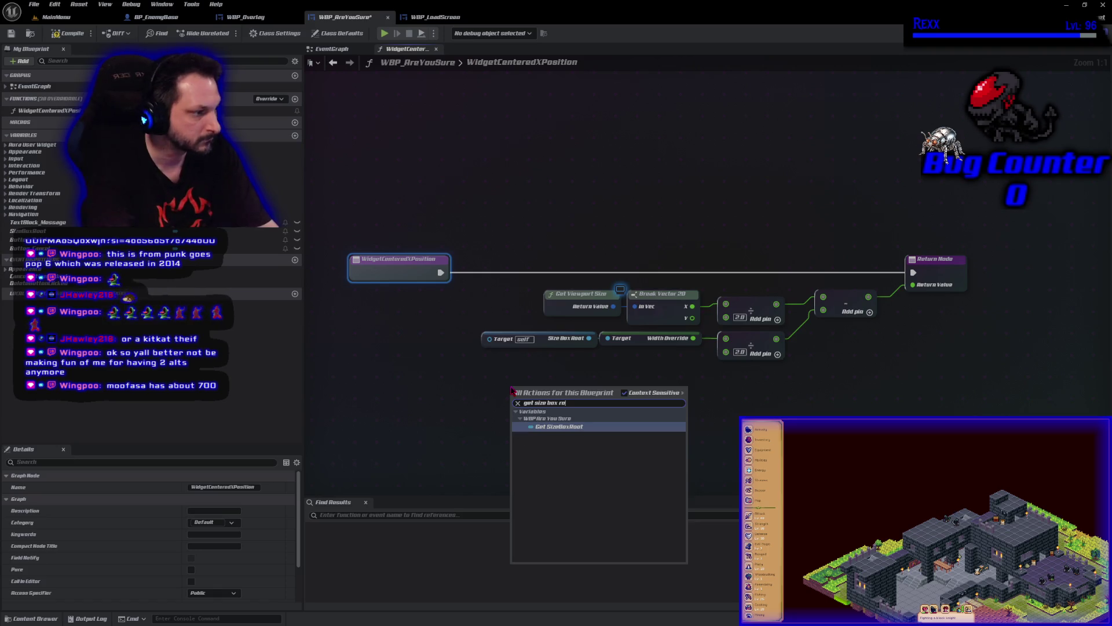
key("Return")
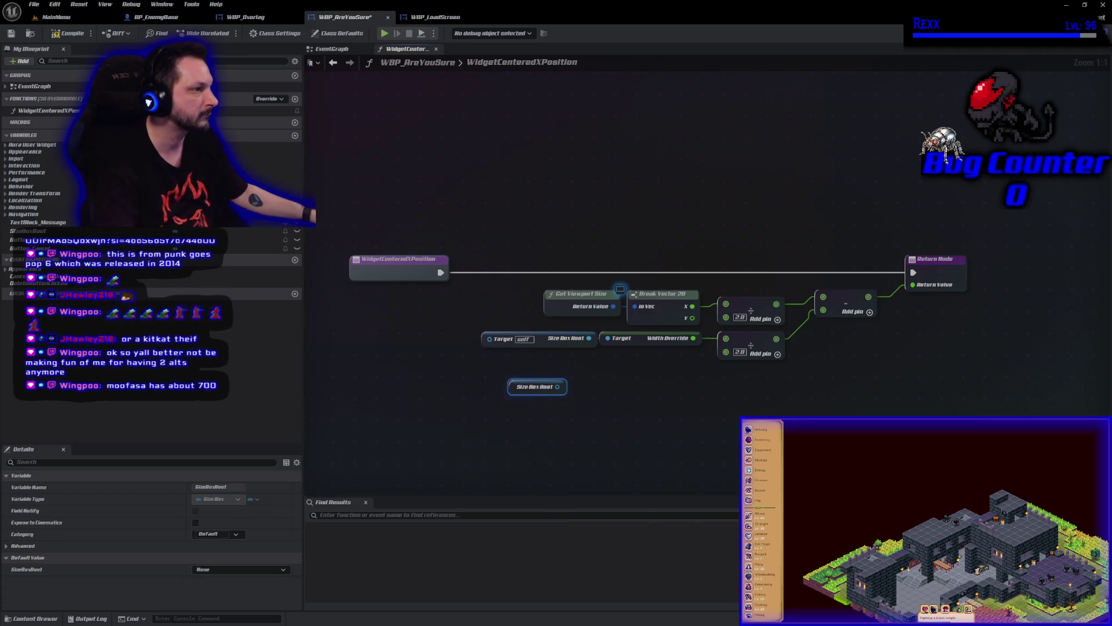
left_click(545, 345)
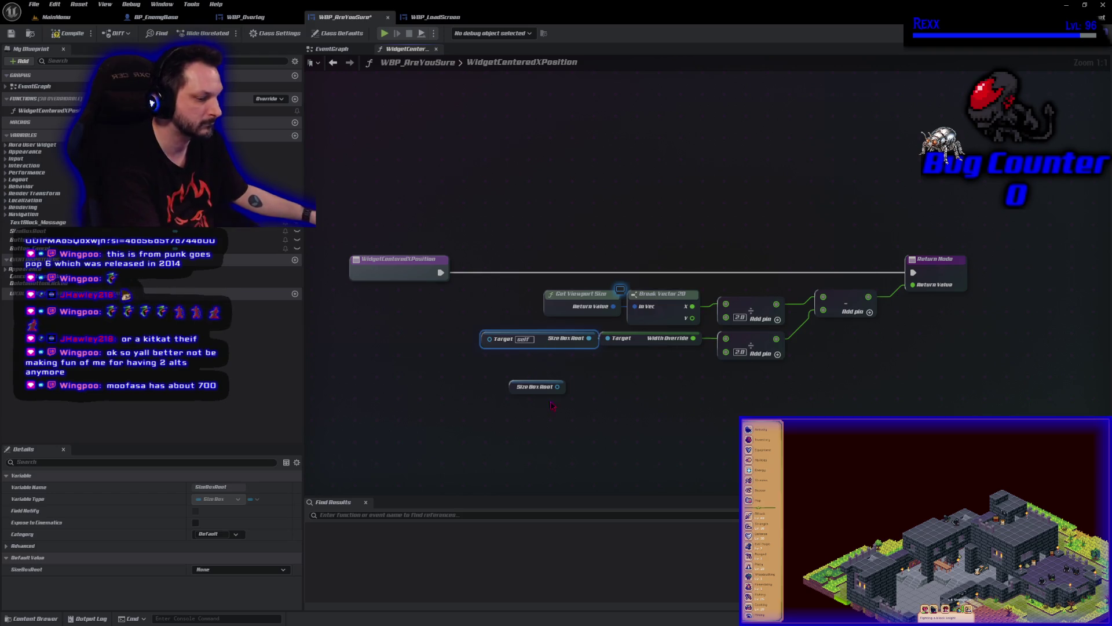
key("Delete")
mouse_move(511, 394)
left_mouse_down()
mouse_move(519, 345)
mouse_move(608, 343)
left_mouse_up()
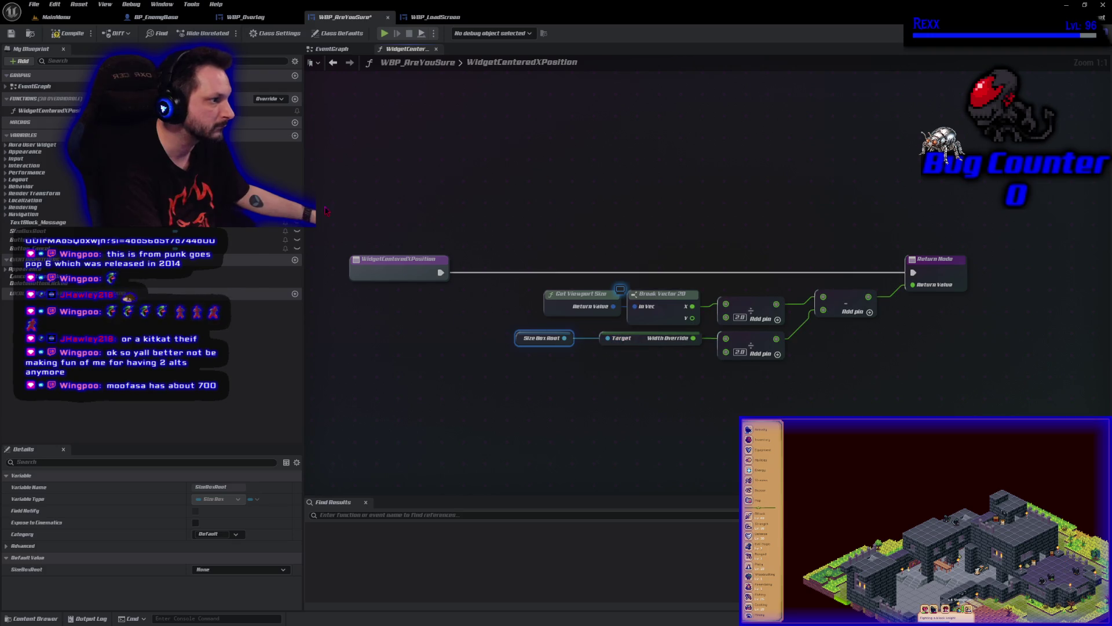
left_click(69, 33)
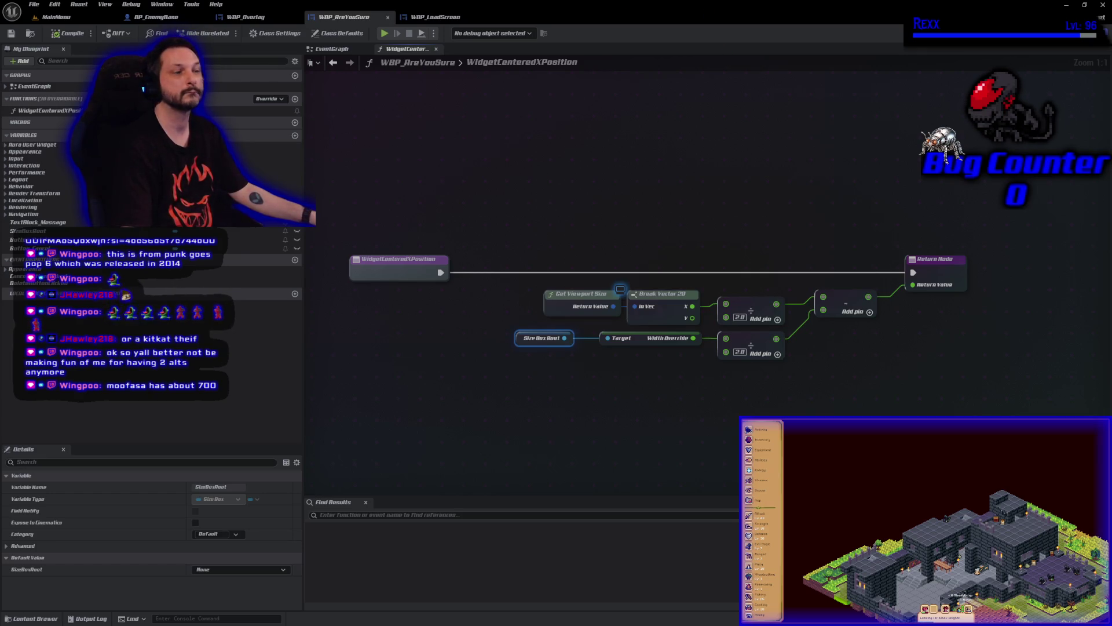
Rename the Return Node's ReturnValue output to ViewportX and make the function Pure
left_click(935, 272)
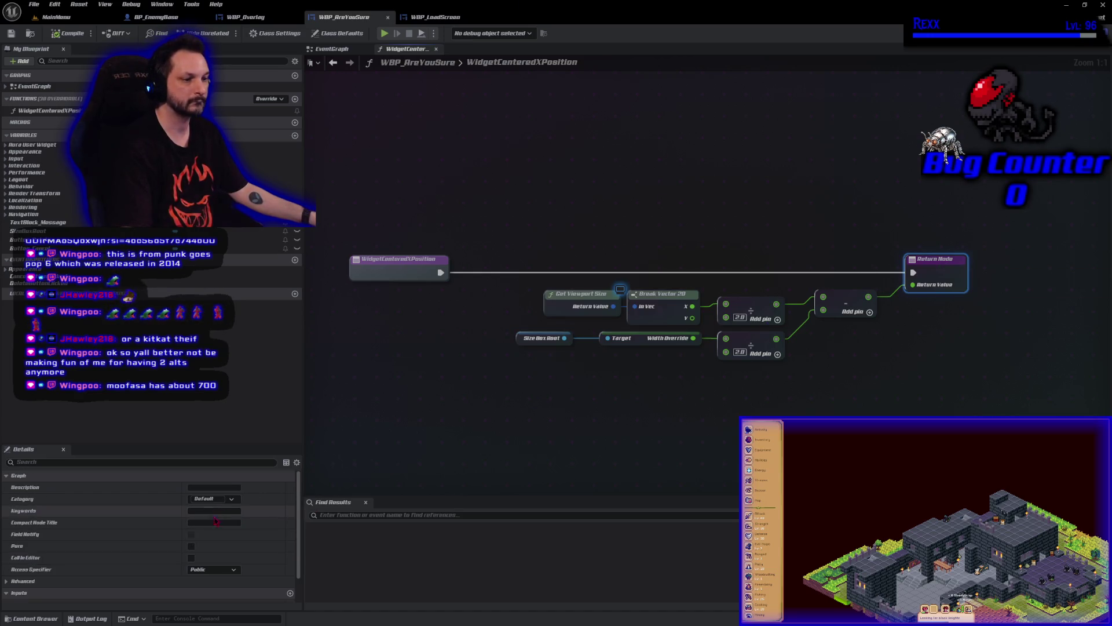
scroll(145, 550, "down", 2)
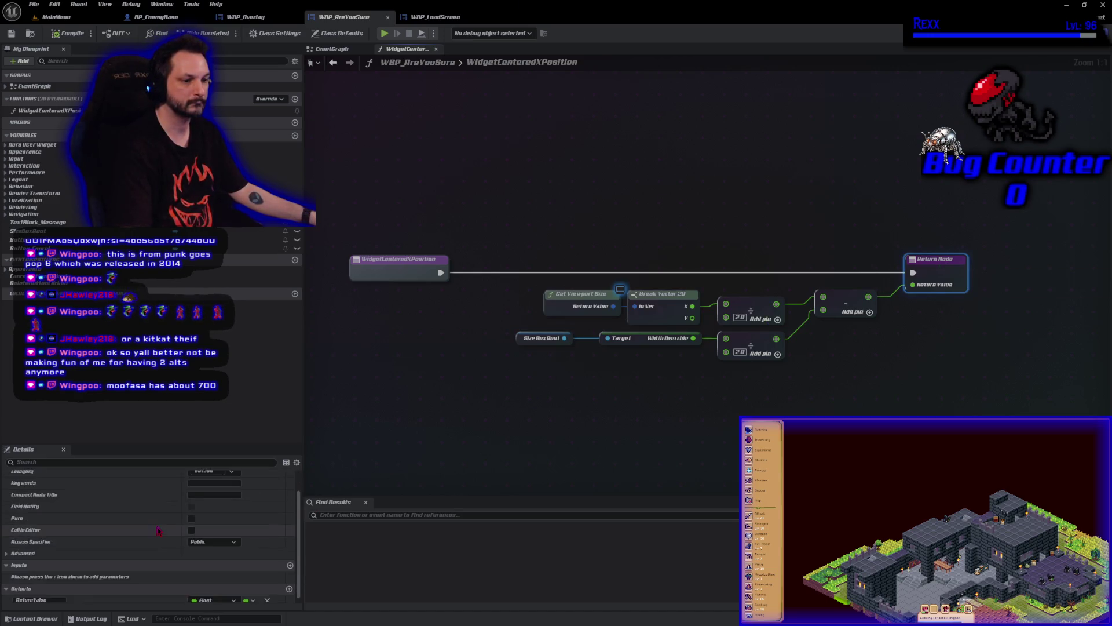
double_click(57, 596)
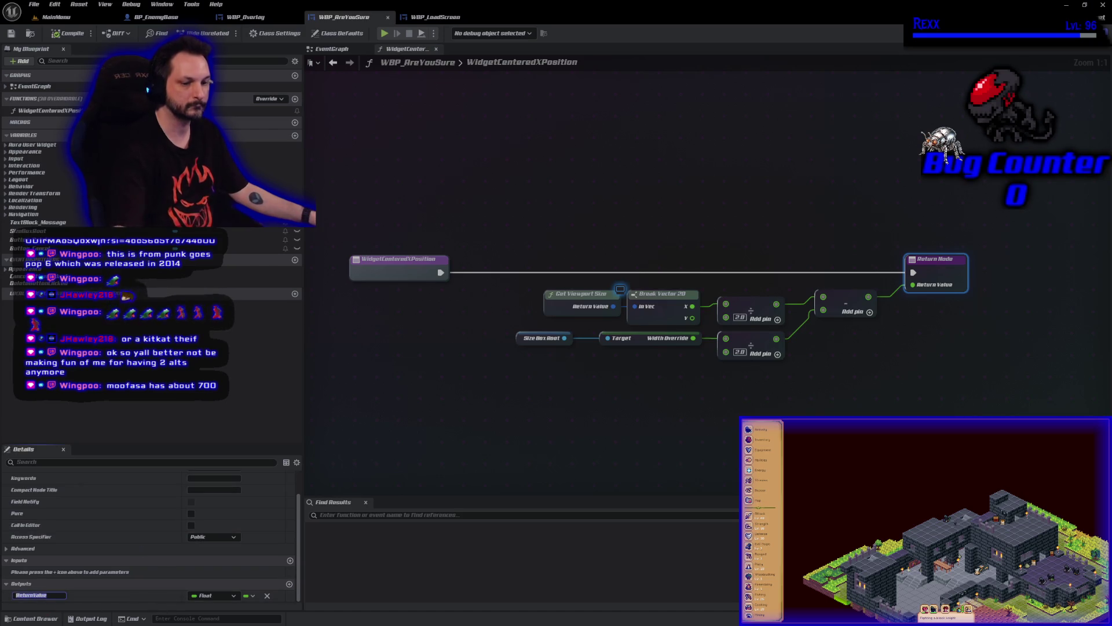
type("Viewport")
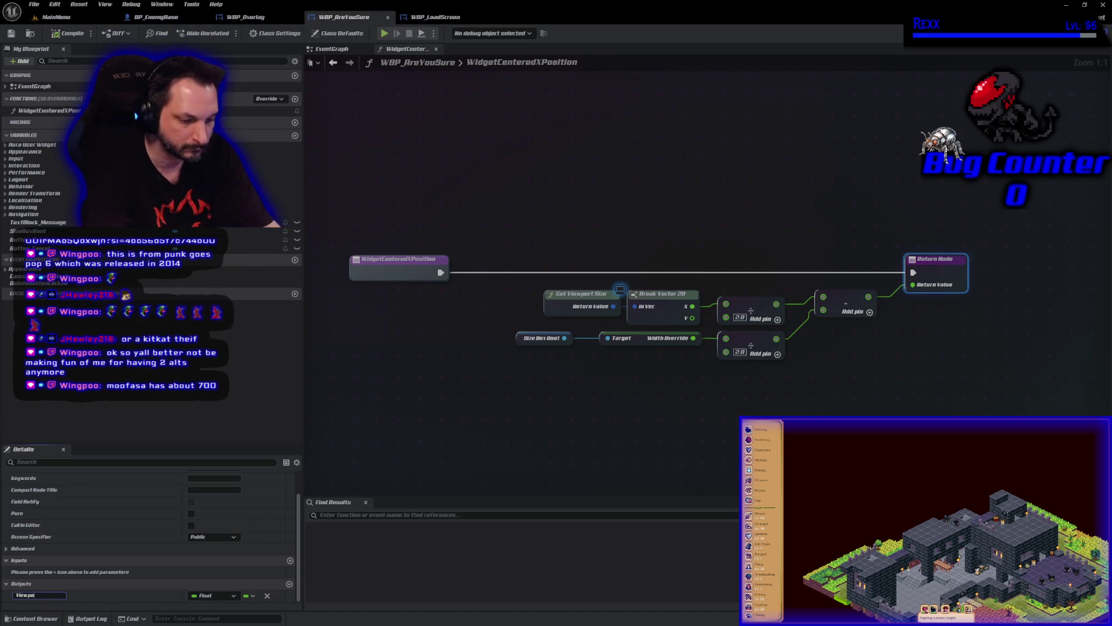
type("X")
key("Return")
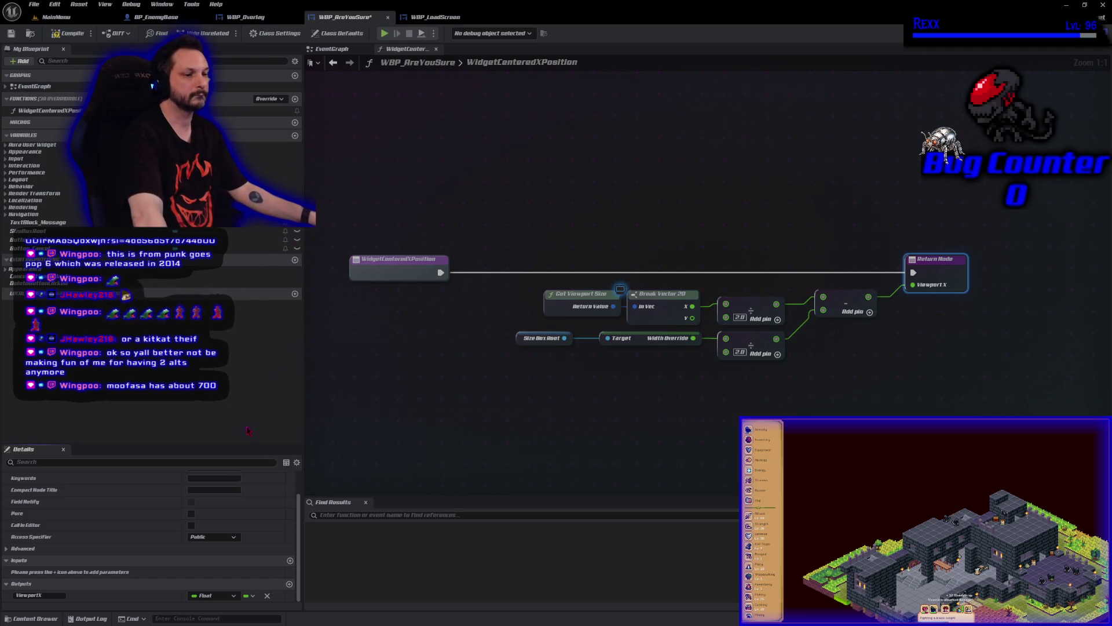
left_click(191, 513)
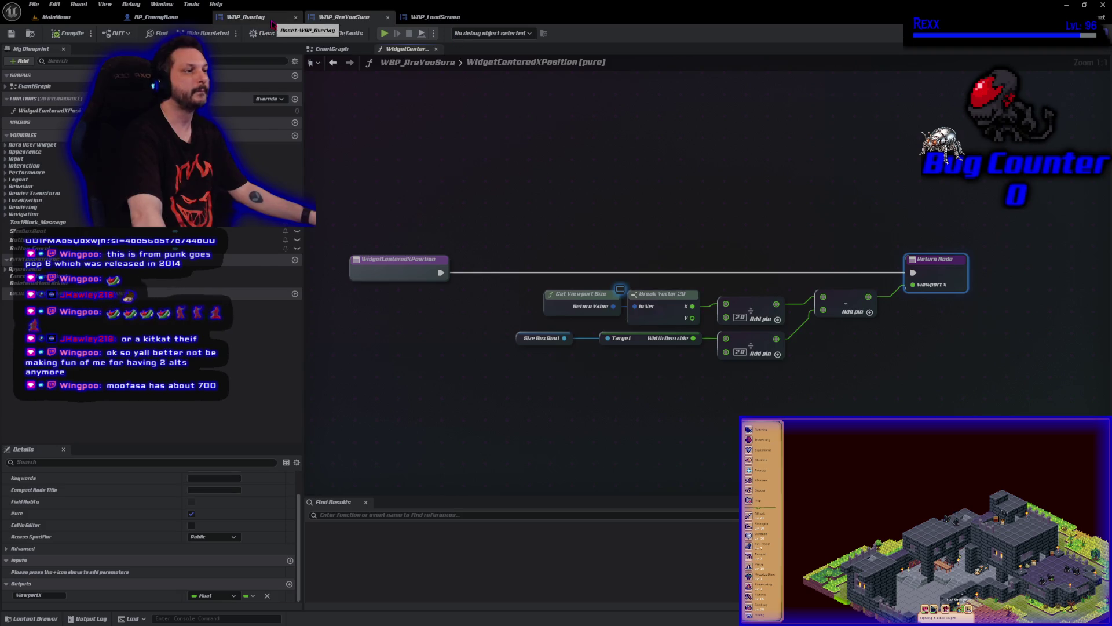
left_click(246, 17)
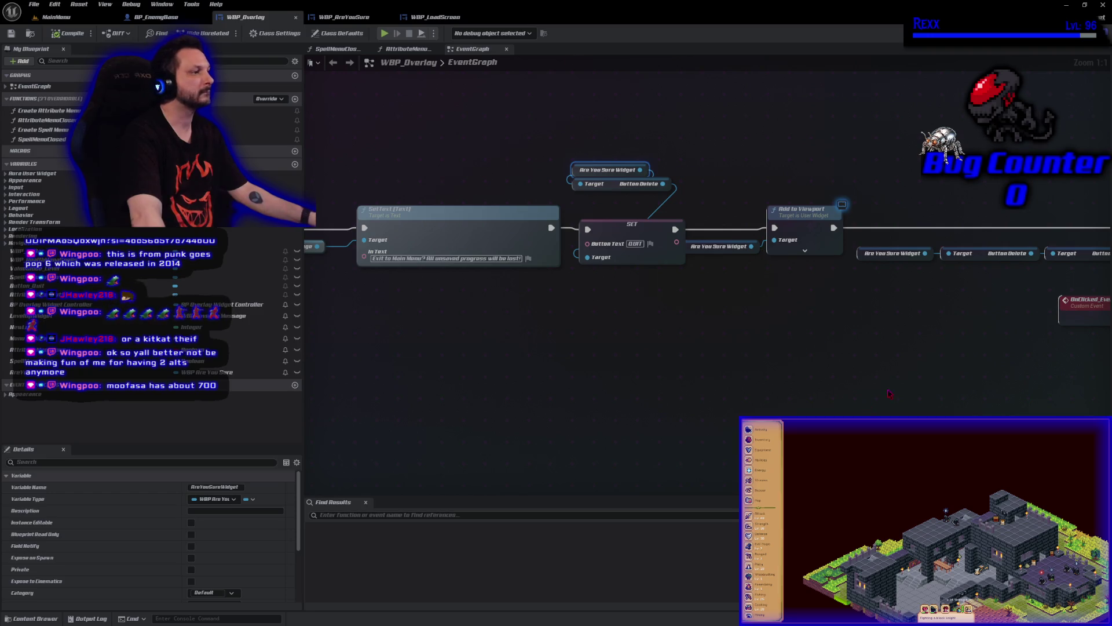
Shift the nodes after Add to Viewport to the right to make room
mouse_move(882, 354)
left_mouse_down()
mouse_move(172, 295)
mouse_move(53, 362)
mouse_move(95, 356)
left_mouse_up()
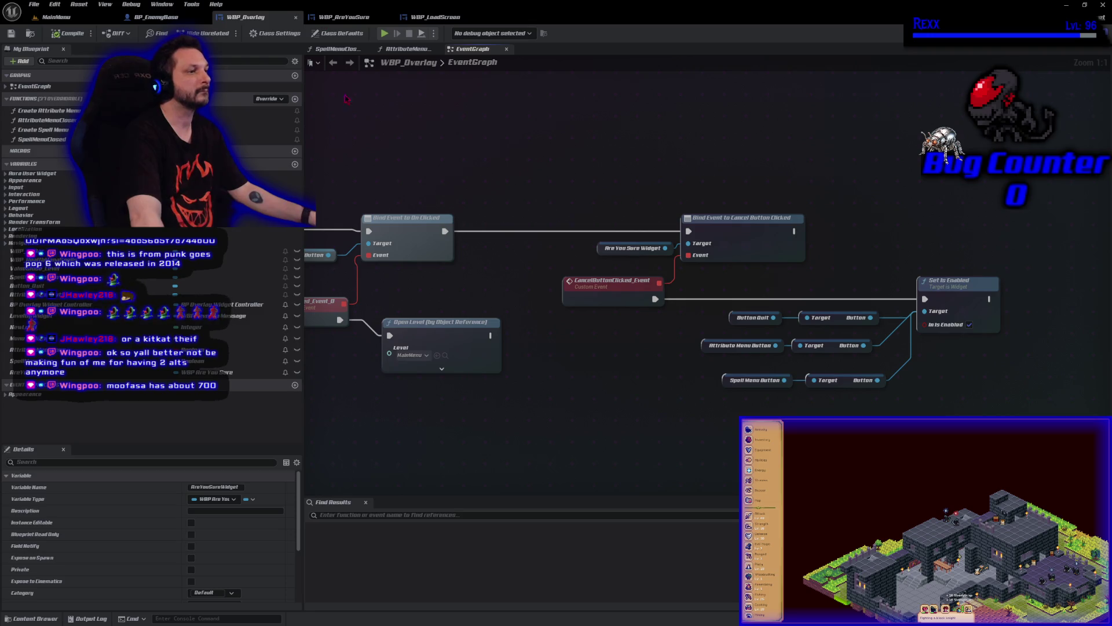
scroll(624, 187, "down", 3)
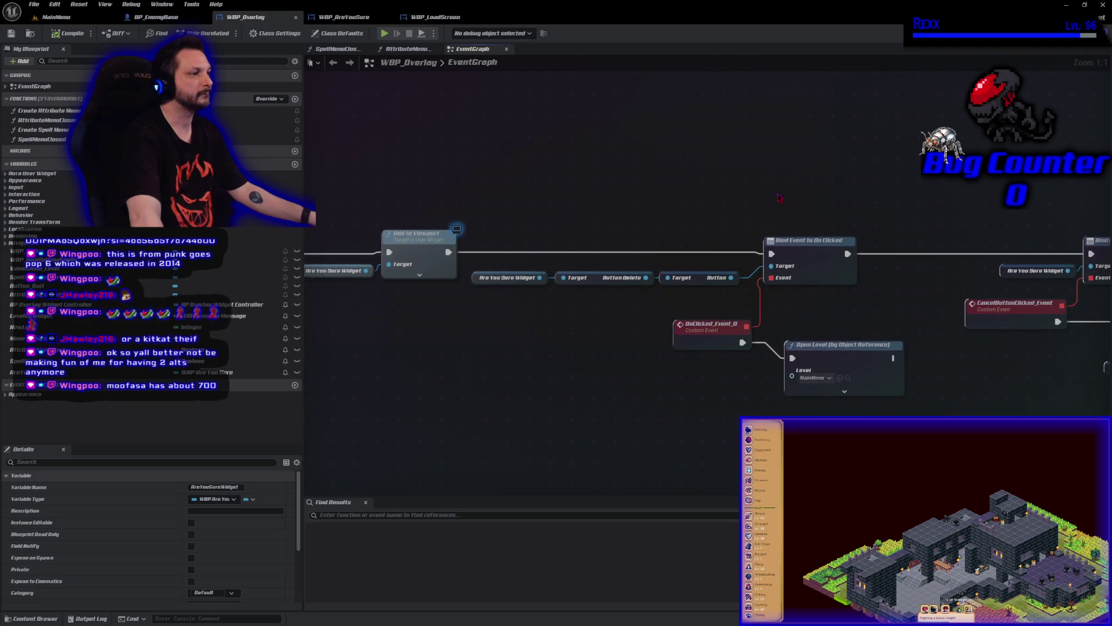
mouse_move(592, 187)
left_mouse_down()
mouse_move(819, 310)
mouse_move(1085, 407)
left_mouse_up()
left_click_drag(678, 226, 791, 226)
Duplicate the Are You Sure Widget getter and search its actions for 'get widge'
left_click_drag(458, 353, 611, 318)
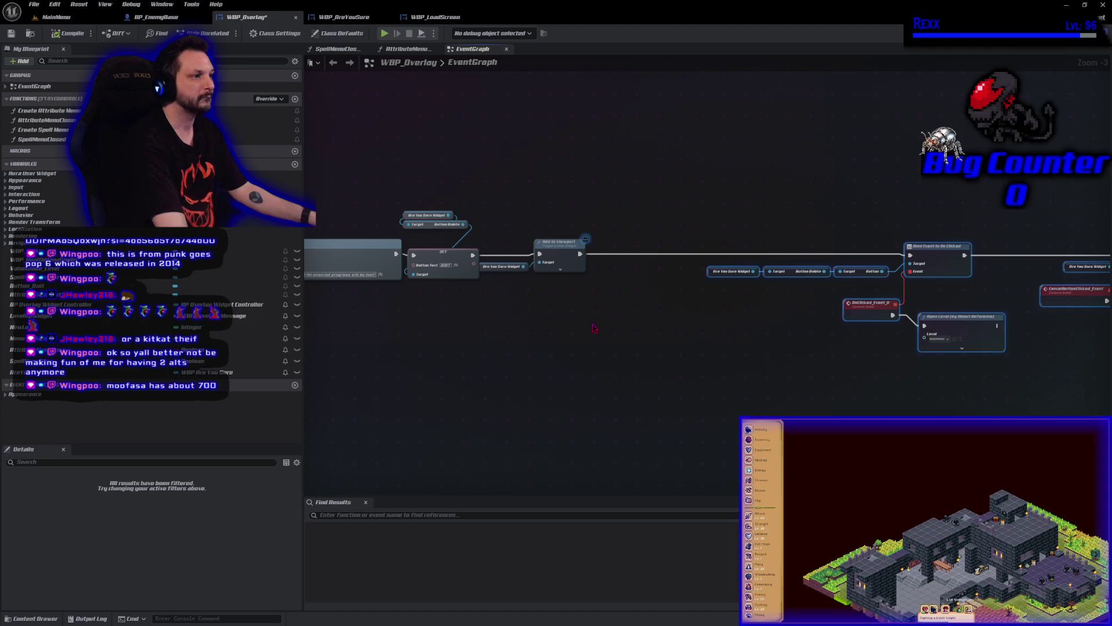
left_click(511, 297)
left_click(501, 267)
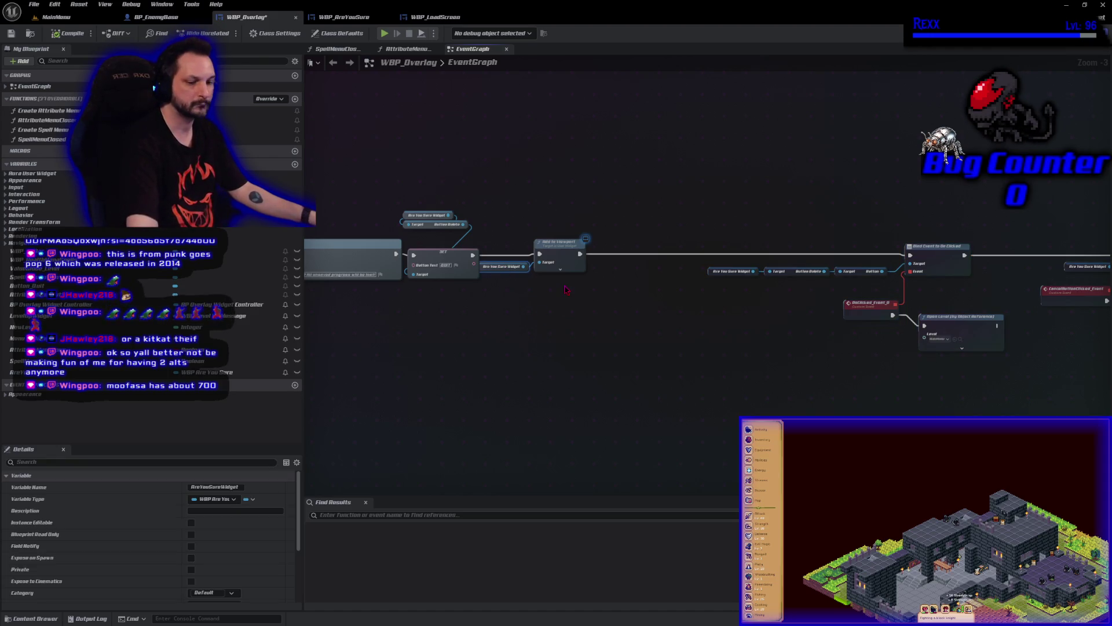
key("ctrl+c")
key("ctrl+v")
scroll(572, 315, "up", 3)
left_click_drag(626, 273, 646, 278)
type("g")
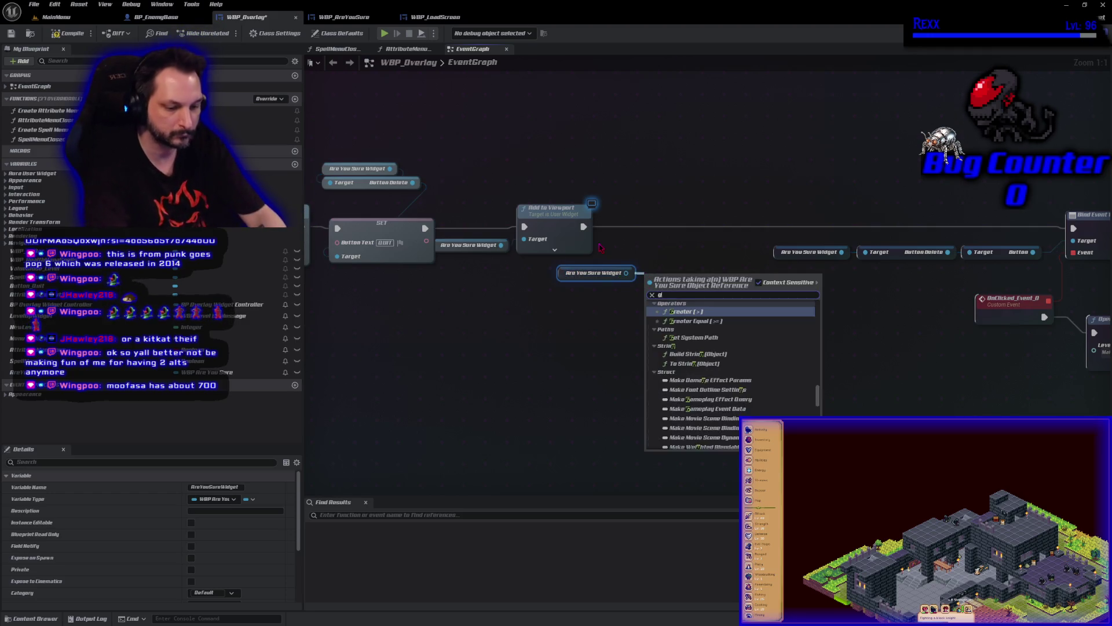
type("et widget")
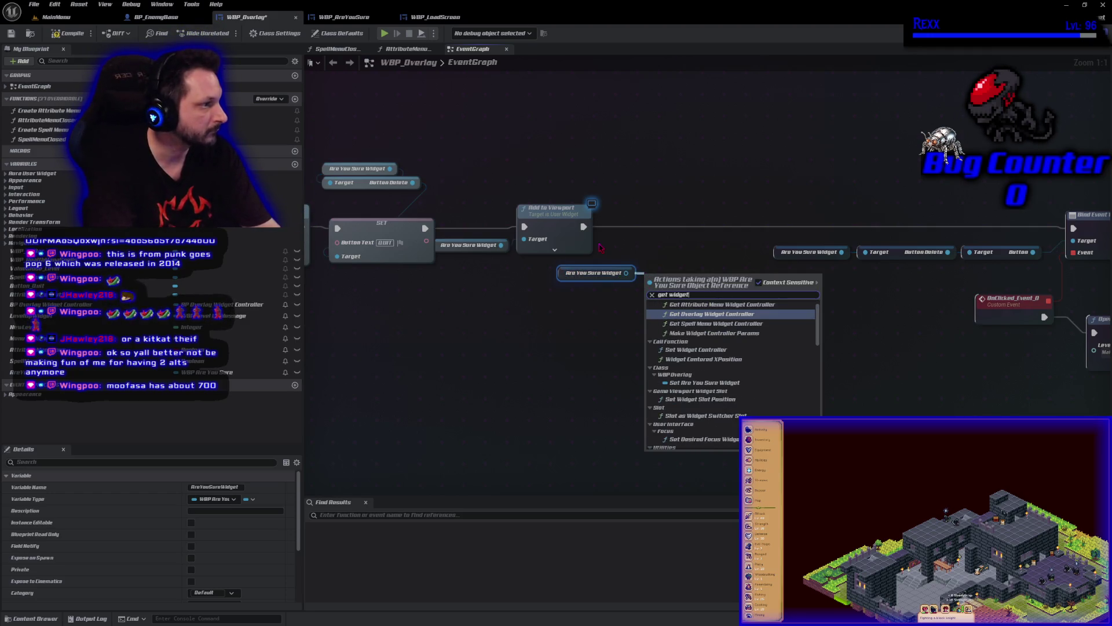
Add a Widget Centered XPosition node and a Set Position in Viewport node wired after Add to Viewport
type("center")
key("Return")
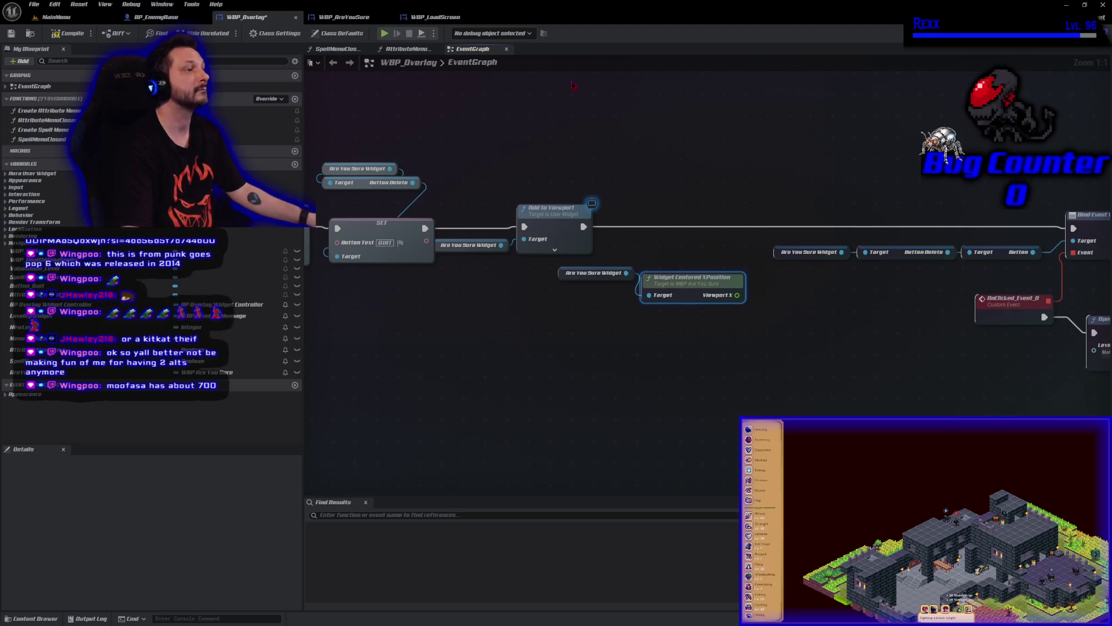
left_click_drag(627, 272, 638, 255)
type("s")
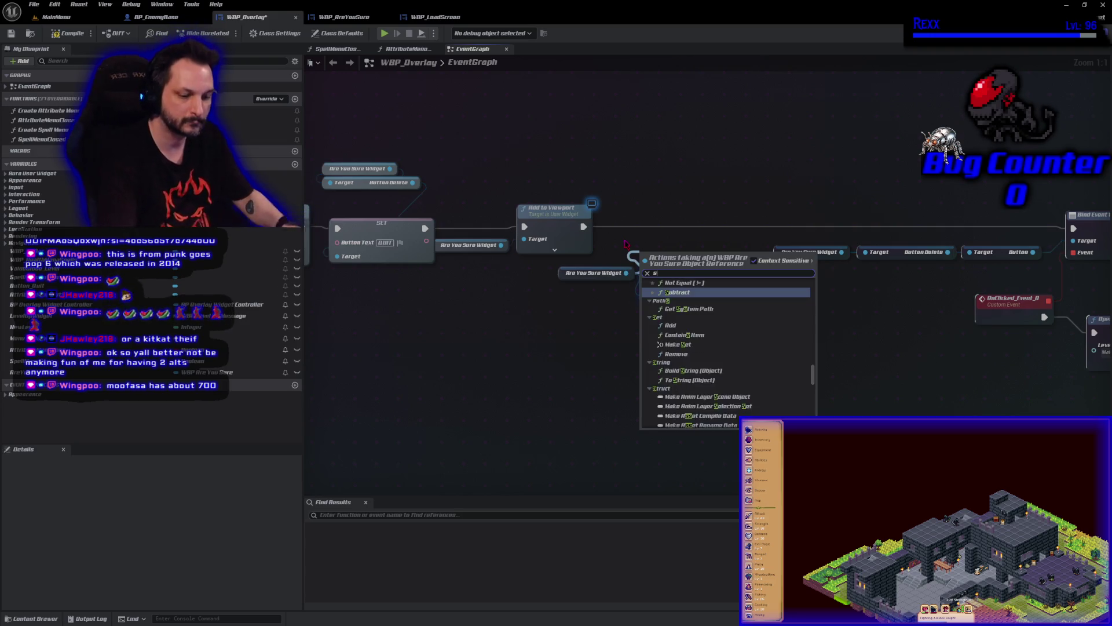
type("et position")
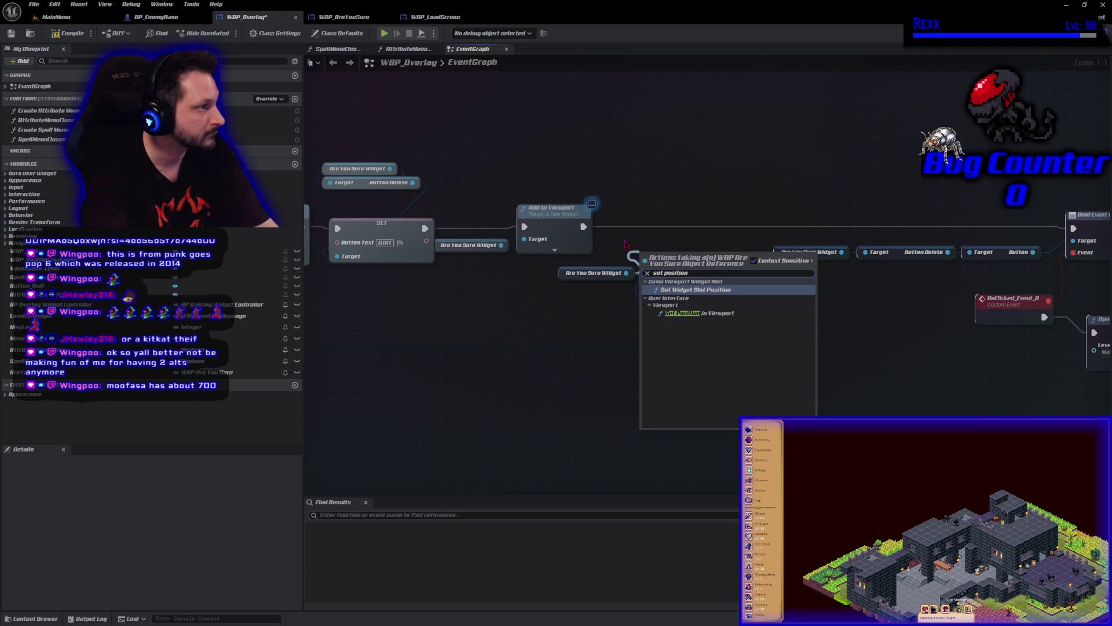
left_click(699, 313)
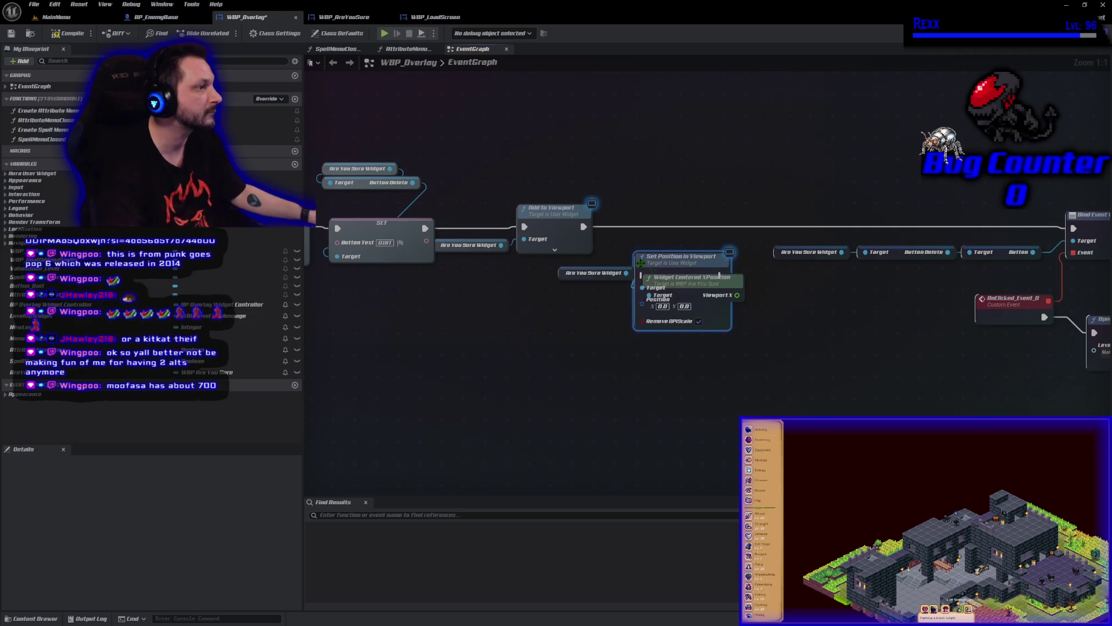
mouse_move(667, 255)
left_mouse_down()
mouse_move(654, 164)
mouse_move(672, 180)
left_mouse_up()
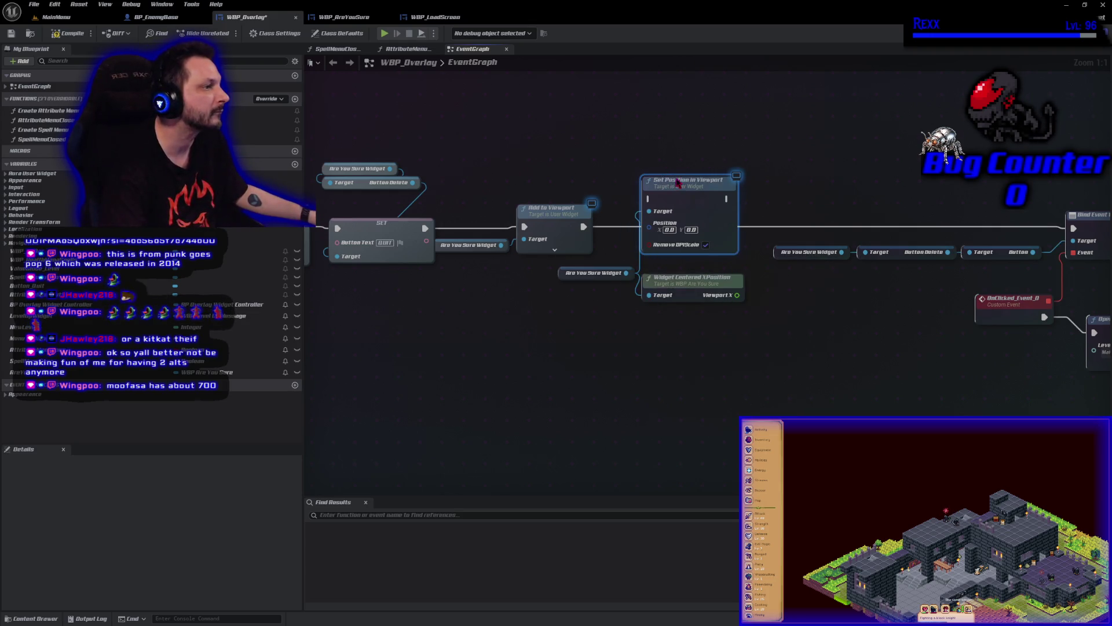
left_click_drag(597, 227, 649, 199)
left_click_drag(727, 198, 1074, 229)
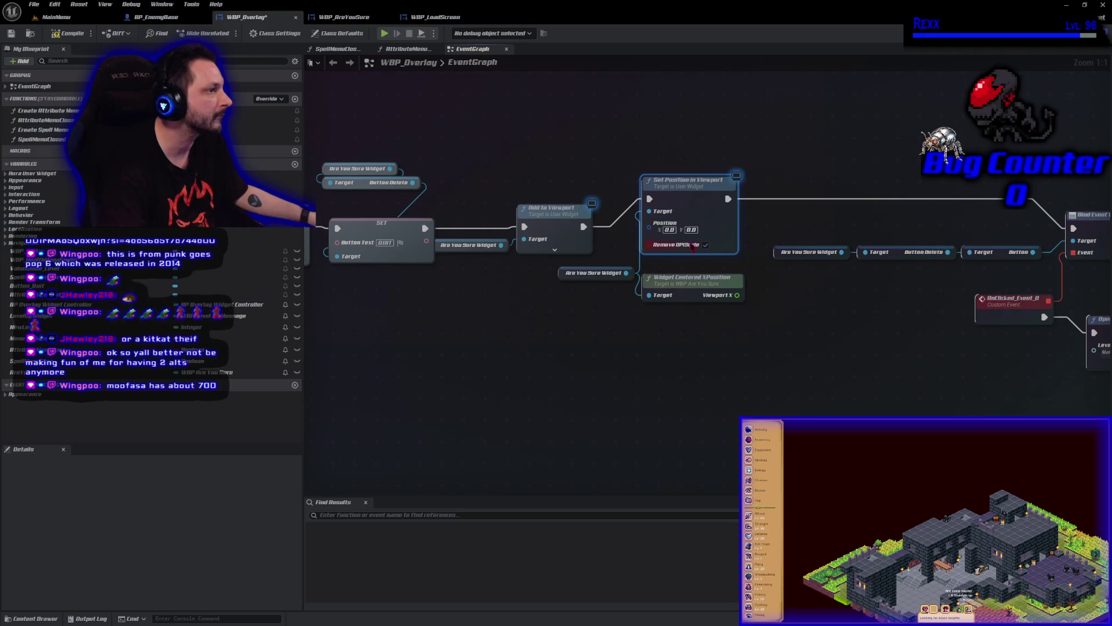
Split Set Position's Position pin and feed Viewport X into Position X
right_click(650, 229)
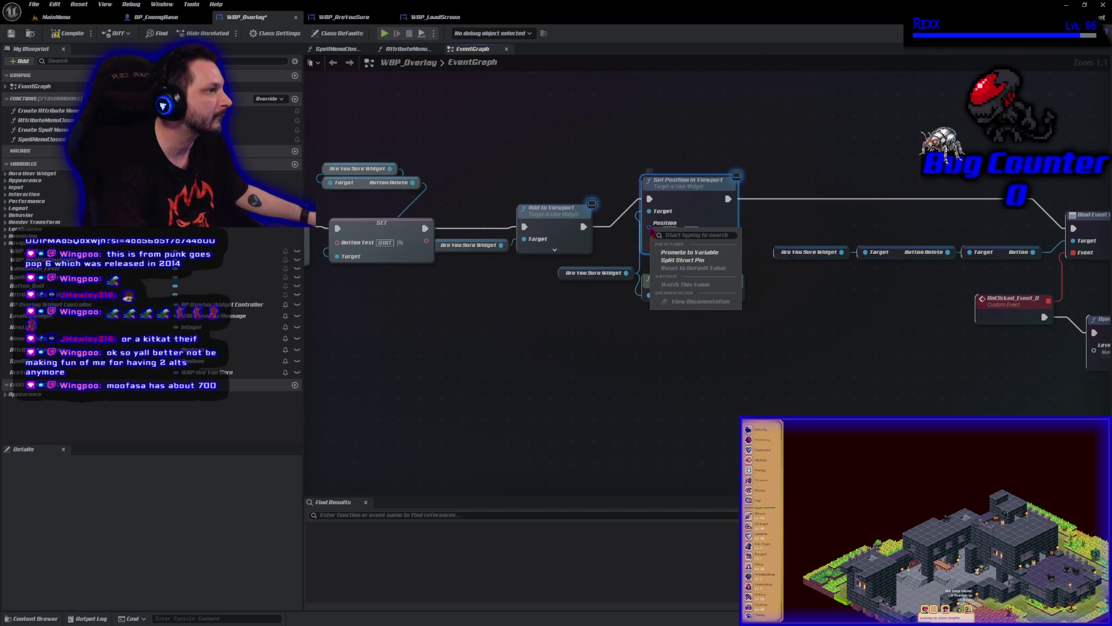
left_click(682, 259)
left_click(706, 290)
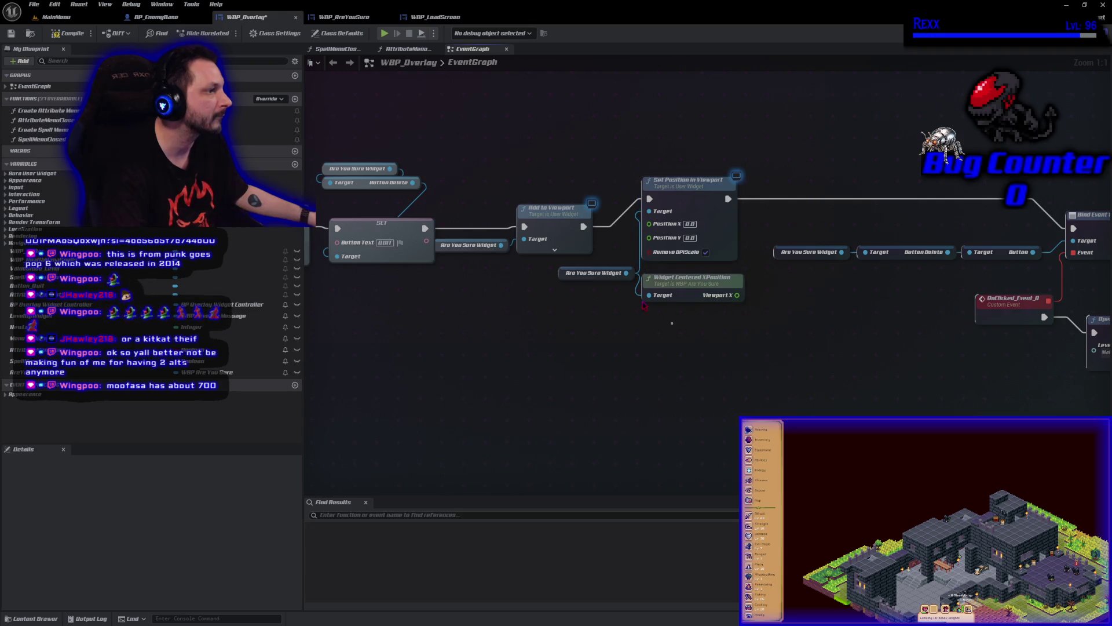
left_click_drag(737, 295, 649, 224)
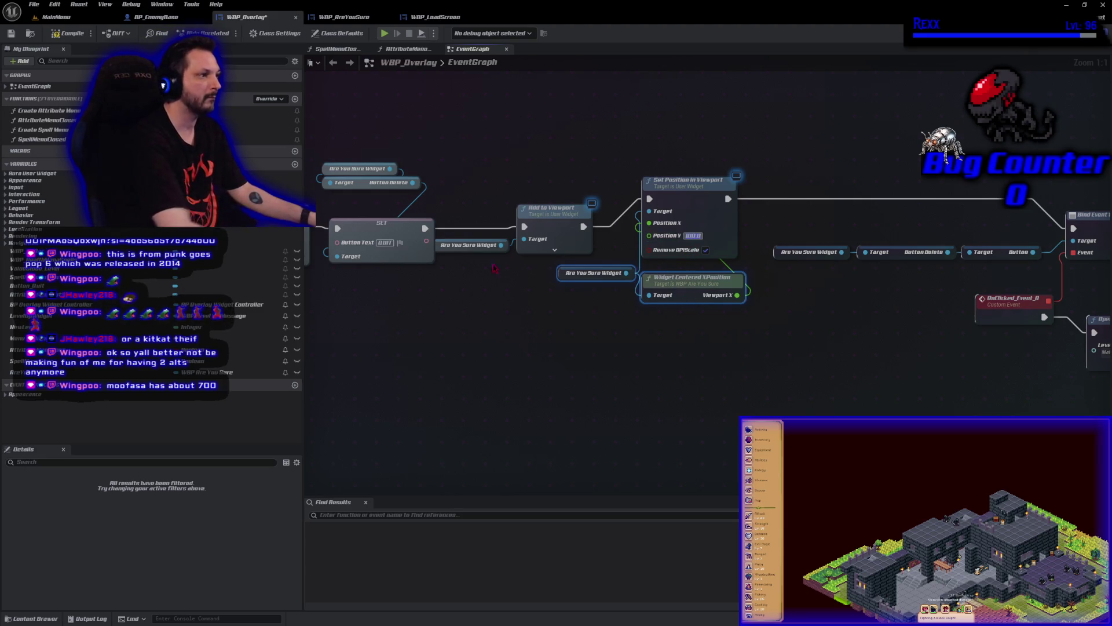
left_click(56, 17)
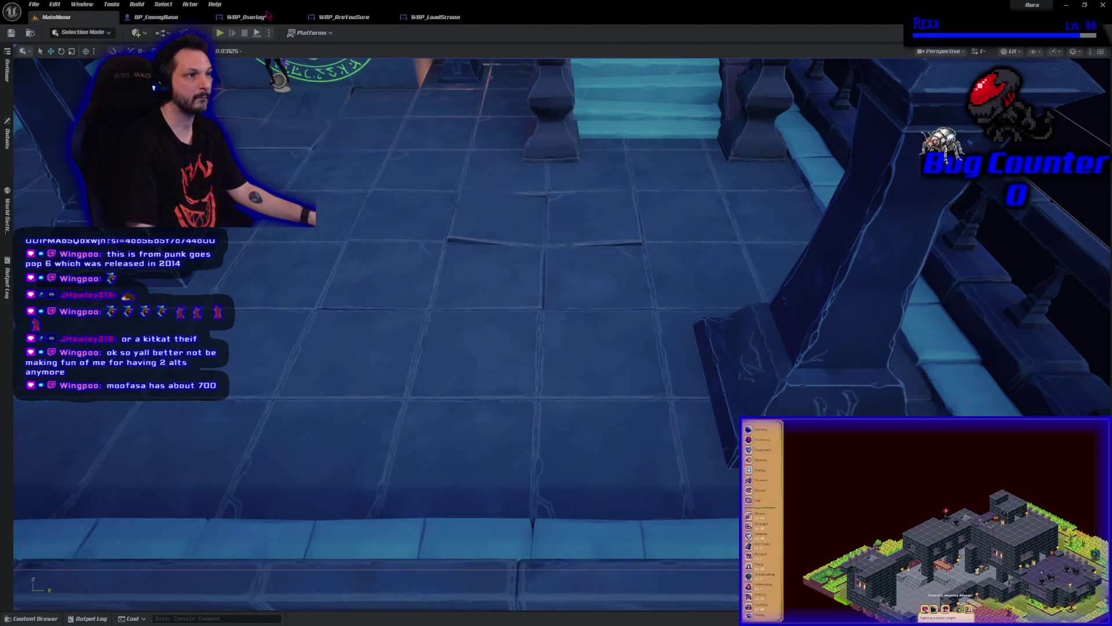
Set Set Position in Viewport's Position Y to 250 and save WBP_Overlay
left_click(246, 16)
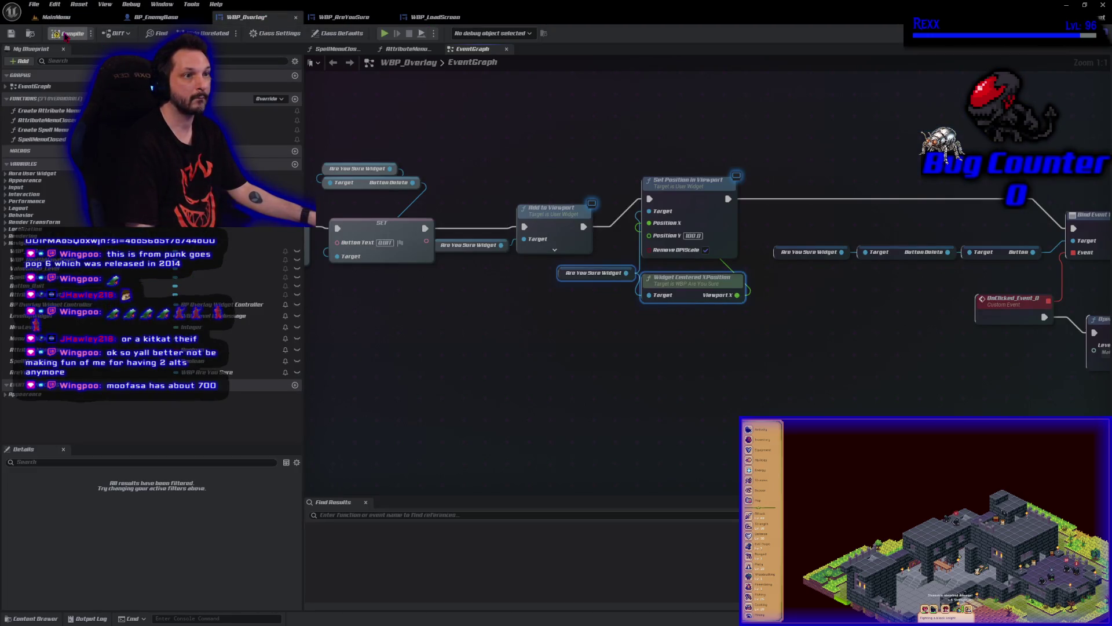
left_click(15, 33)
left_click(527, 421)
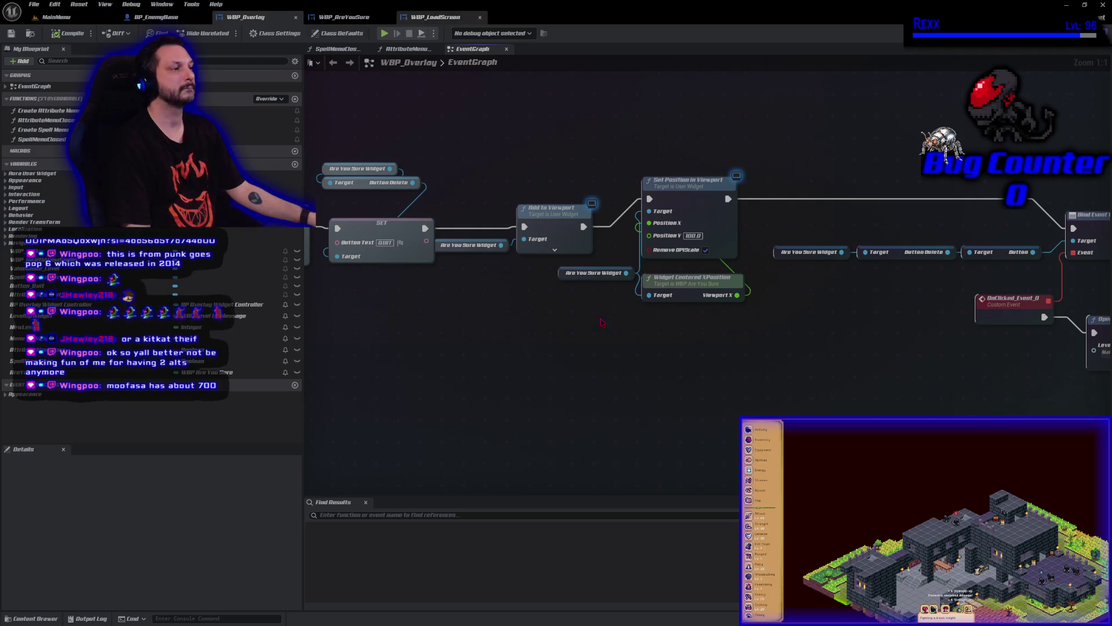
left_click(693, 235)
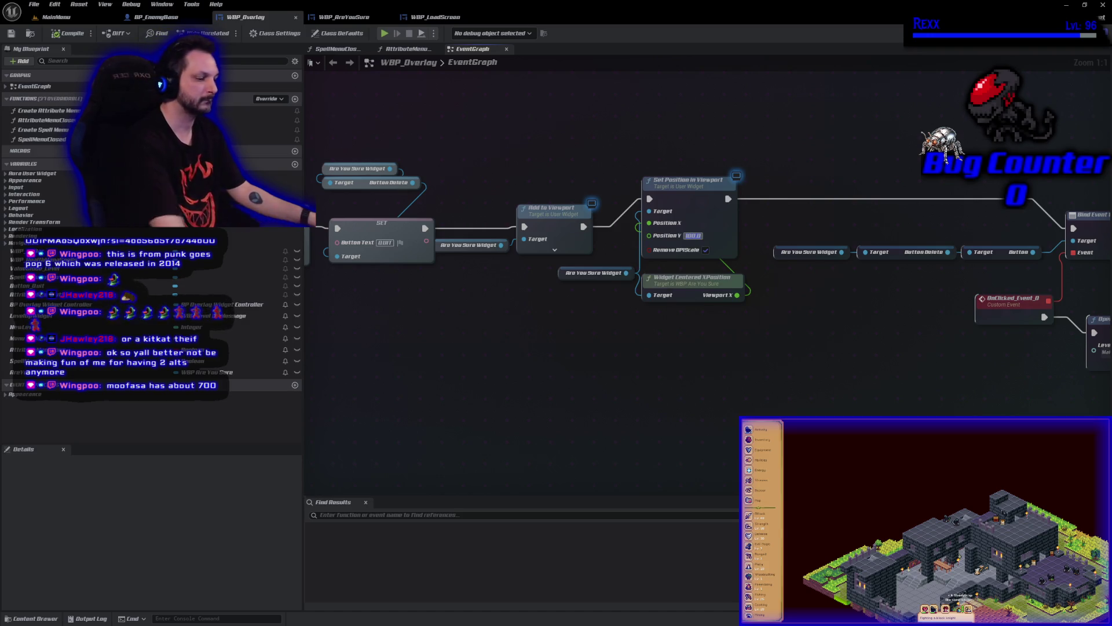
type("250")
key("Return")
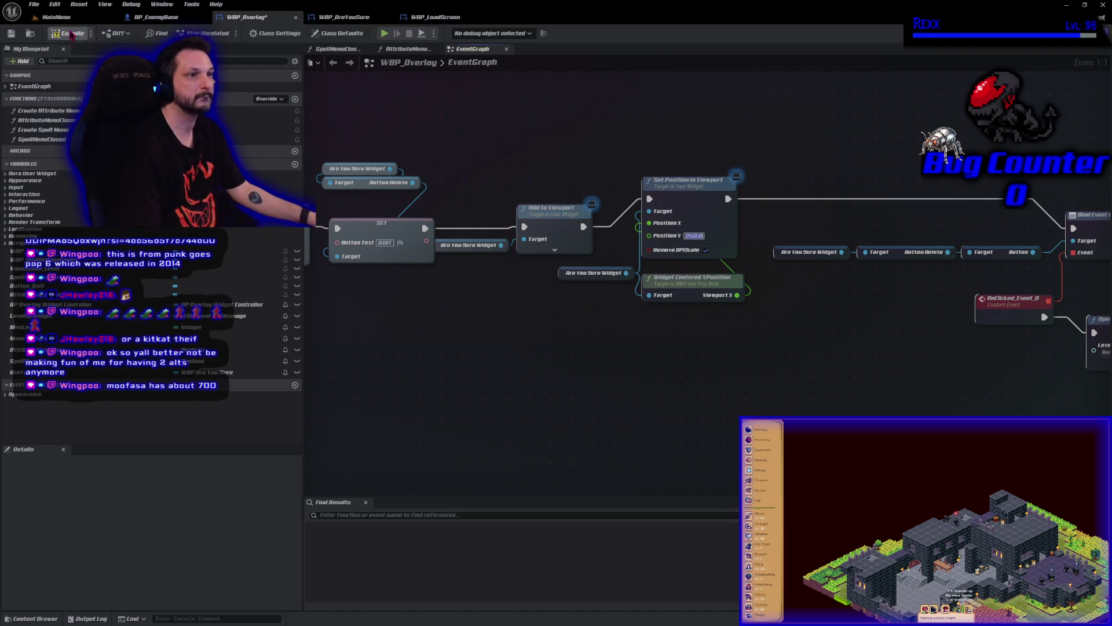
left_click(12, 34)
left_click(53, 19)
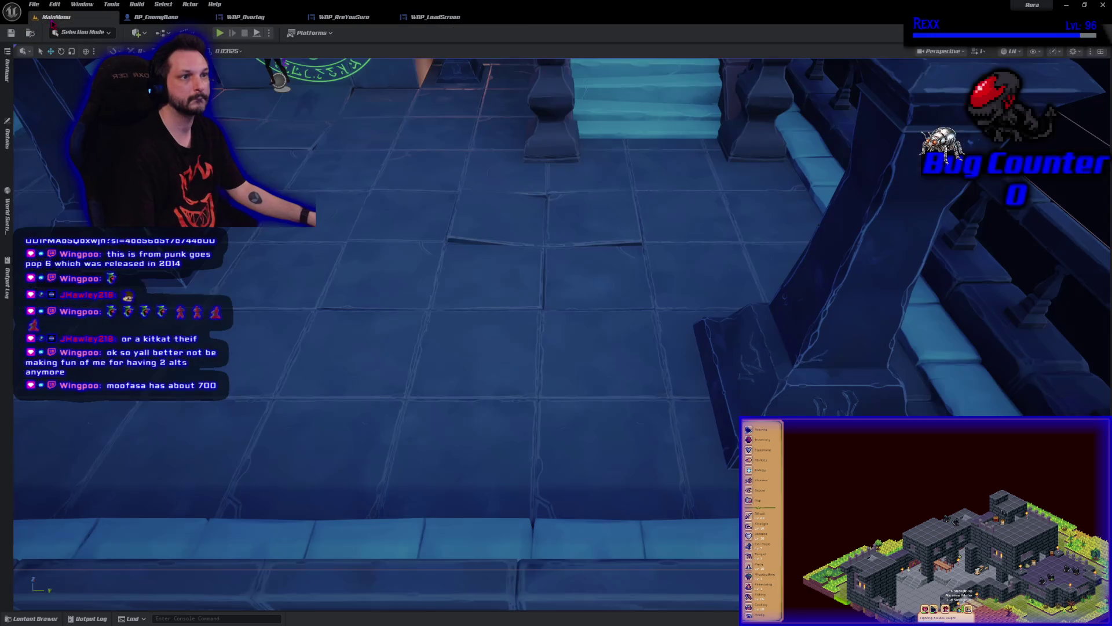
Play-test: load the save slot, open the Are You Sure dialog, and Quit to the main menu
left_click(224, 35)
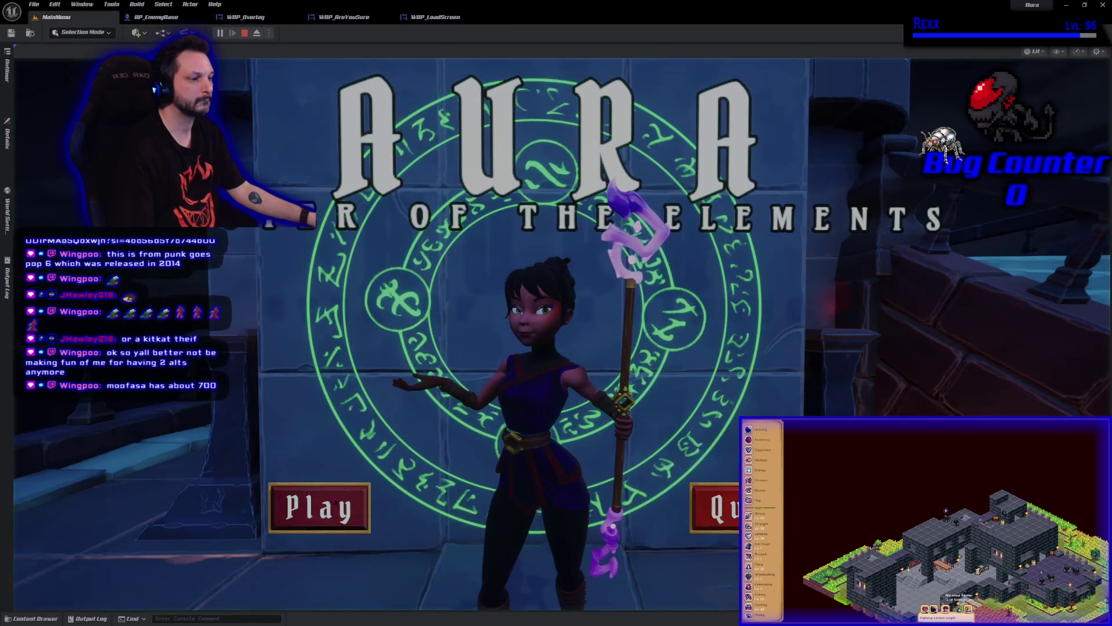
left_click(315, 508)
left_click(349, 384)
left_click(357, 503)
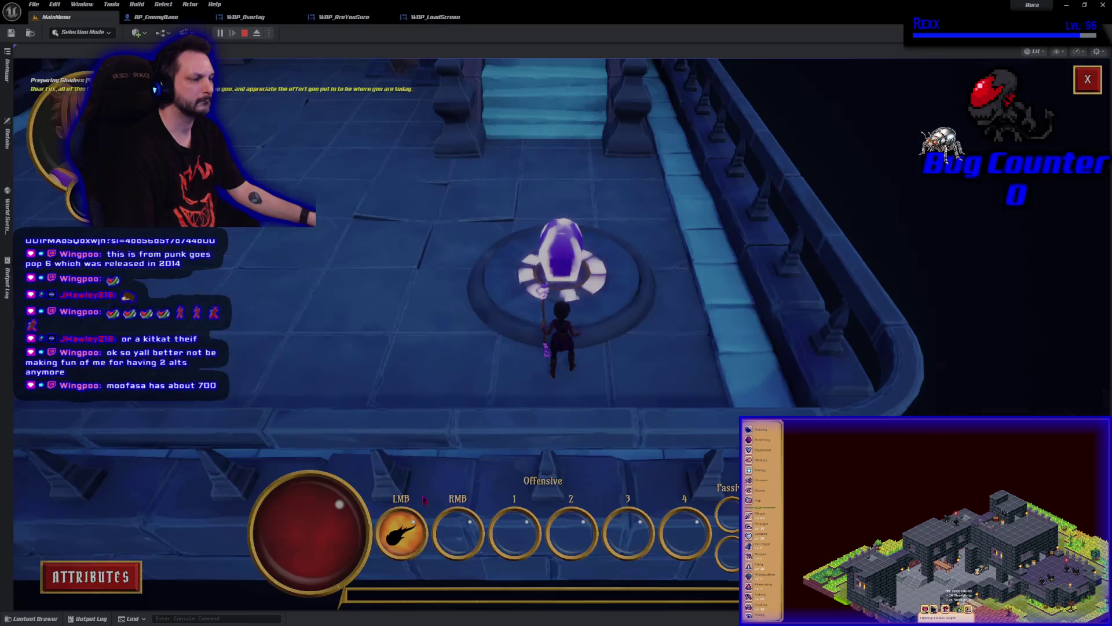
left_click(1087, 80)
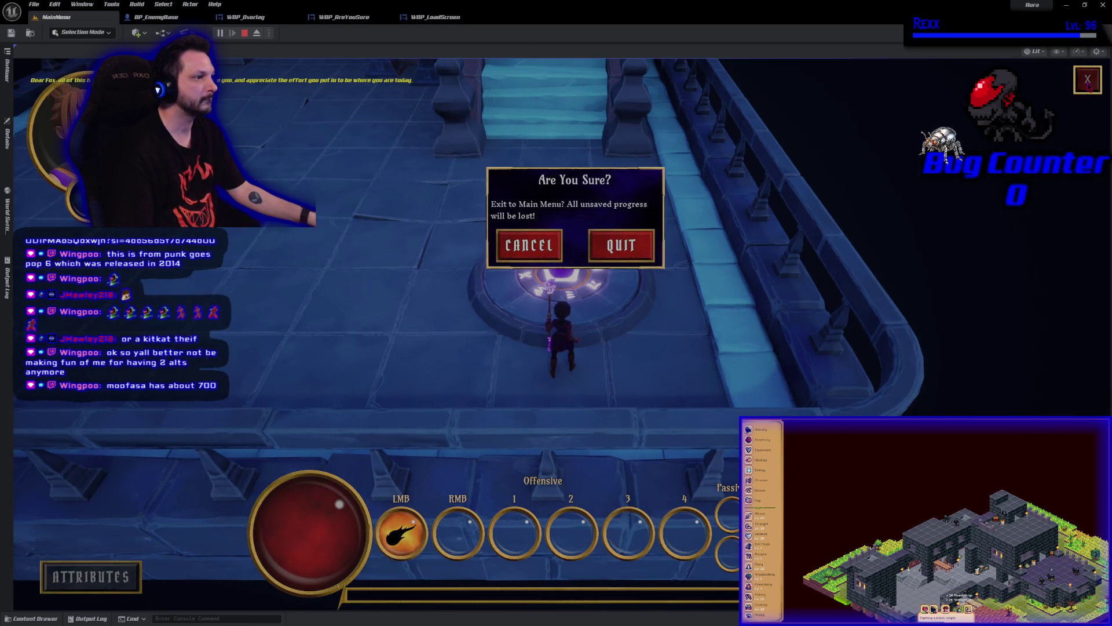
left_click(635, 246)
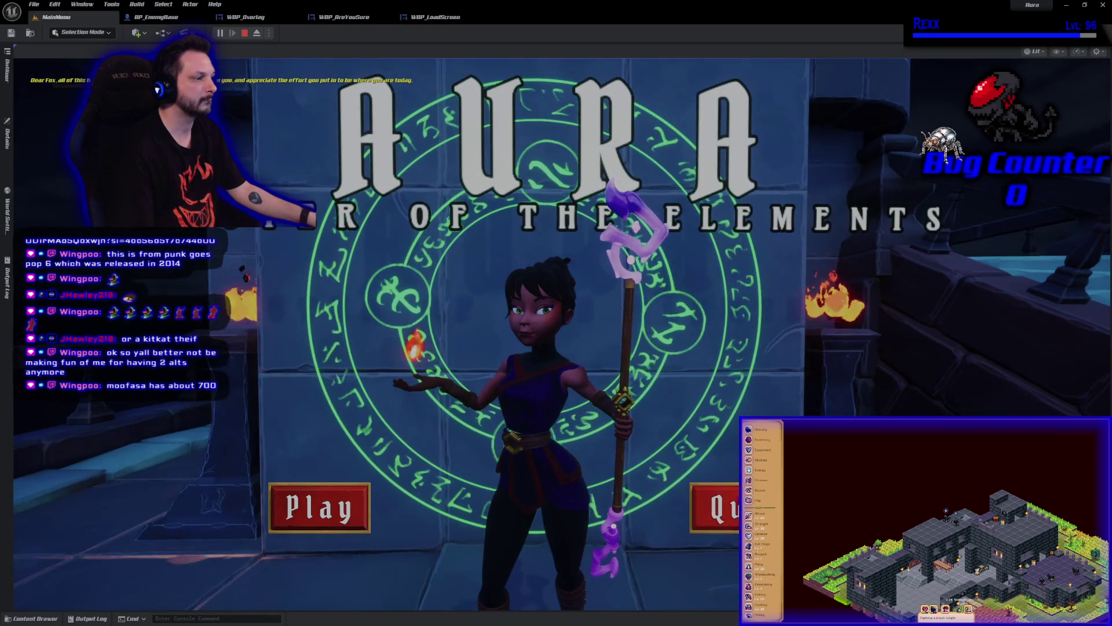
key("Escape")
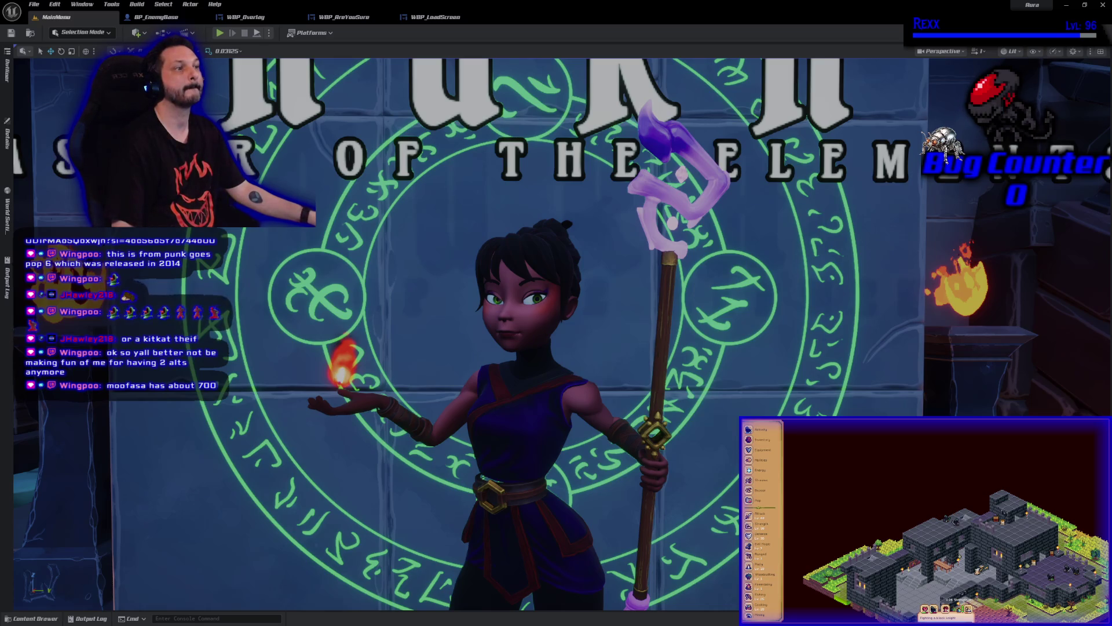
Repeat the play-test confirming Quit returns to the main menu, then stop play
left_click(220, 33)
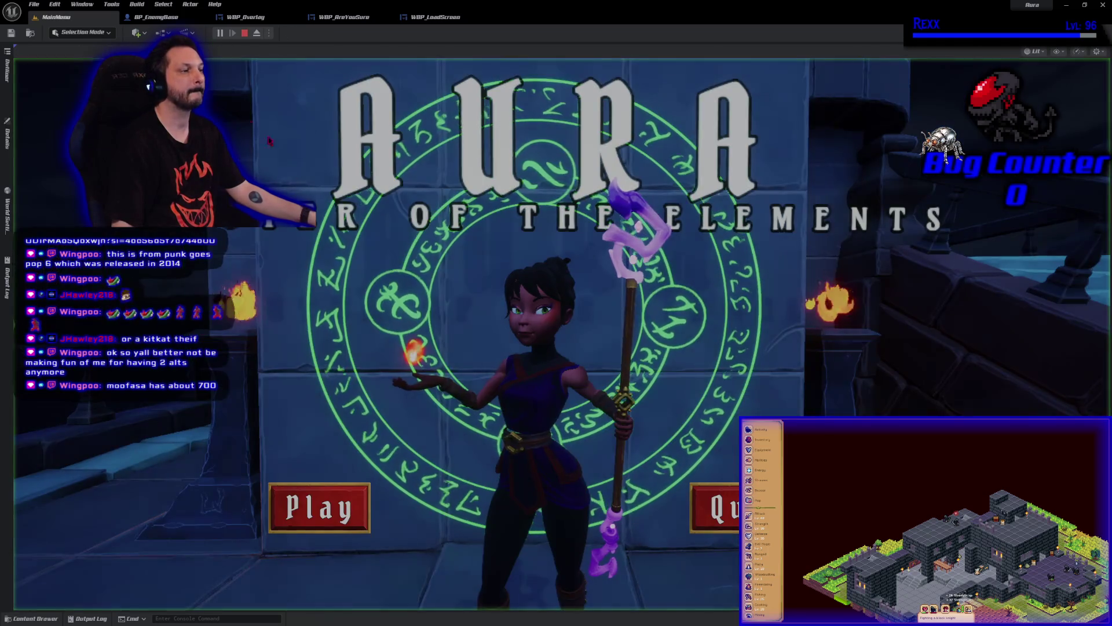
left_click(318, 510)
left_click(384, 389)
left_click(357, 503)
left_click(1087, 79)
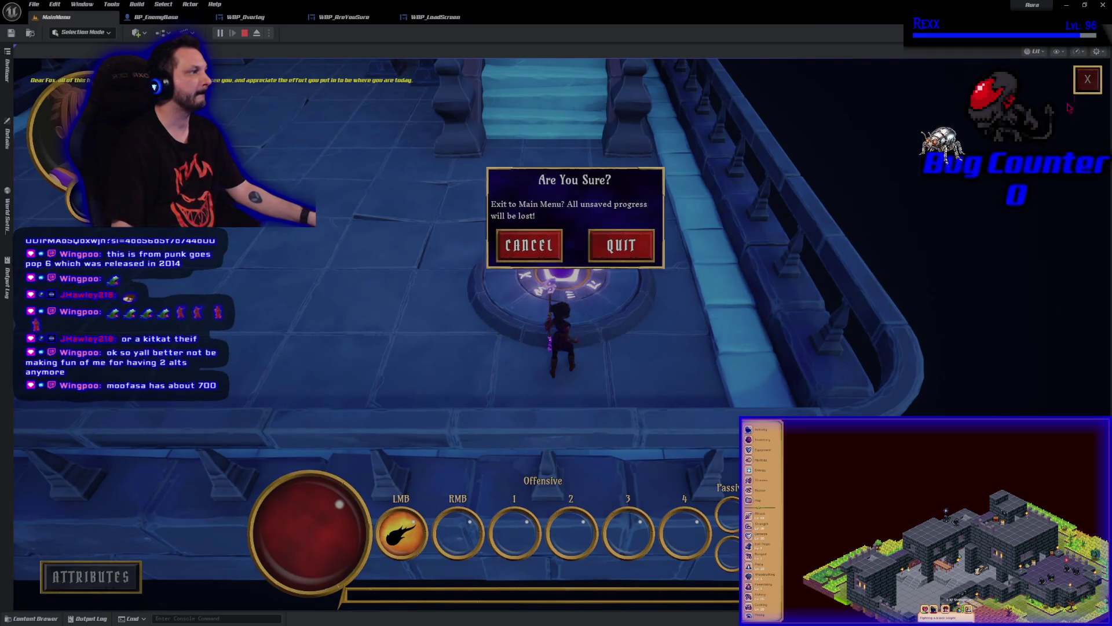
left_click(619, 244)
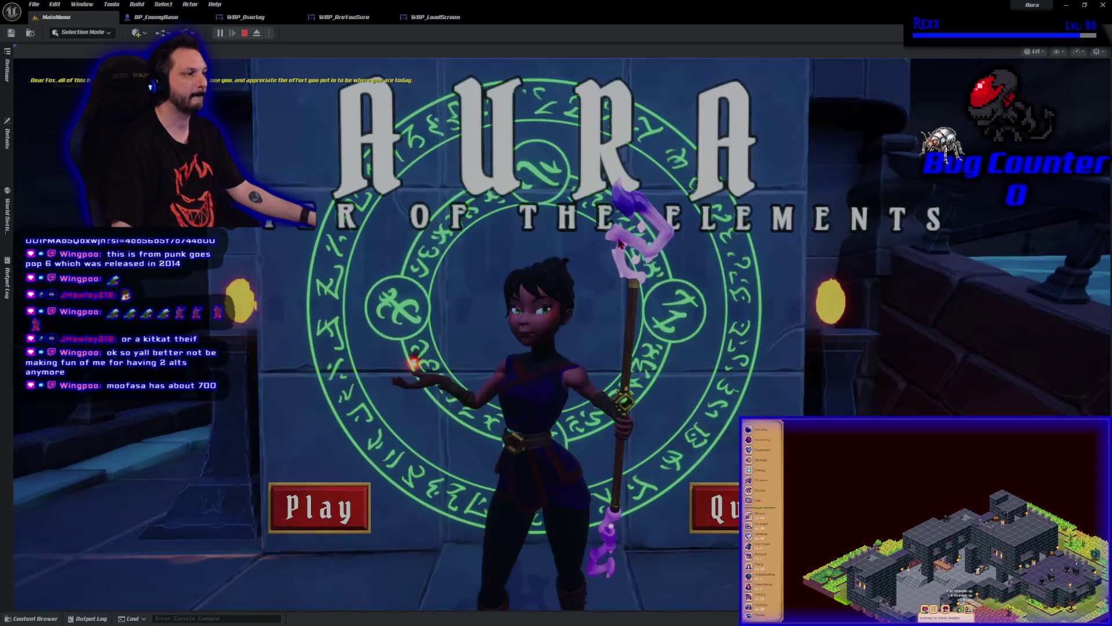
left_click(699, 510)
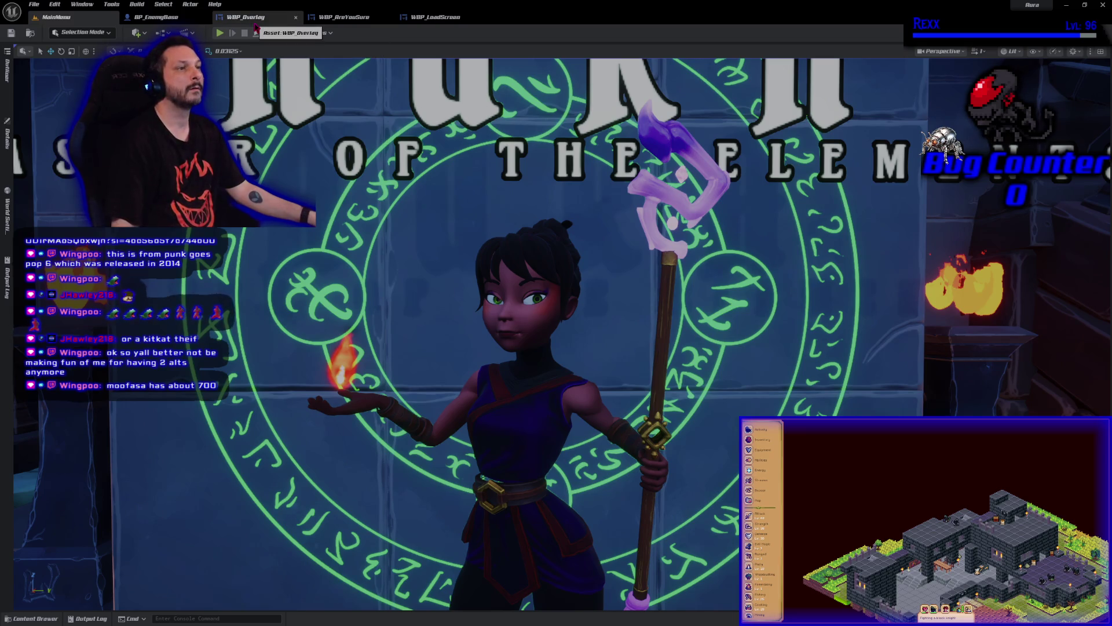
left_click(255, 26)
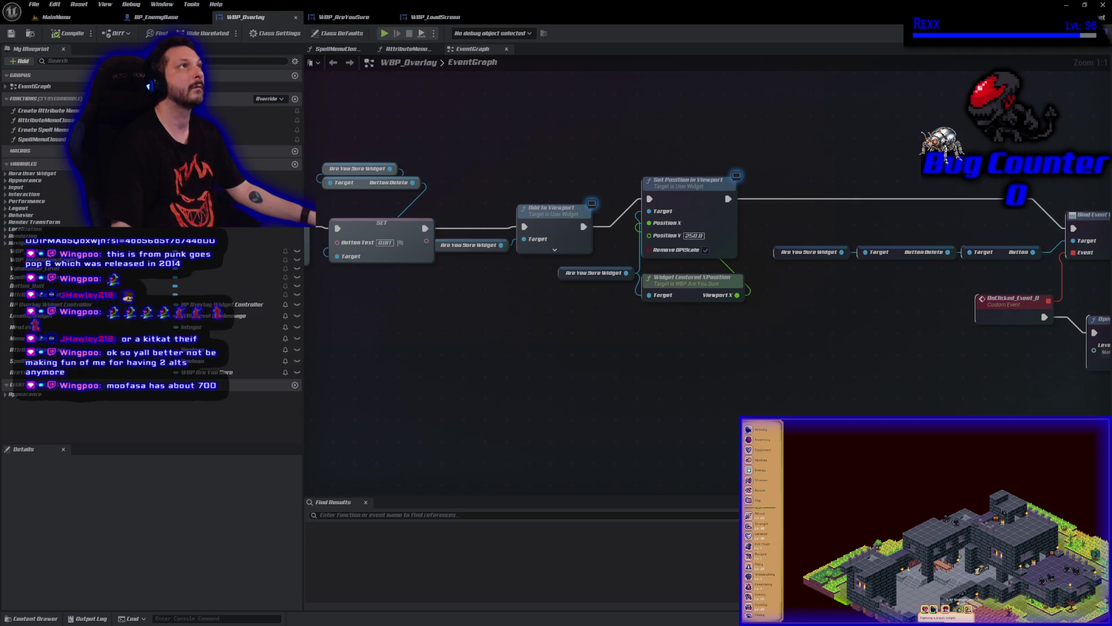
Collapse the button getters and Set Is Enabled nodes into a function named SetButtonsEnabled
left_click_drag(657, 392, 750, 363)
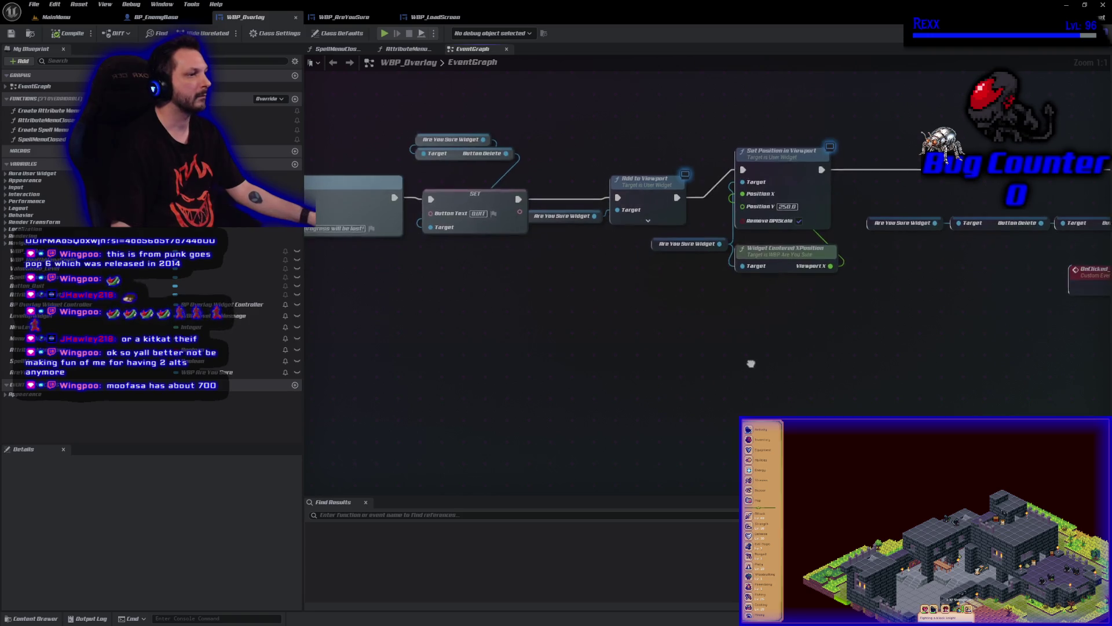
scroll(750, 364, "down", 5)
scroll(587, 394, "up", 5)
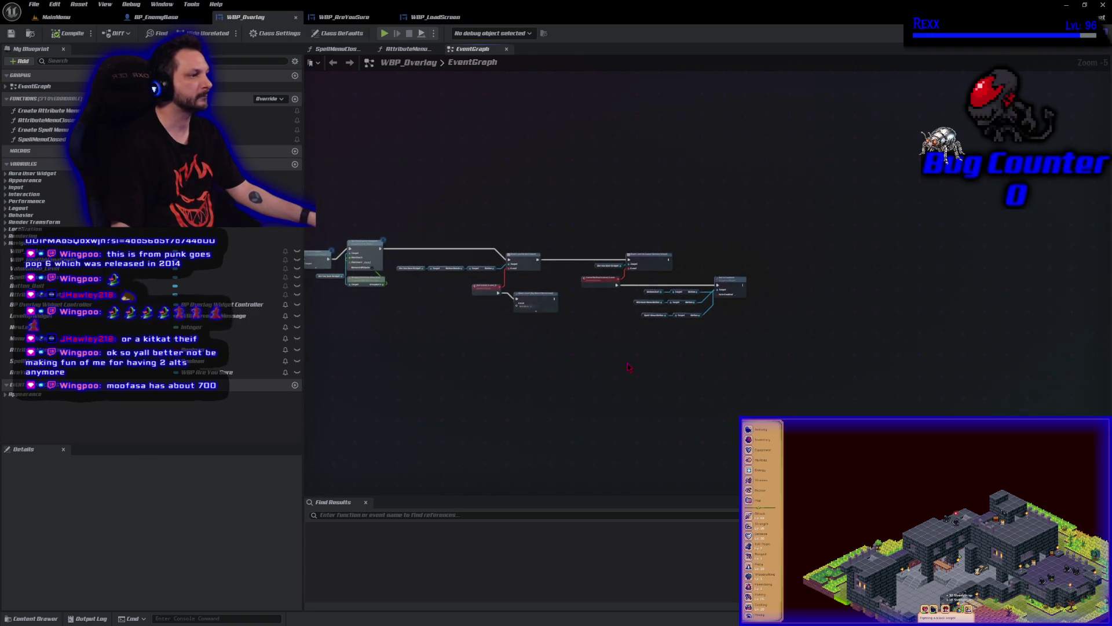
left_click_drag(587, 394, 529, 439)
left_click_drag(455, 399, 674, 266)
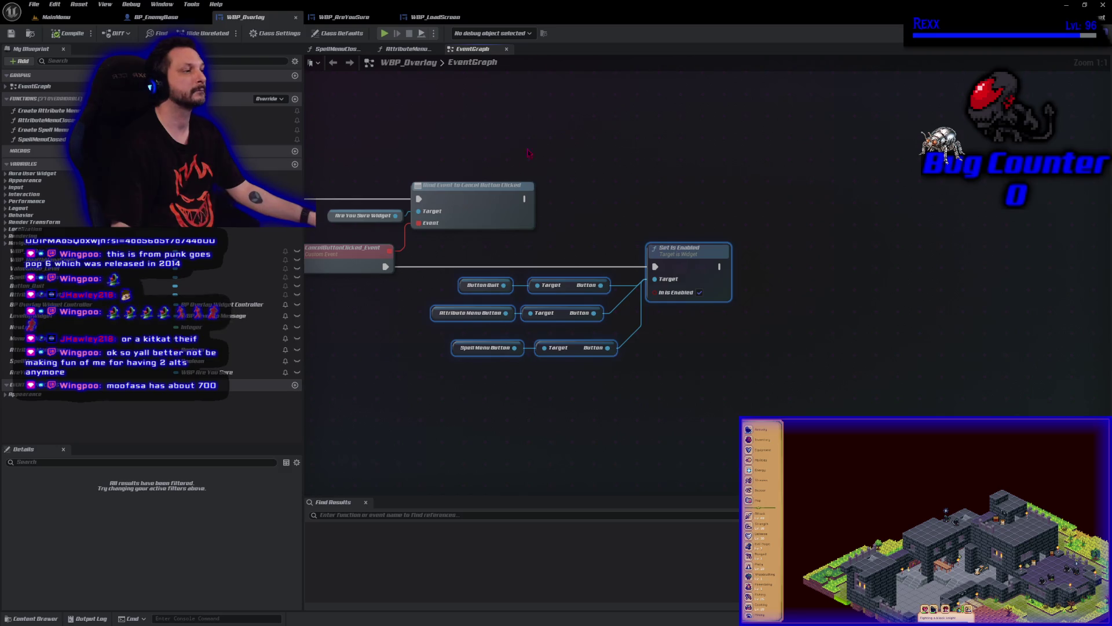
right_click(712, 266)
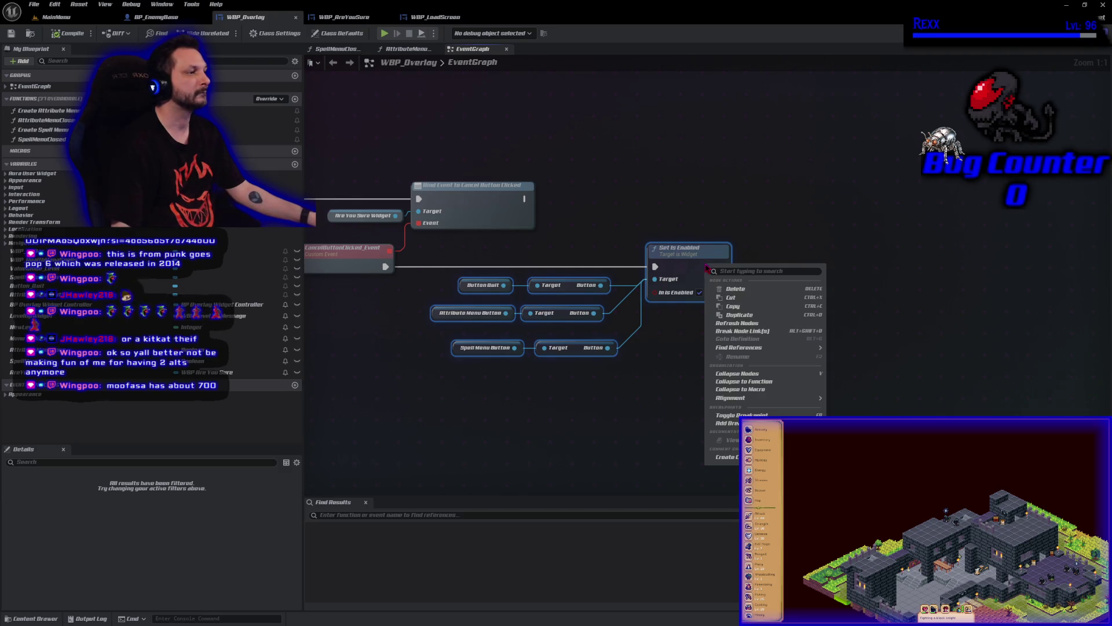
left_click(748, 385)
type("SetButtonsEna")
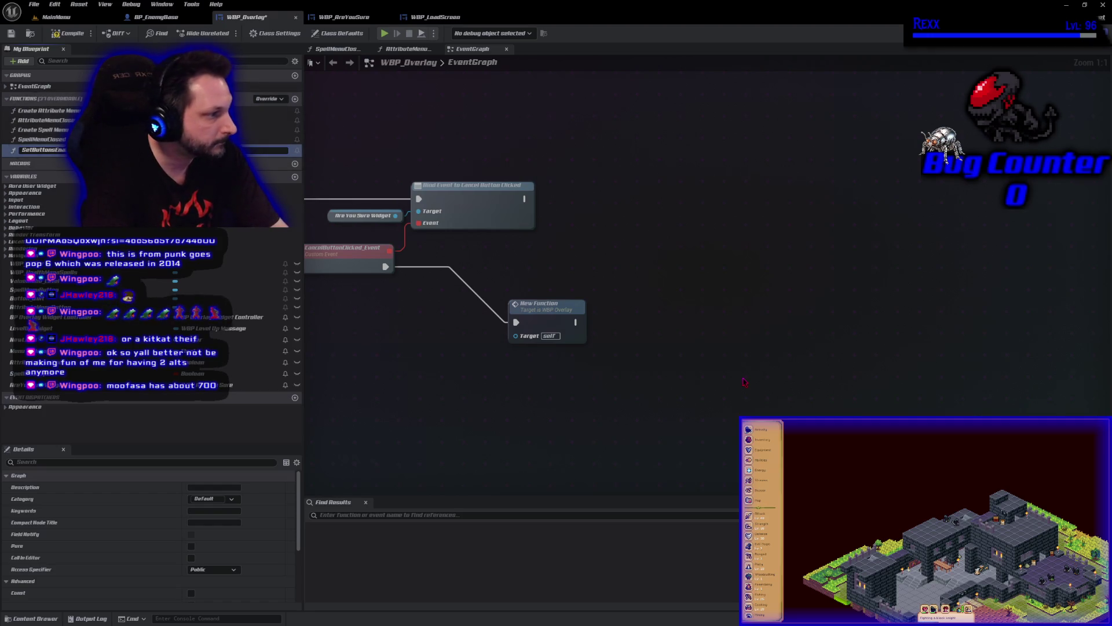
key("Return")
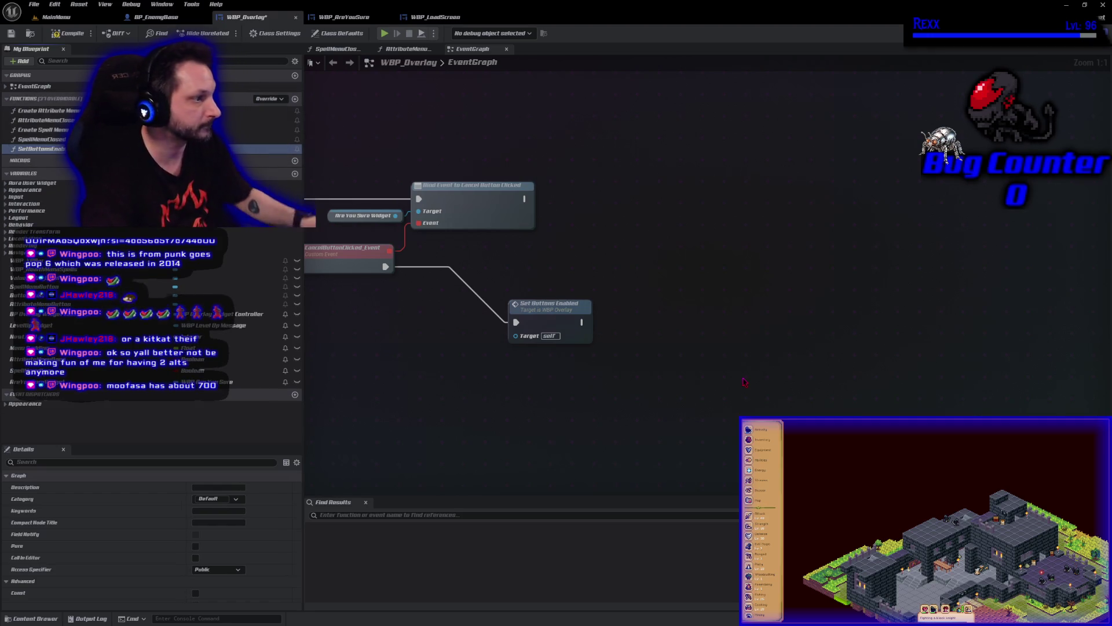
Give SetButtonsEnabled an In Is Enabled input from the bool wire, then compile and save
left_click_drag(536, 318, 535, 268)
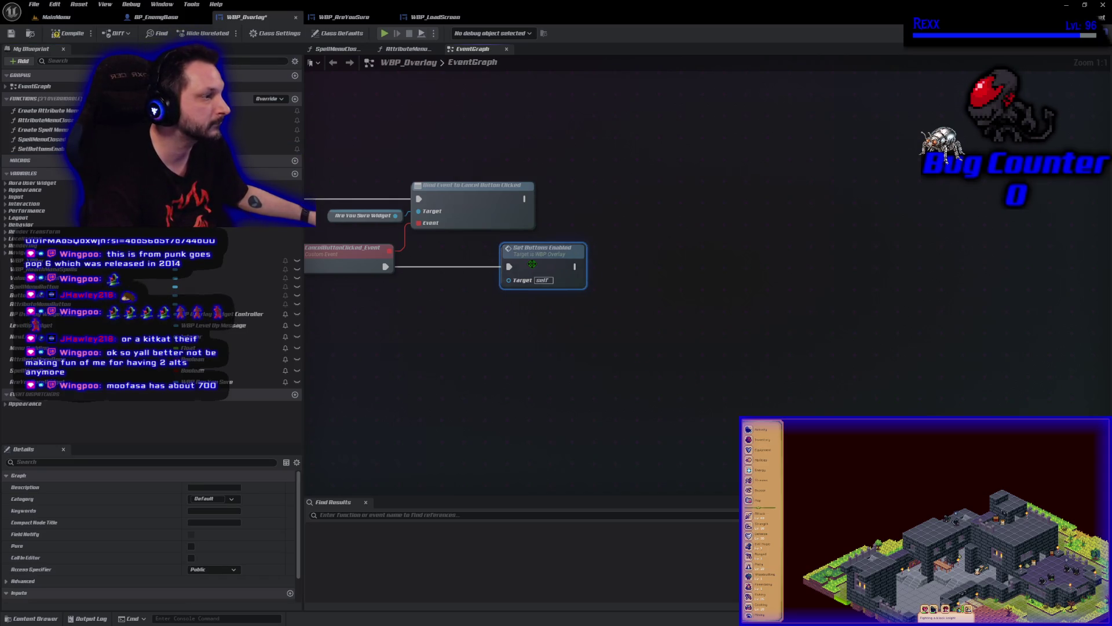
double_click(532, 264)
left_click_drag(577, 288, 513, 253)
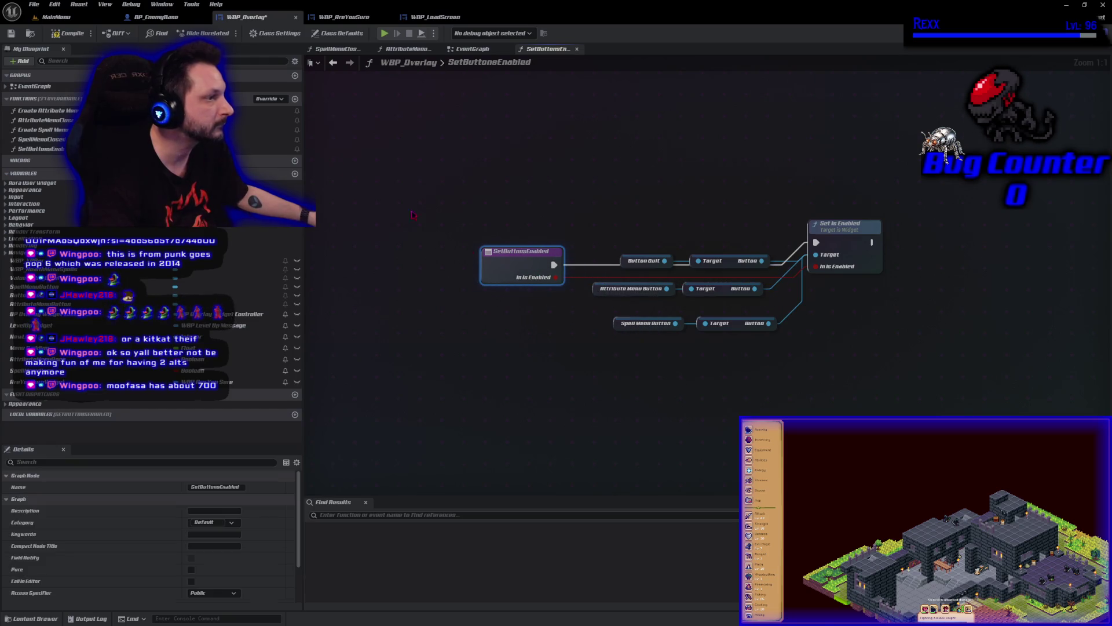
key("F7")
key("ctrl+s")
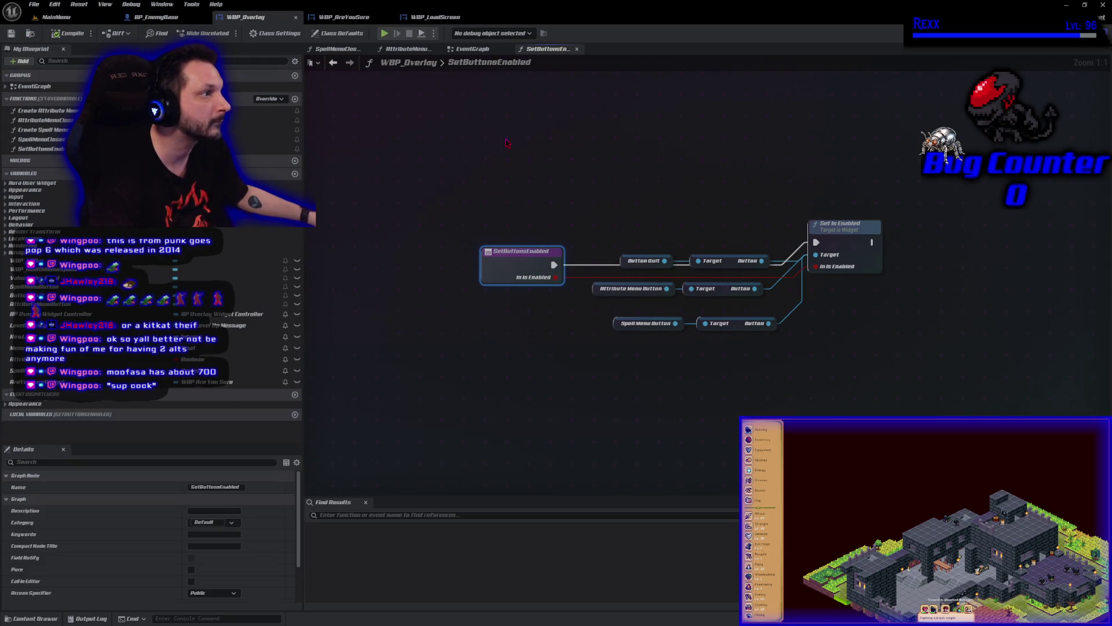
left_click(472, 48)
mouse_move(454, 305)
left_mouse_down()
mouse_move(728, 315)
mouse_move(660, 320)
left_mouse_up()
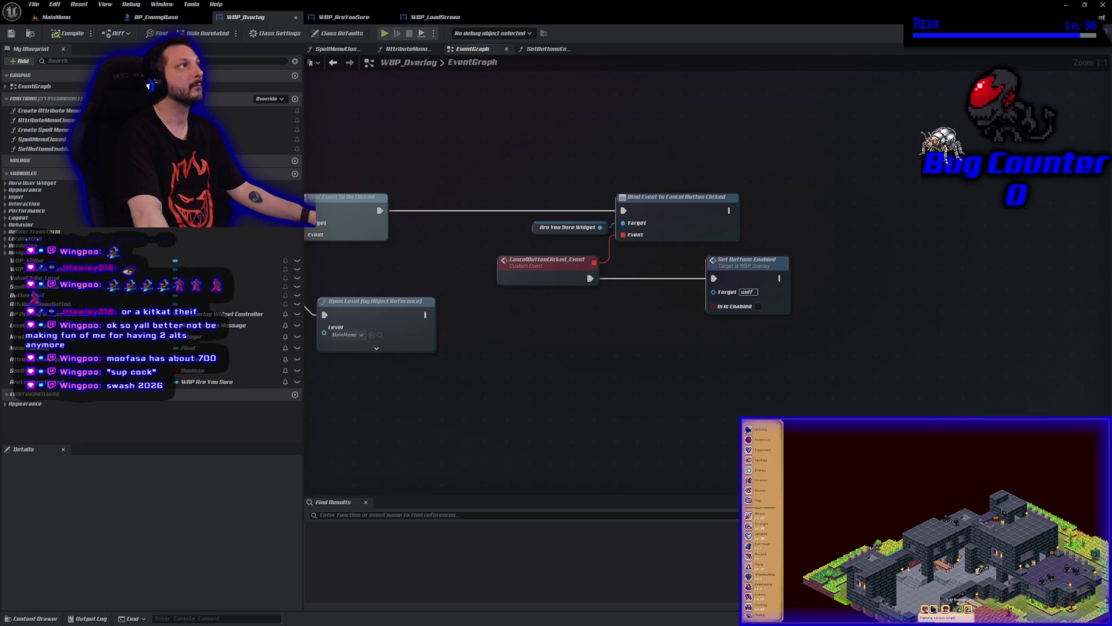
Pan and zoom the EventGraph to review the Bind Event, OnClicked and input-mode nodes
scroll(500, 197, "down", 7)
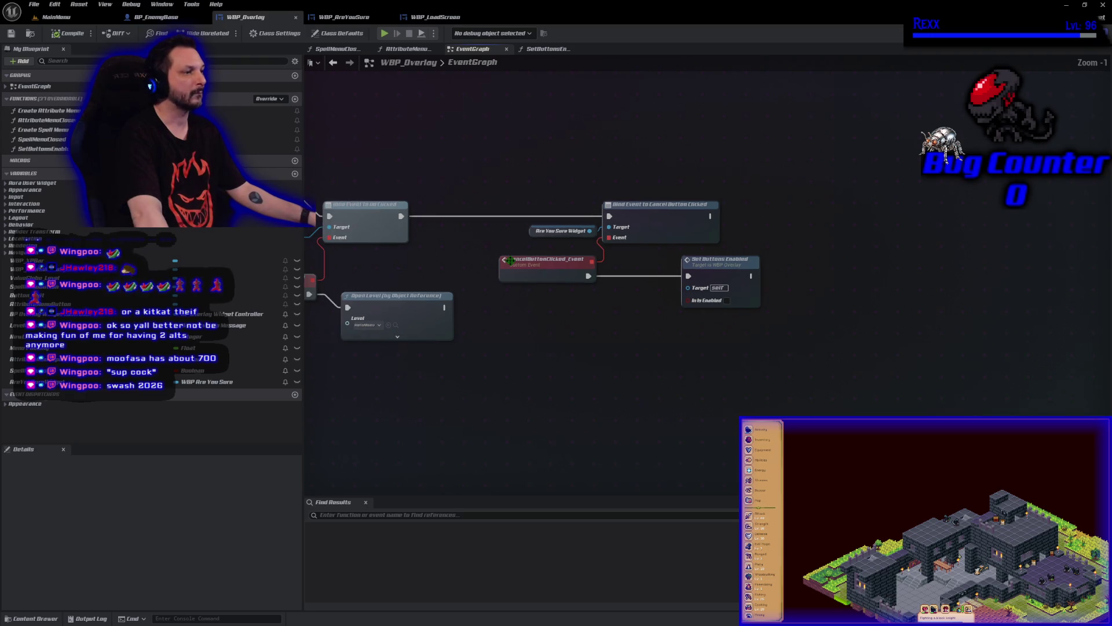
scroll(619, 288, "up", 4)
scroll(618, 288, "up", 2)
mouse_move(618, 287)
left_mouse_down()
mouse_move(734, 253)
mouse_move(700, 359)
left_mouse_up()
scroll(724, 284, "down", 2)
scroll(826, 210, "down", 2)
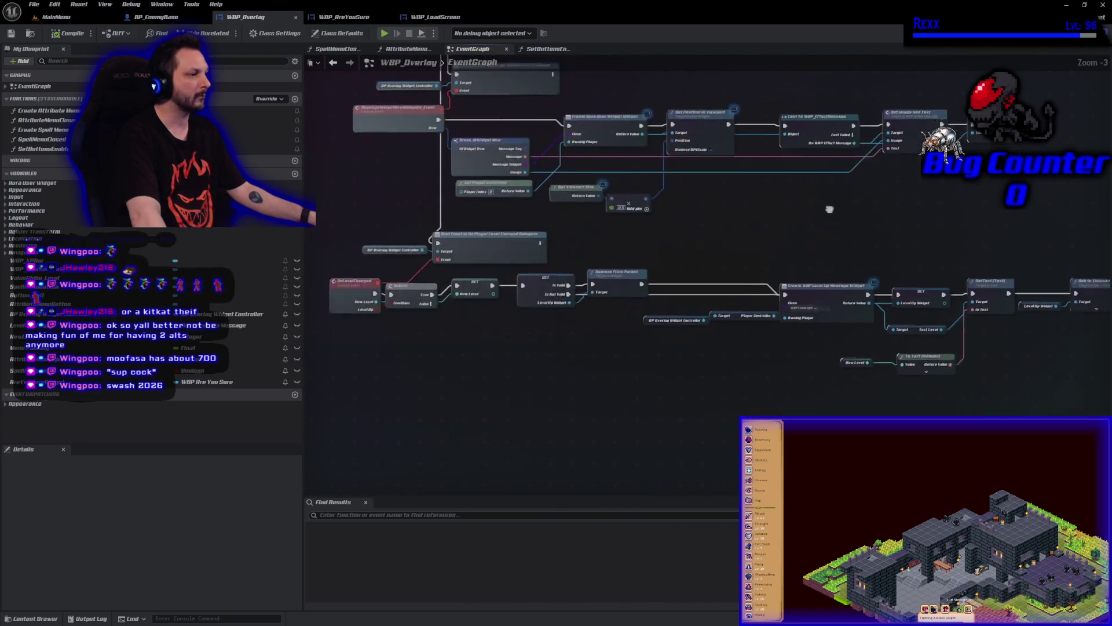
scroll(641, 171, "down", 2)
scroll(642, 177, "up", 4)
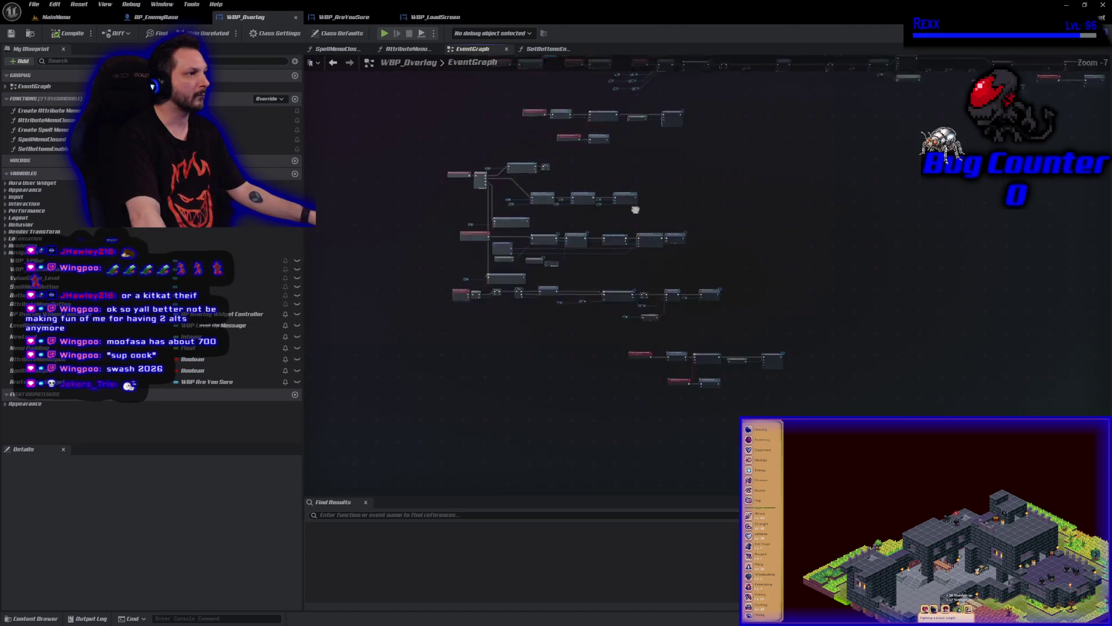
mouse_move(642, 177)
left_mouse_down()
mouse_move(522, 220)
mouse_move(324, 255)
left_mouse_up()
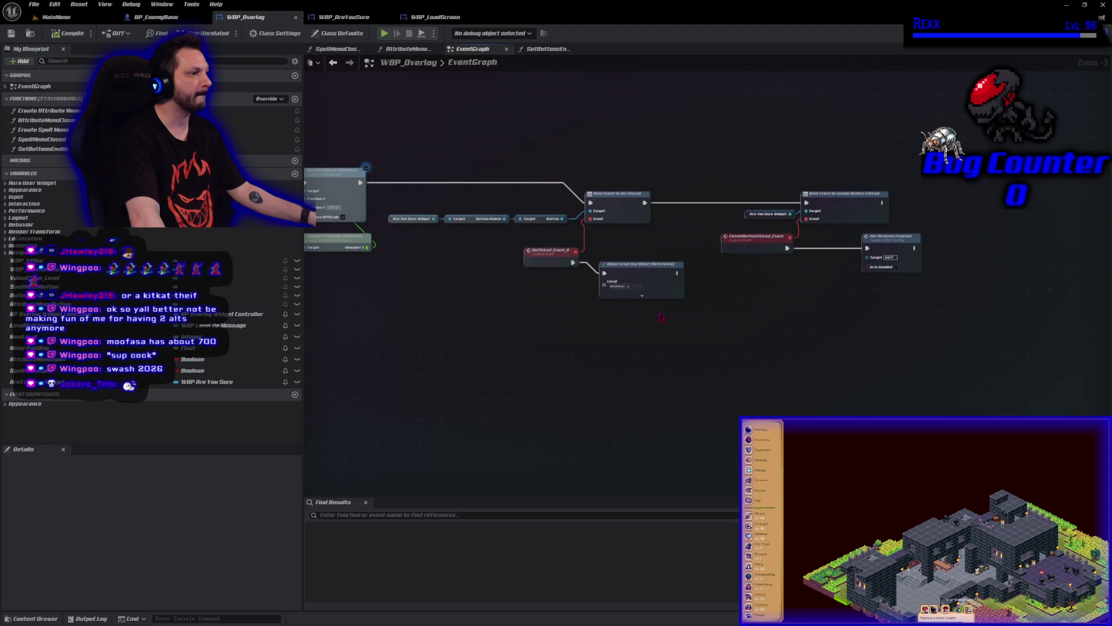
scroll(888, 214, "up", 2)
Open the SetButtonsEnabled function graph and select its entry node to view its inputs
double_click(888, 209)
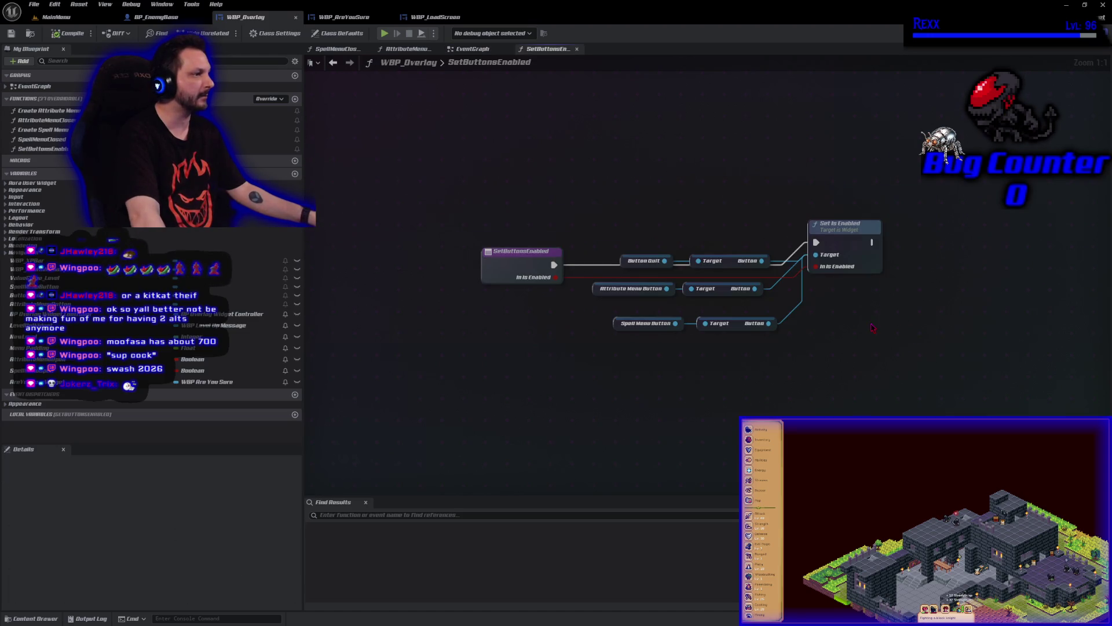
key("alt+Left")
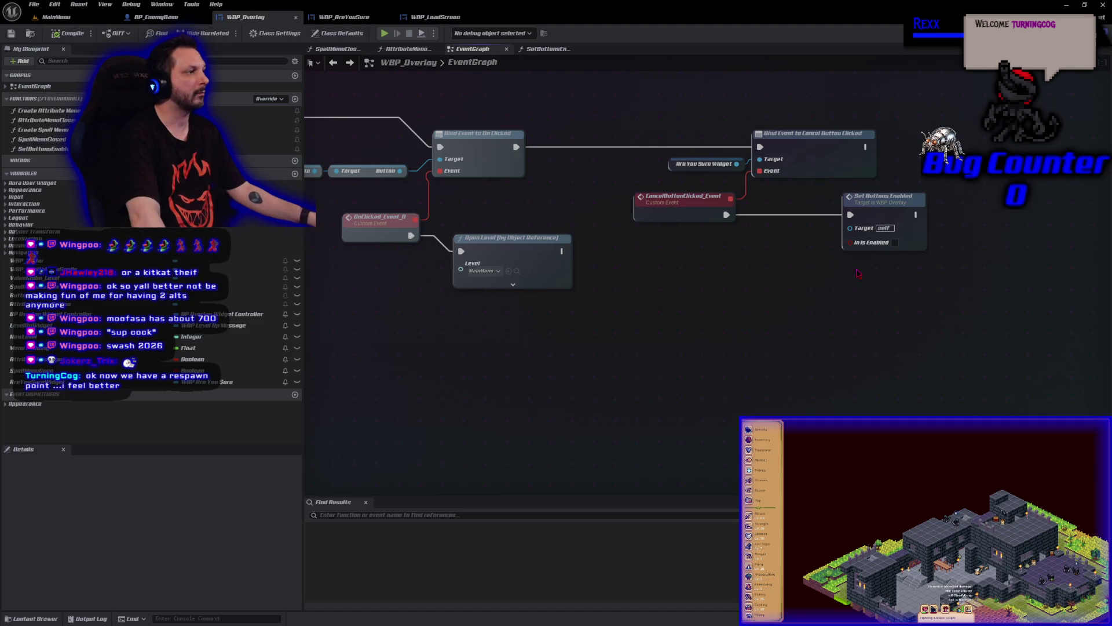
double_click(897, 213)
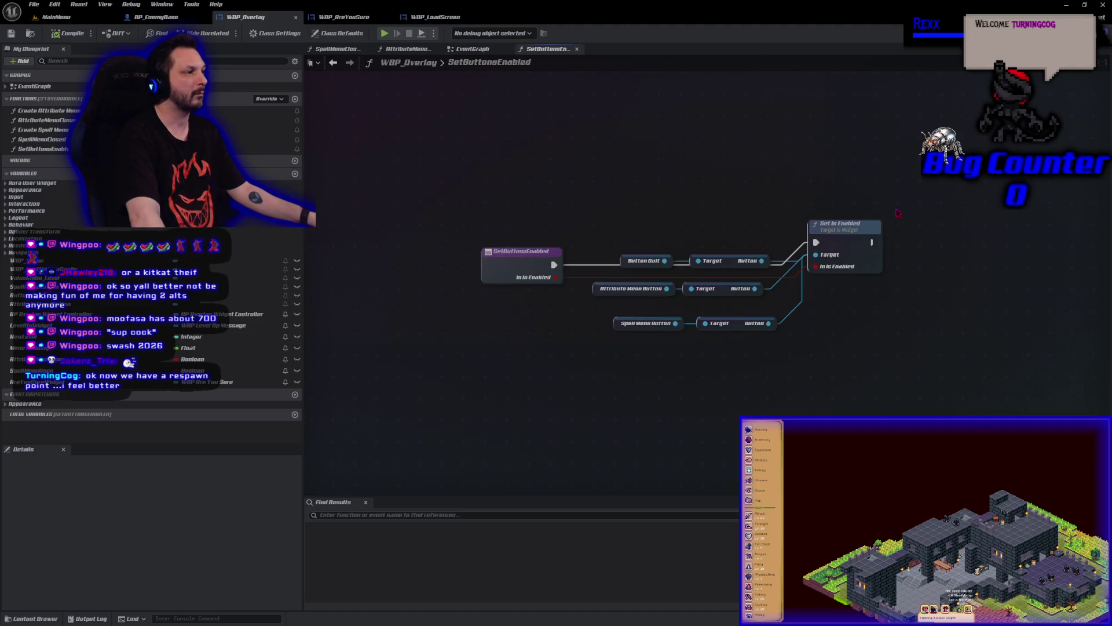
left_click(538, 284)
scroll(212, 551, "down", 3)
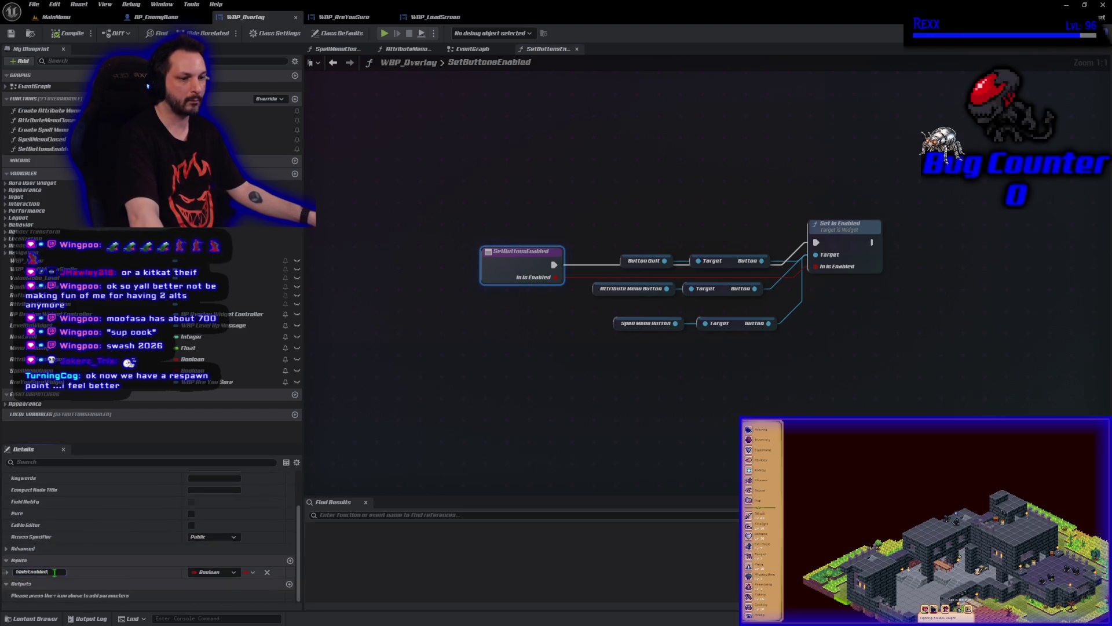
Rename SetButtonsEnabled's boolean input to Enable
left_click(35, 572)
type("Enabl")
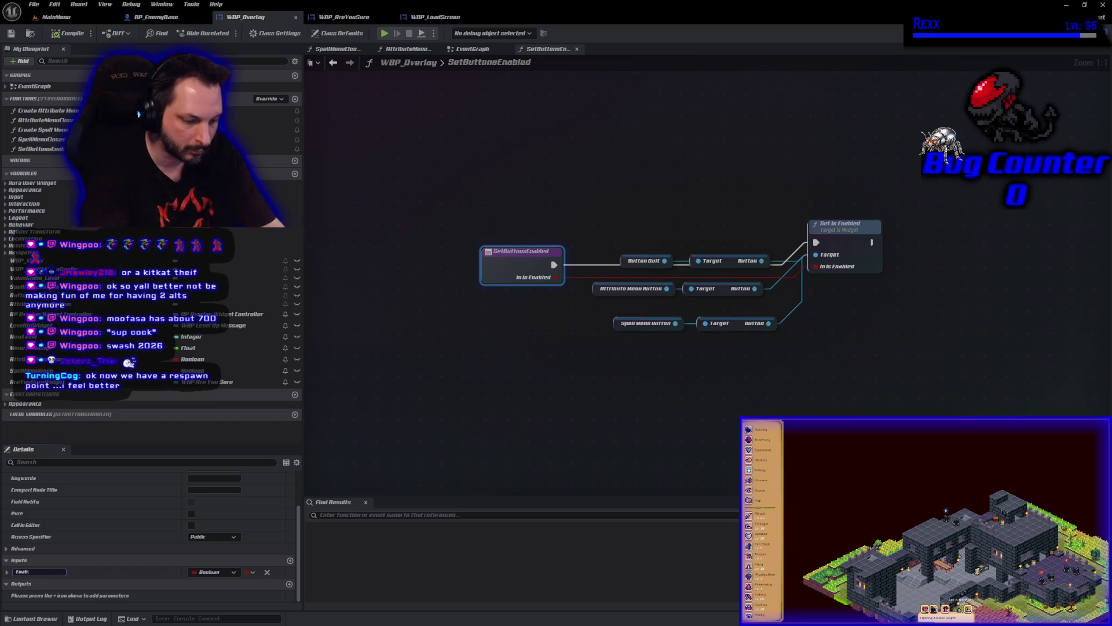
type("e")
key("Return")
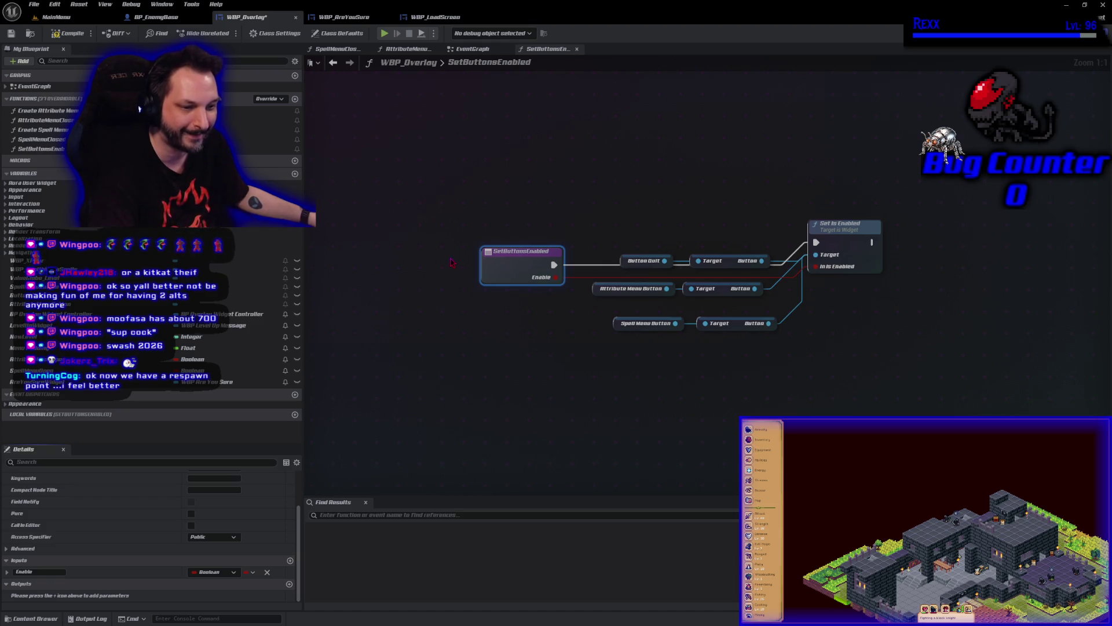
Compile the widget blueprint and save all modified assets
left_click(68, 35)
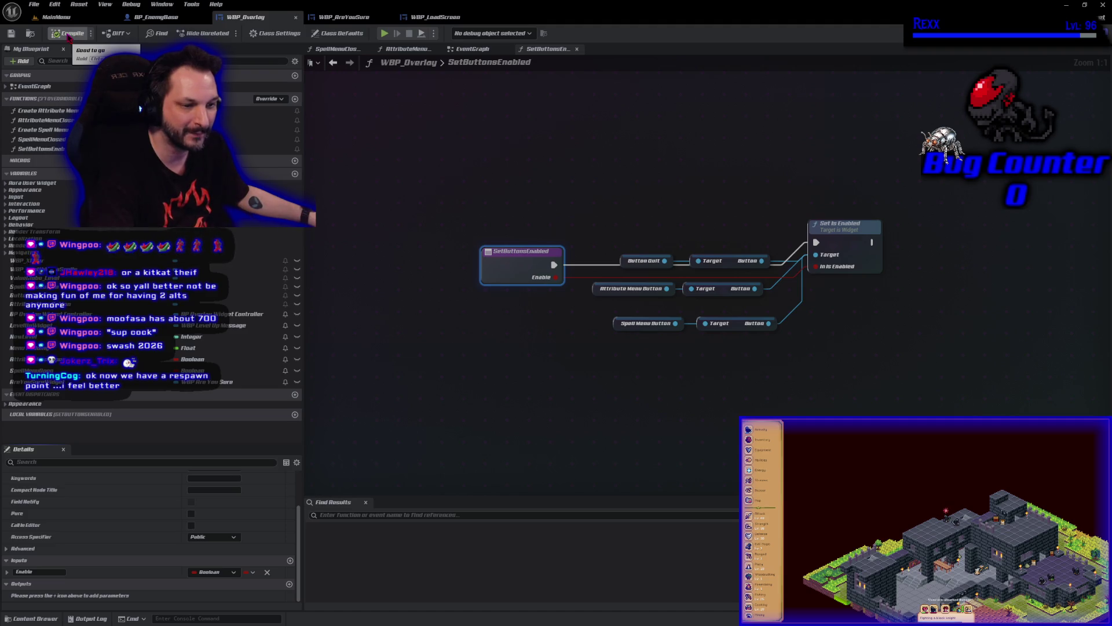
left_click(34, 4)
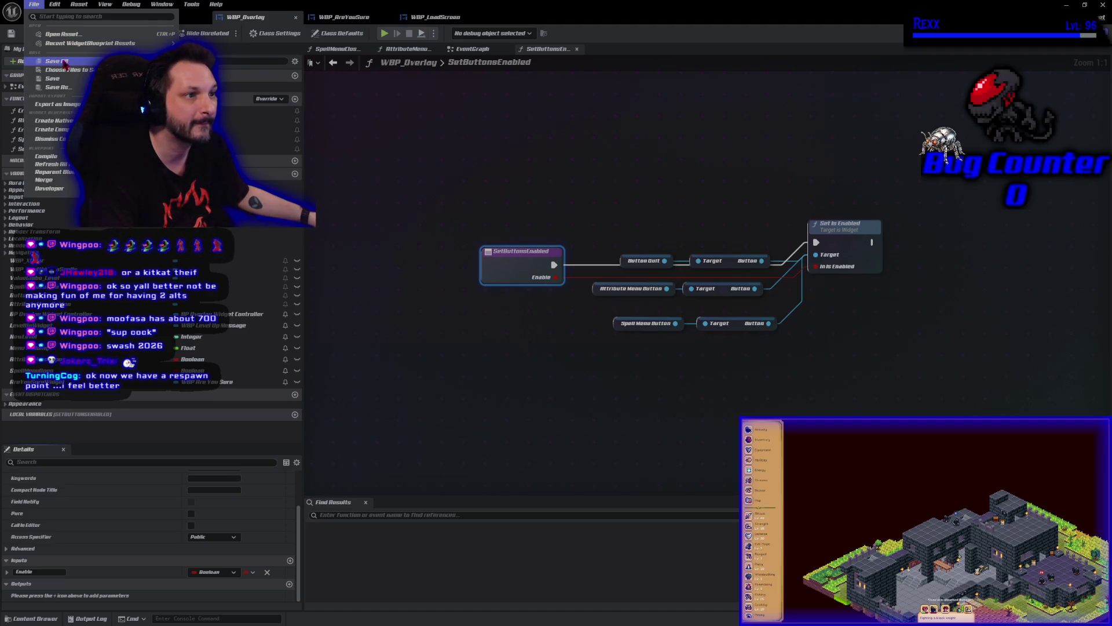
left_click(63, 61)
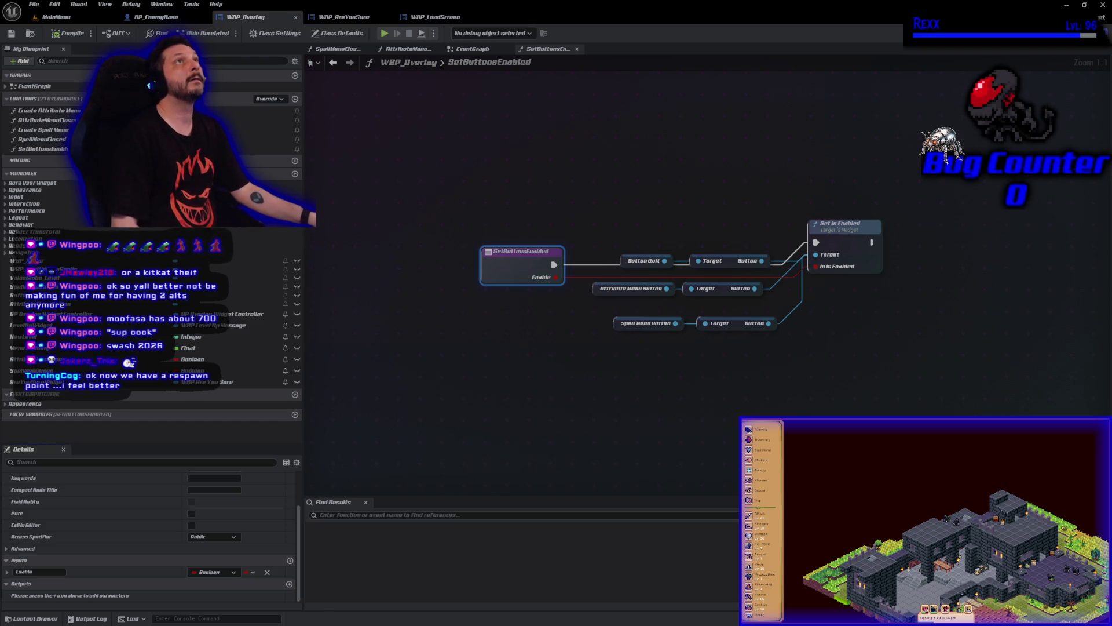
Place a Set Buttons Enabled call under OnClicked_Event in the EventGraph
left_click(473, 48)
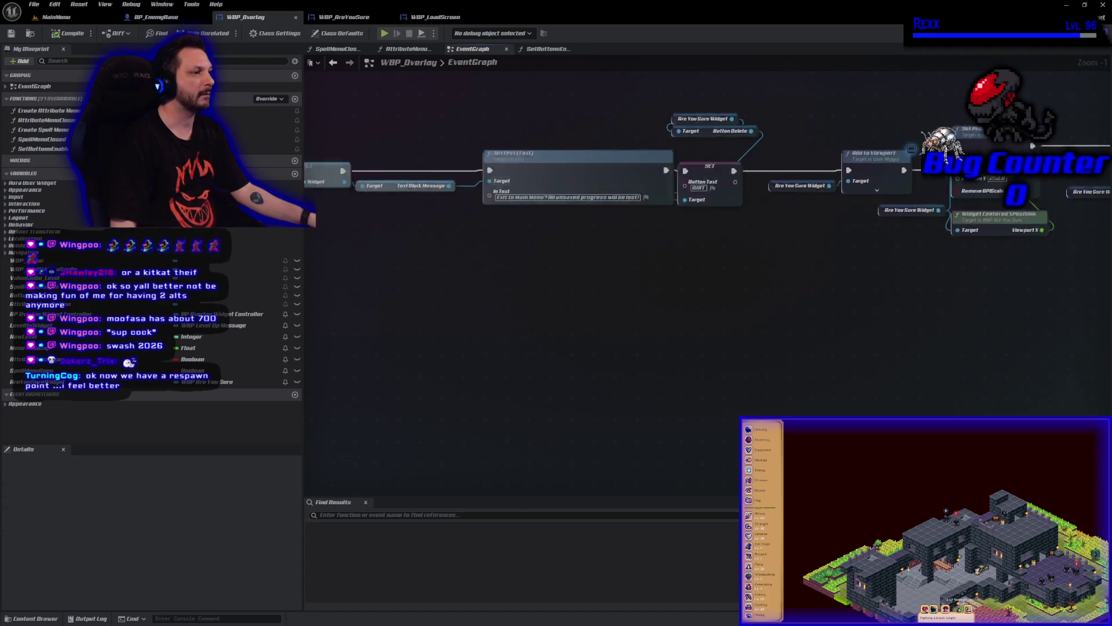
mouse_move(581, 268)
left_mouse_down()
mouse_move(446, 266)
mouse_move(471, 293)
mouse_move(397, 293)
mouse_move(521, 297)
left_mouse_up()
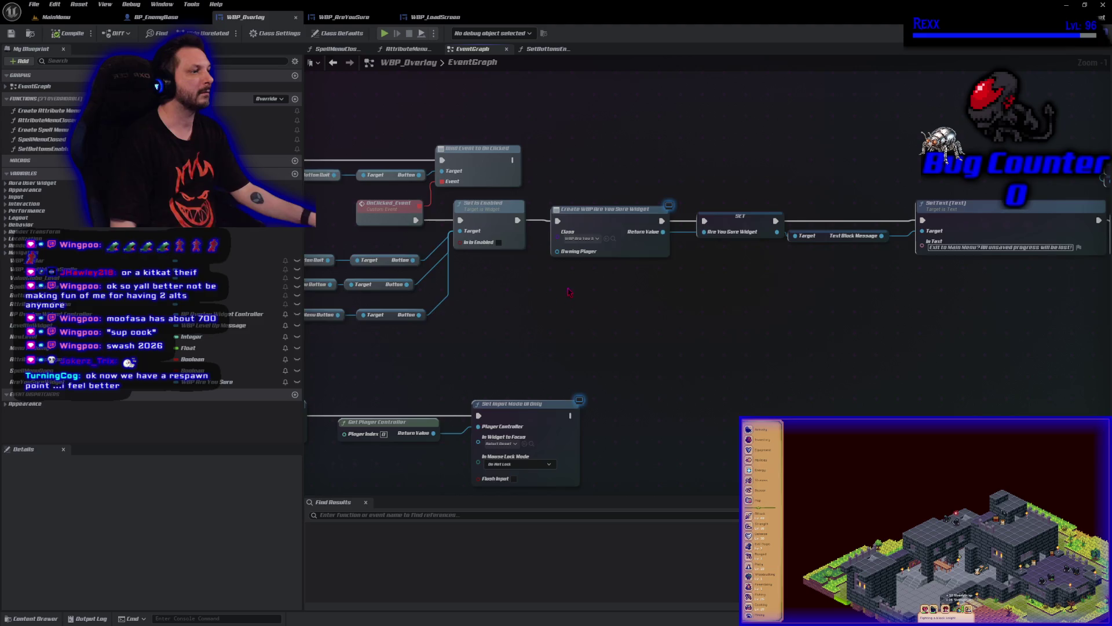
scroll(569, 292, "up", 1)
left_click_drag(587, 273, 813, 267)
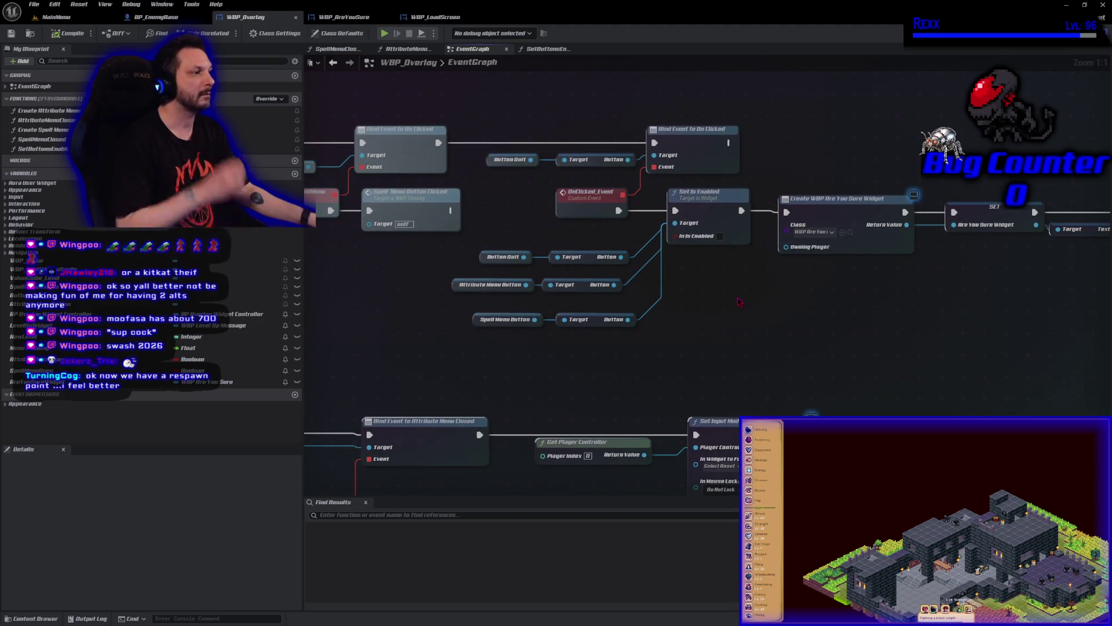
left_click(61, 150)
mouse_move(60, 149)
left_mouse_down()
mouse_move(480, 282)
mouse_move(684, 280)
left_mouse_up()
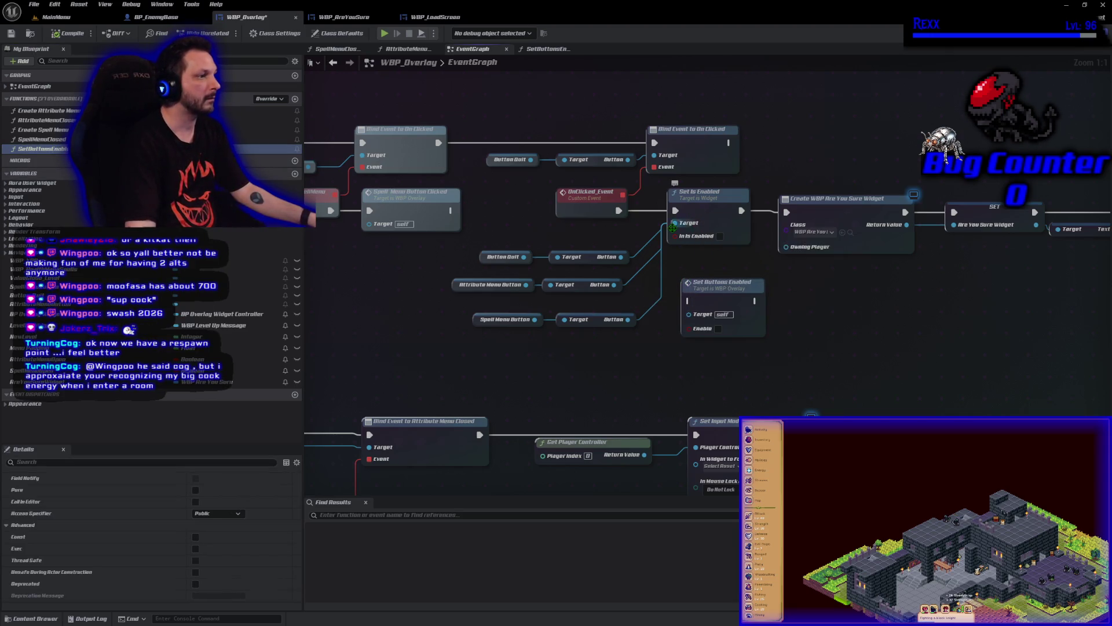
Delete the old Set Is Enabled and button getter nodes and wire OnClicked_Event into Set Buttons Enabled
left_click(705, 218)
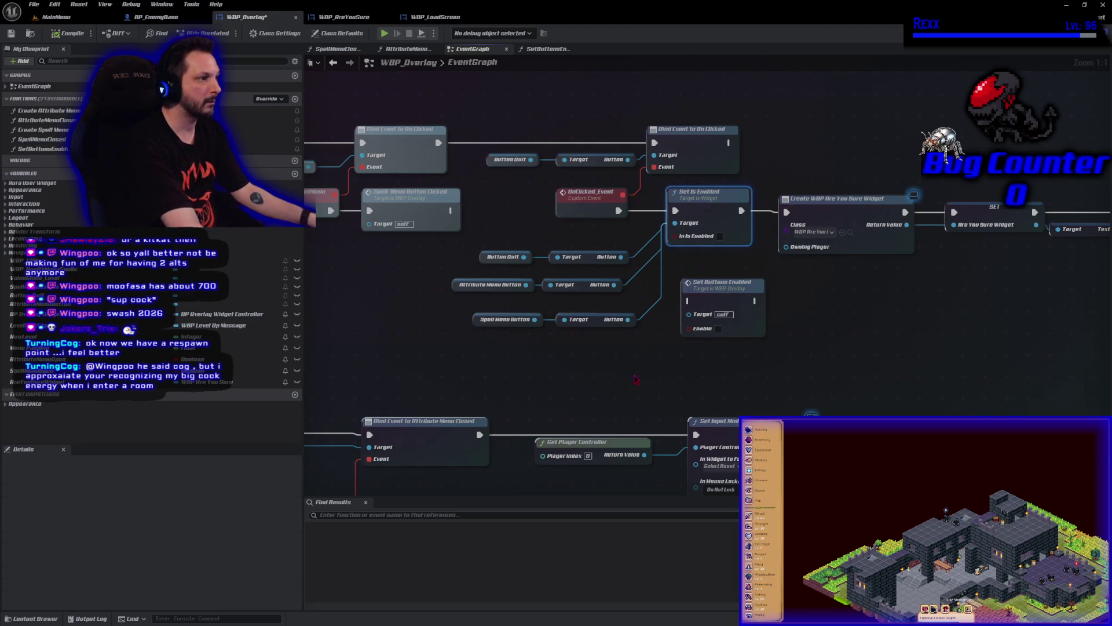
key("Delete")
left_click_drag(643, 336, 473, 248)
key("Delete")
left_click_drag(714, 287, 707, 207)
left_click_drag(618, 210, 786, 212)
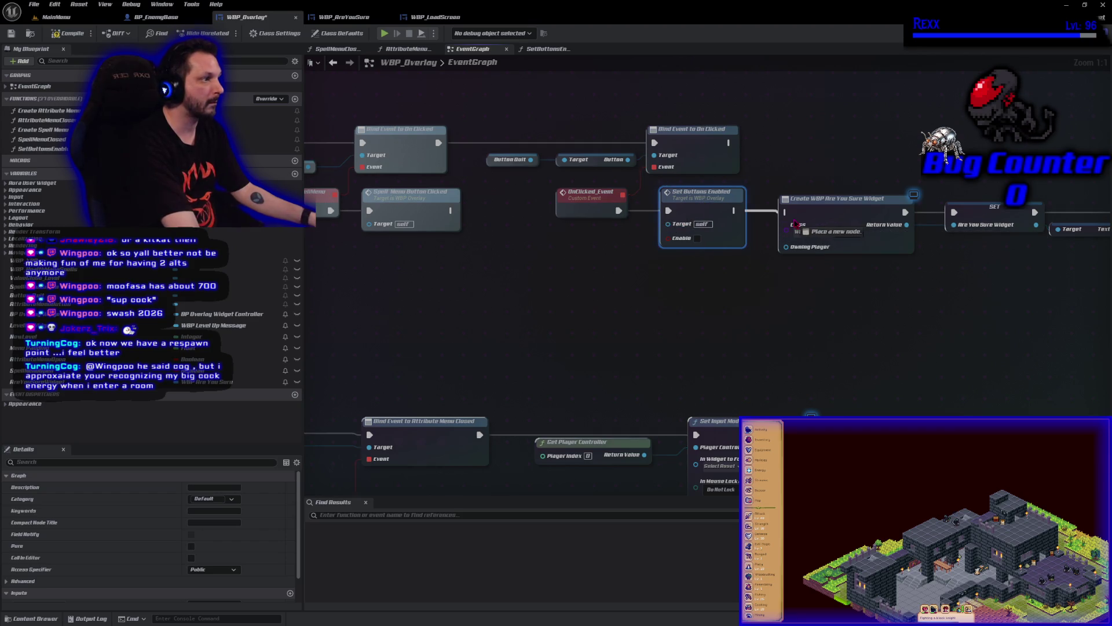
Save and compile WBP_Overlay, then review the SetText, Add to Viewport and Open Level nodes
key("ctrl+s")
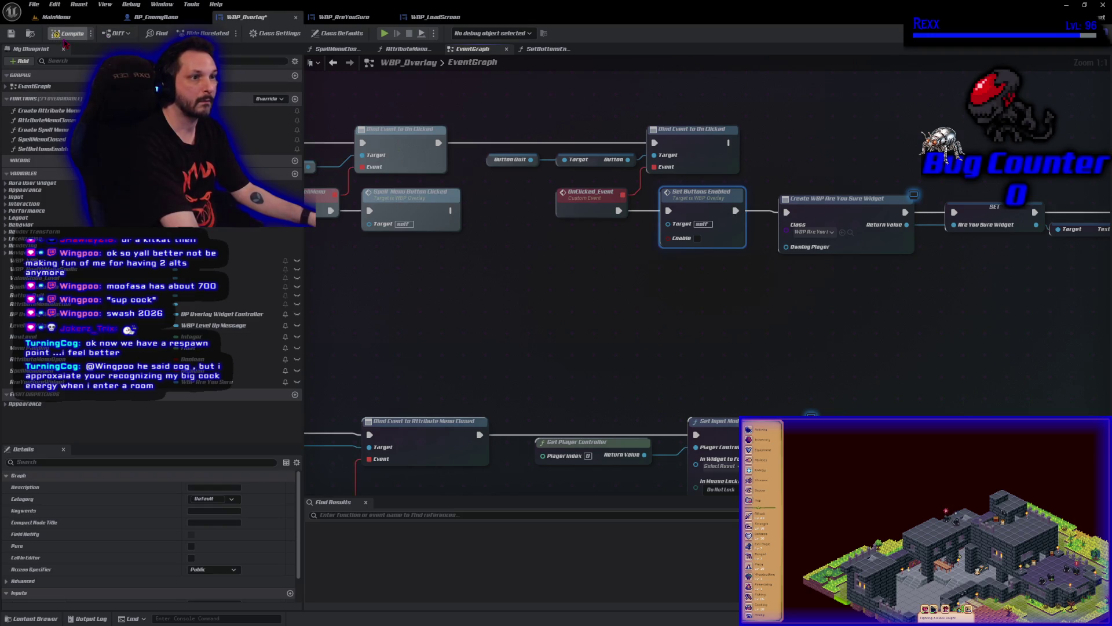
left_click(614, 348)
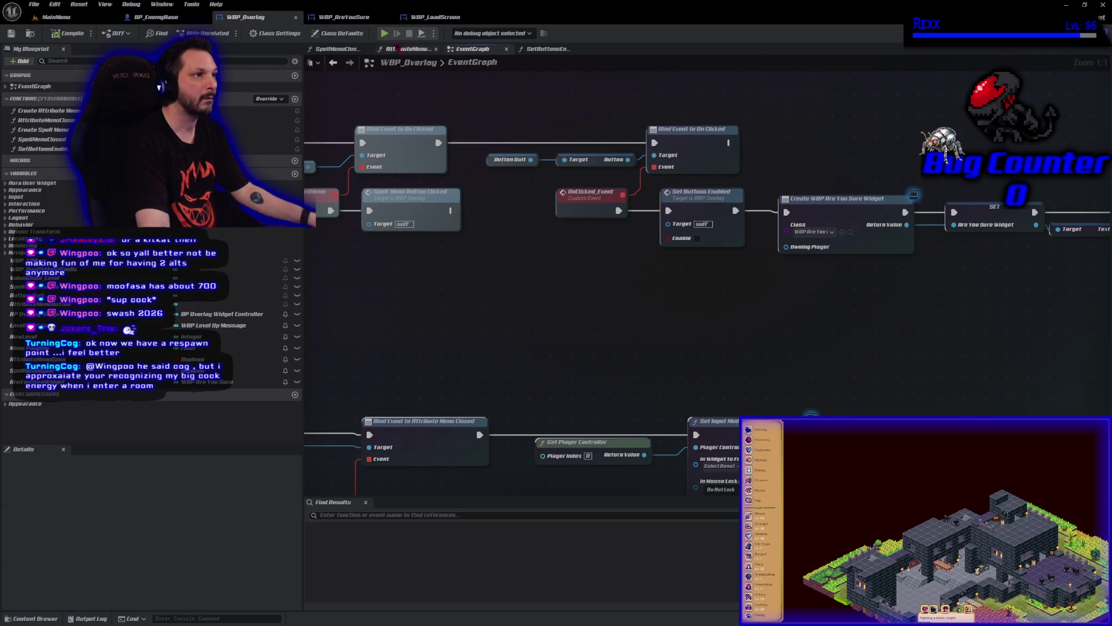
scroll(614, 301, "down", 1)
scroll(614, 300, "down", 1)
scroll(614, 301, "up", 1)
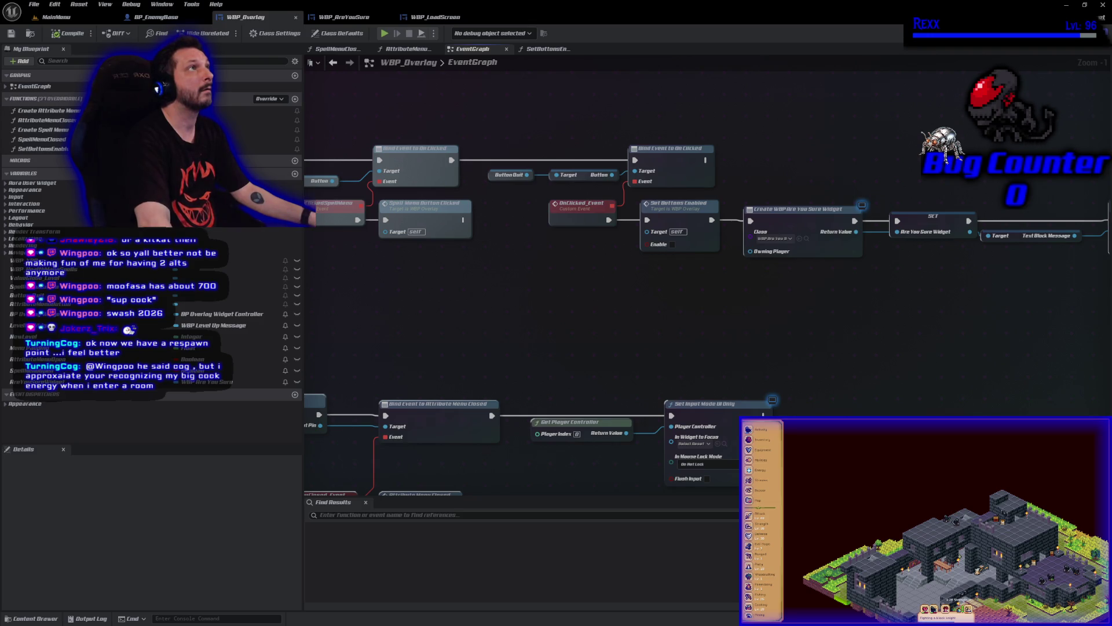
left_click_drag(911, 363, 481, 347)
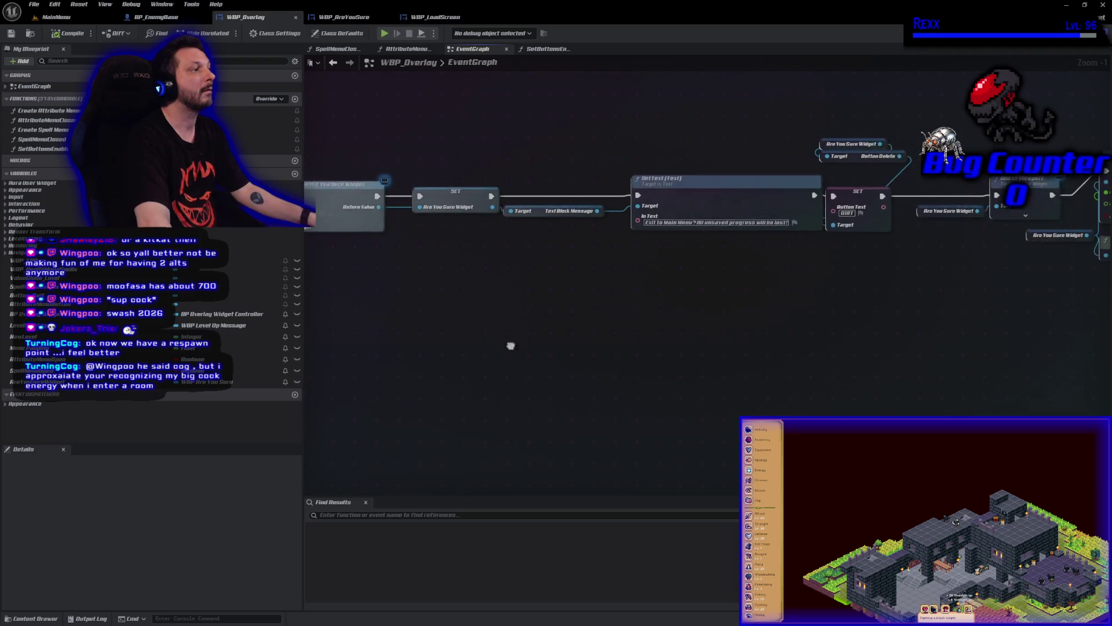
left_click_drag(869, 347, 522, 348)
left_click_drag(982, 374, 406, 362)
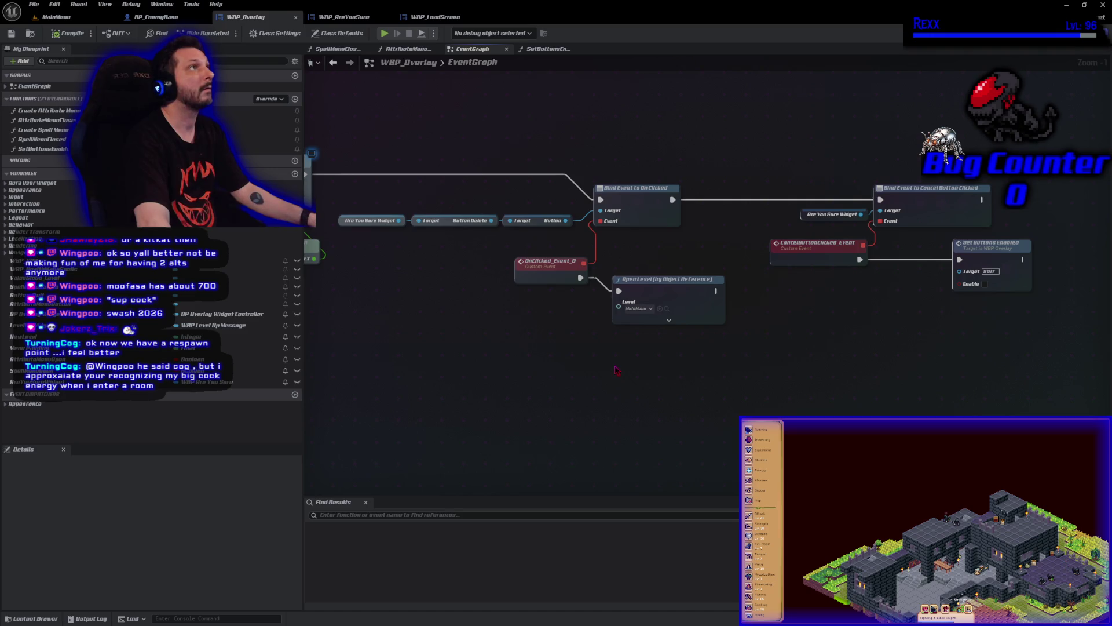
scroll(616, 369, "down", 1)
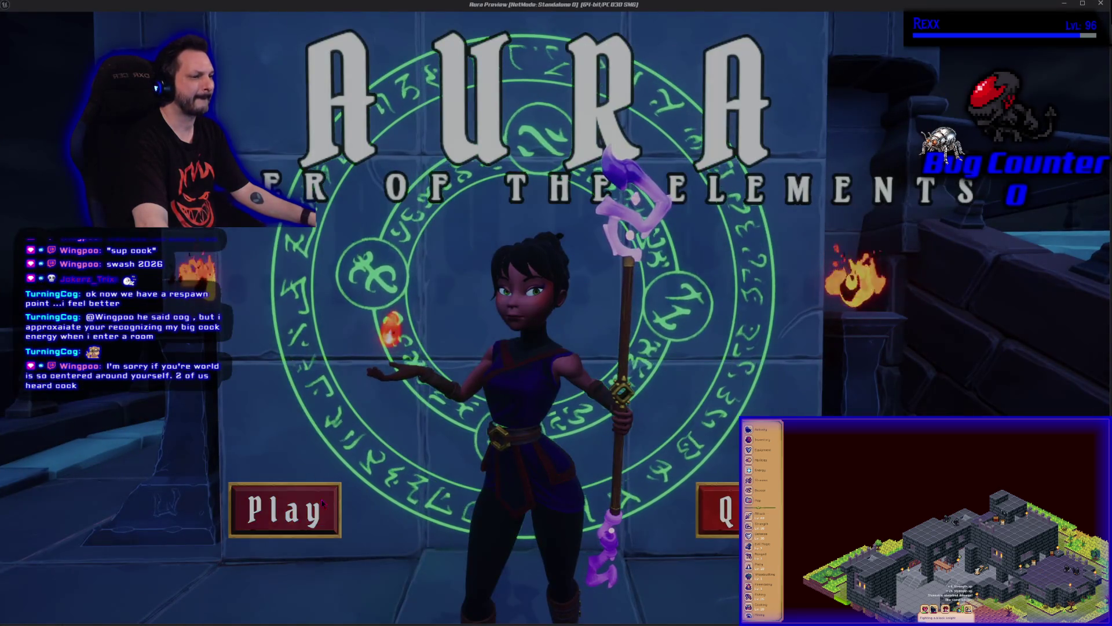
Load the save slot, open the Are You Sure dialog with Escape, Quit to the title menu, and close the preview
left_click(325, 508)
left_click(342, 506)
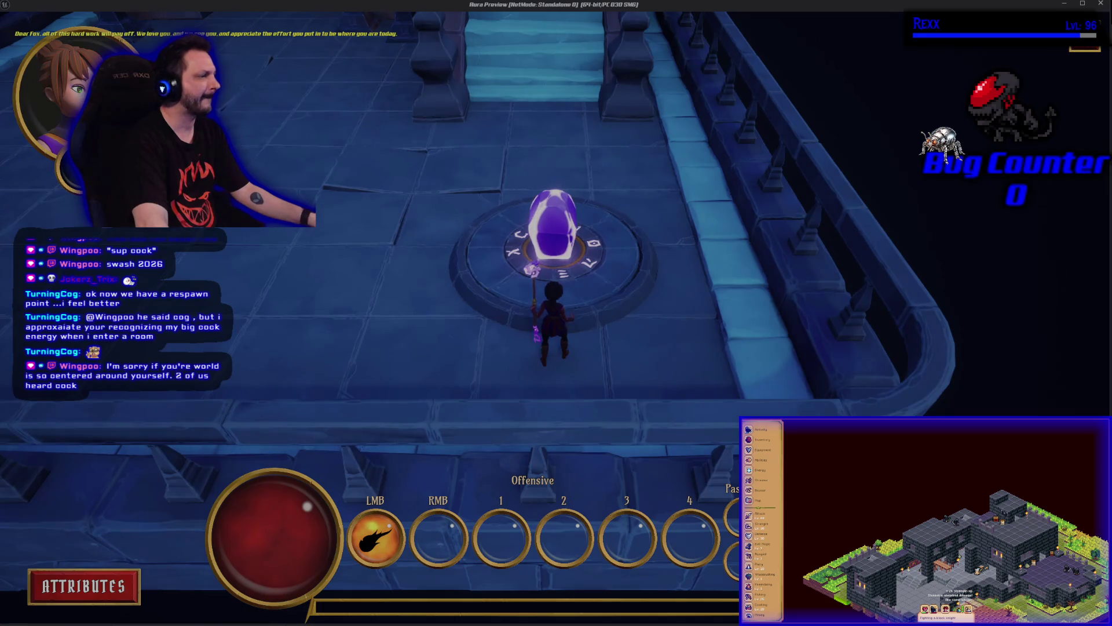
key("Escape")
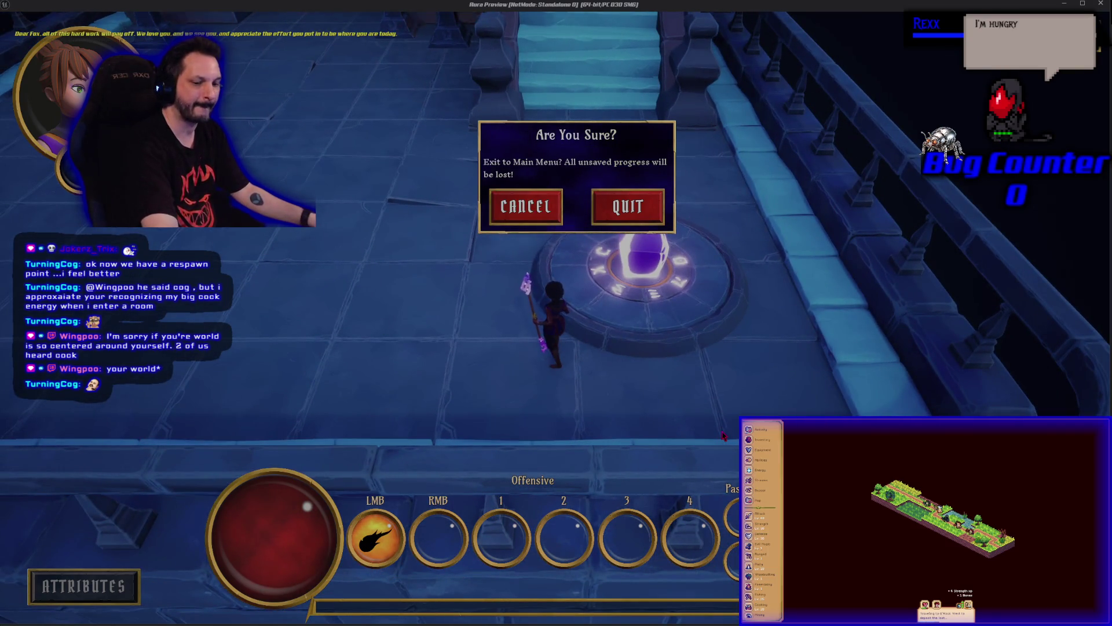
left_click(643, 211)
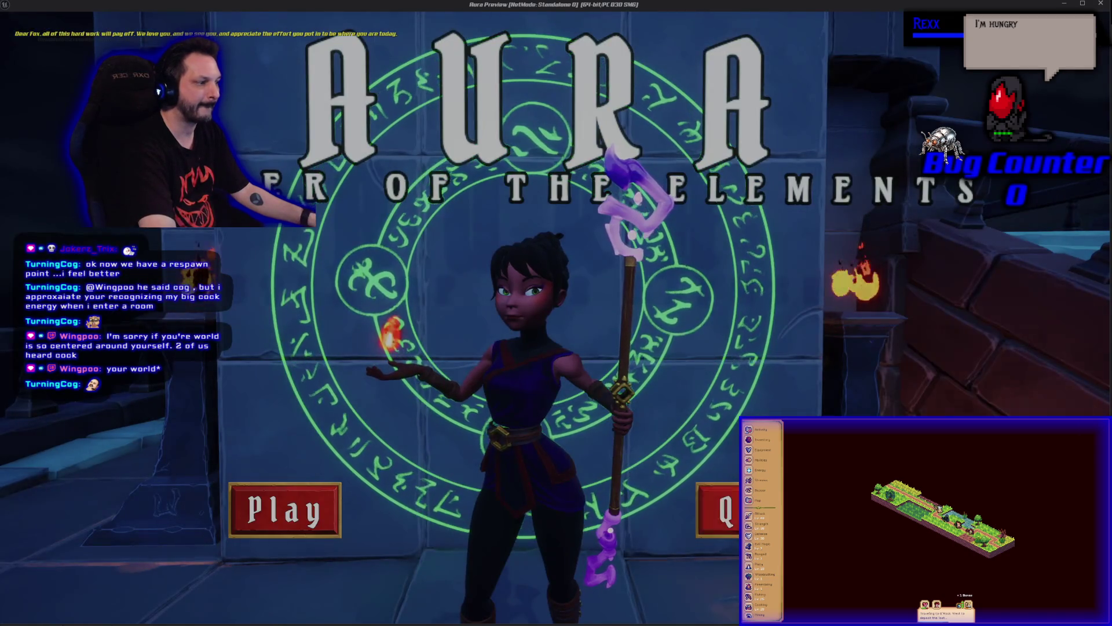
key("Escape")
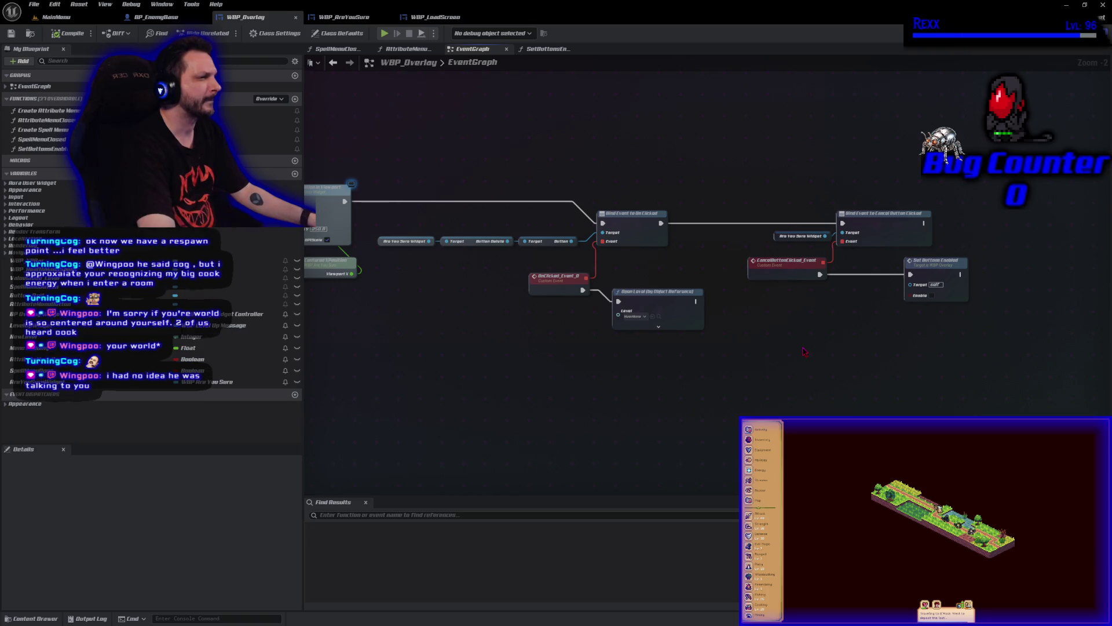
mouse_move(506, 386)
left_mouse_down()
mouse_move(557, 319)
mouse_move(182, 264)
left_mouse_up()
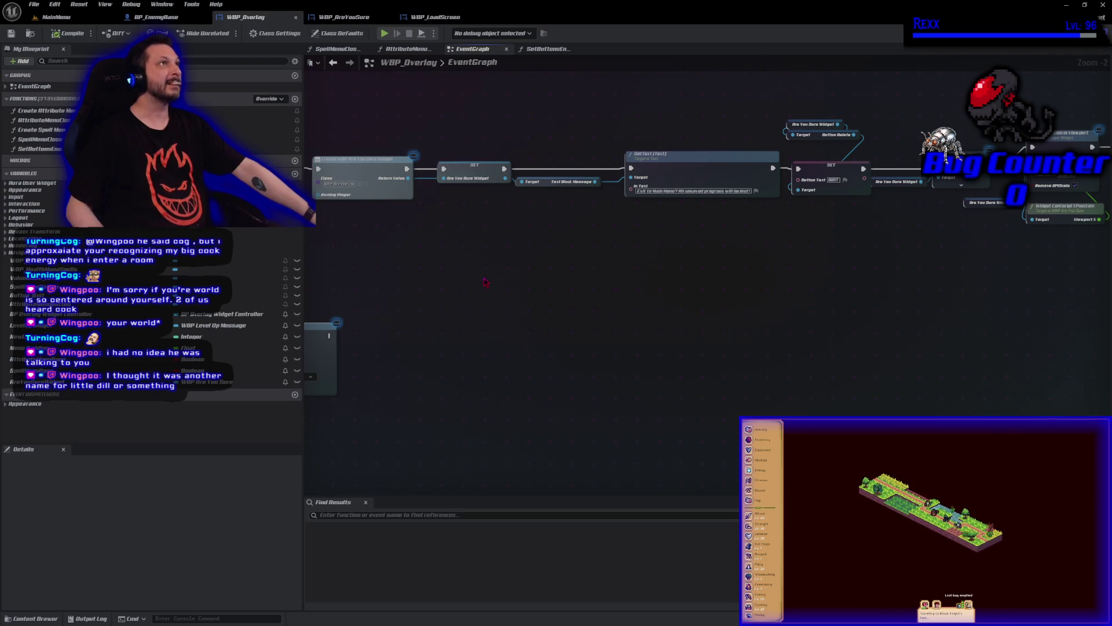
mouse_move(467, 273)
left_mouse_down()
mouse_move(822, 280)
mouse_move(536, 268)
left_mouse_up()
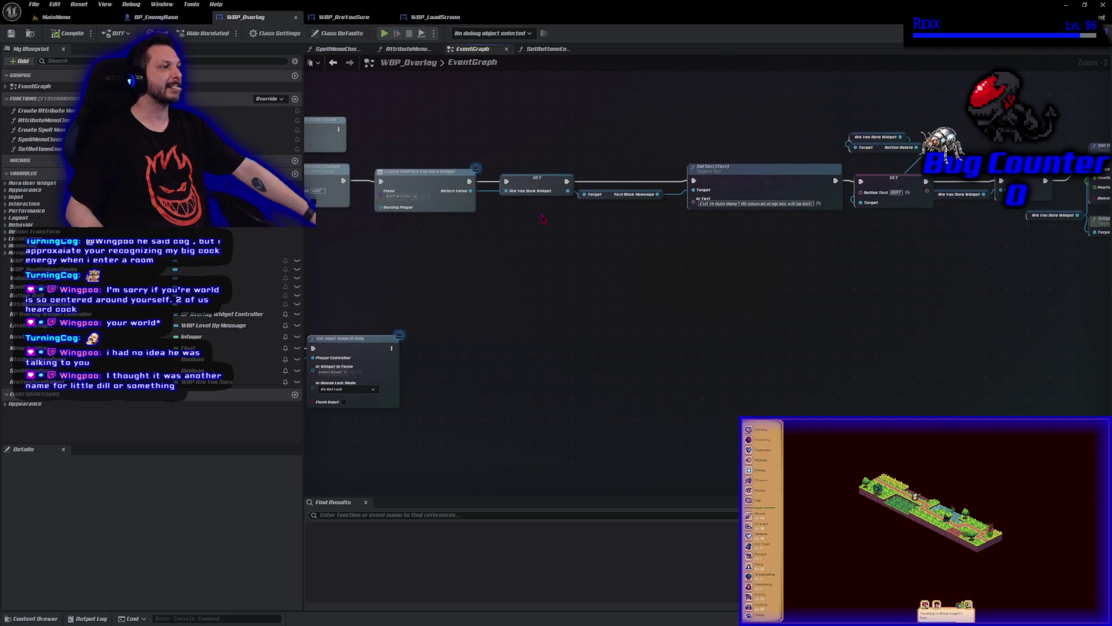
right_click(537, 188)
mouse_move(580, 310)
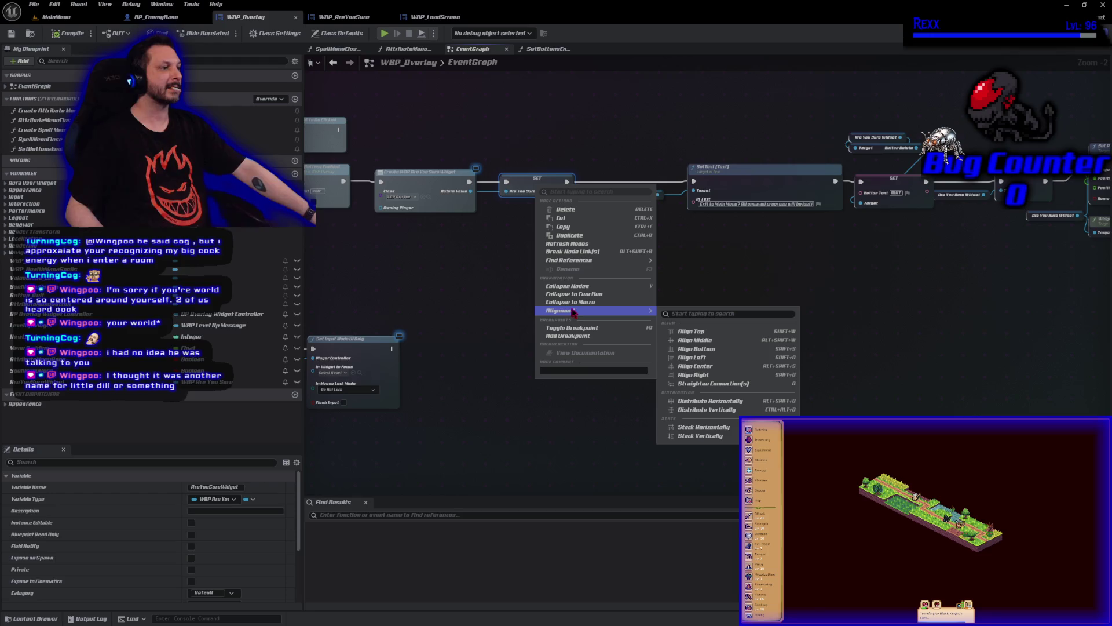
left_click(471, 285)
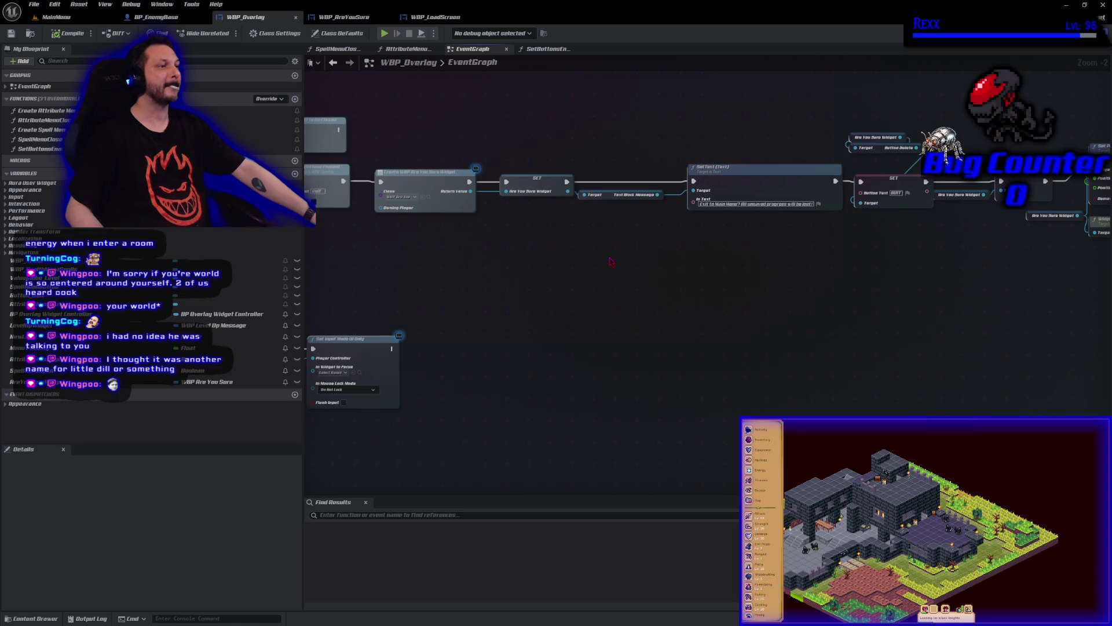
left_click_drag(608, 257, 583, 284)
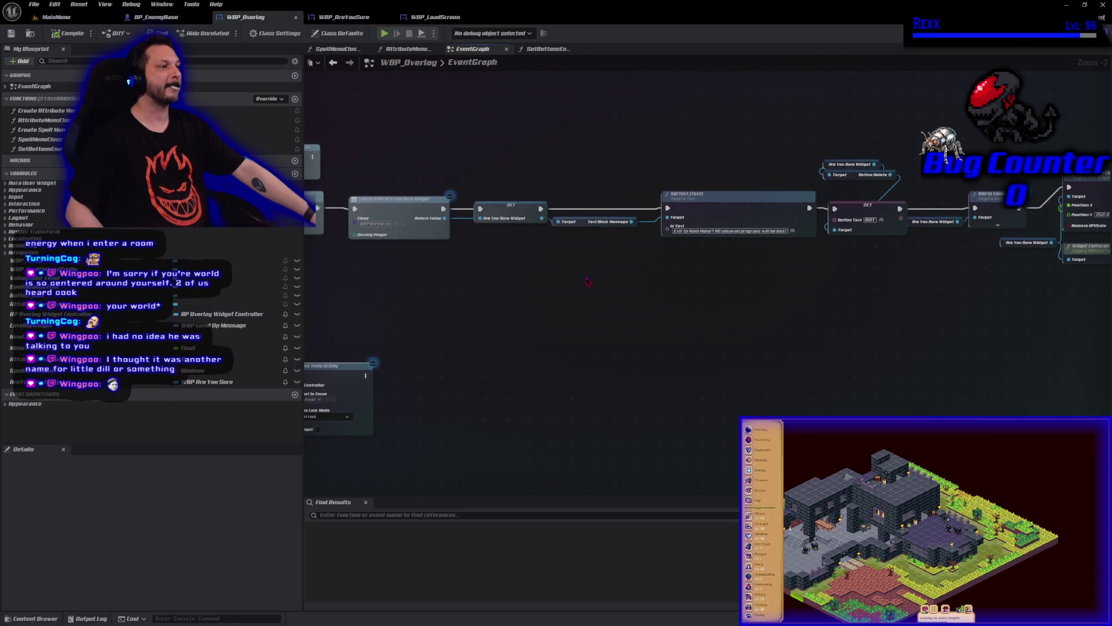
mouse_move(207, 381)
left_mouse_down()
mouse_move(522, 458)
mouse_move(517, 245)
mouse_move(582, 144)
mouse_move(561, 156)
mouse_move(617, 356)
left_mouse_up()
left_click(718, 404)
left_click_drag(934, 340, 476, 298)
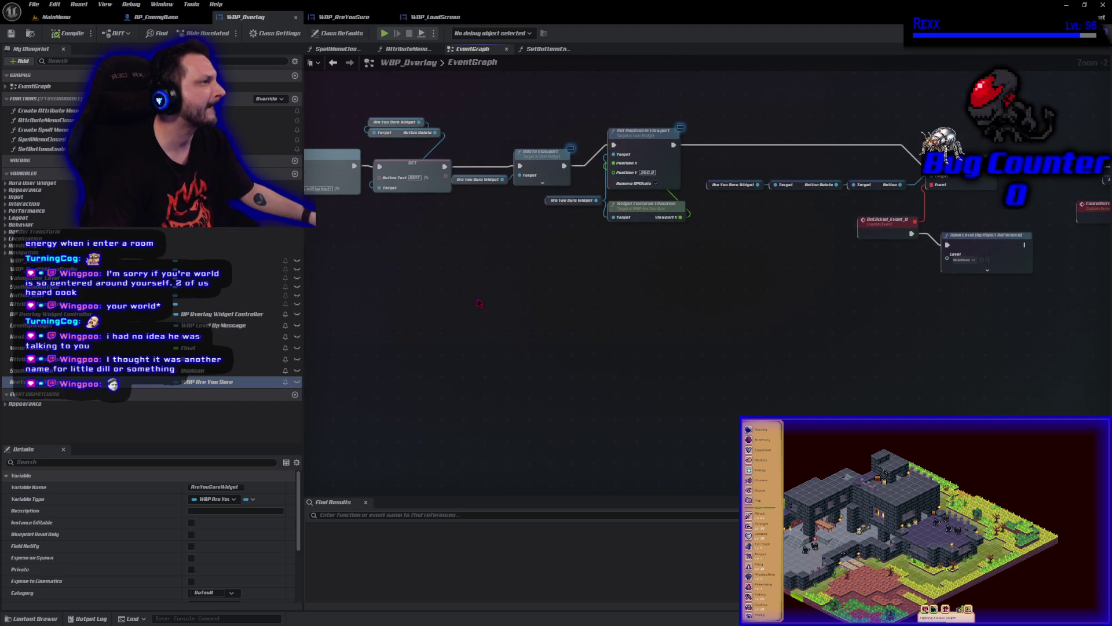
left_click_drag(742, 309, 665, 370)
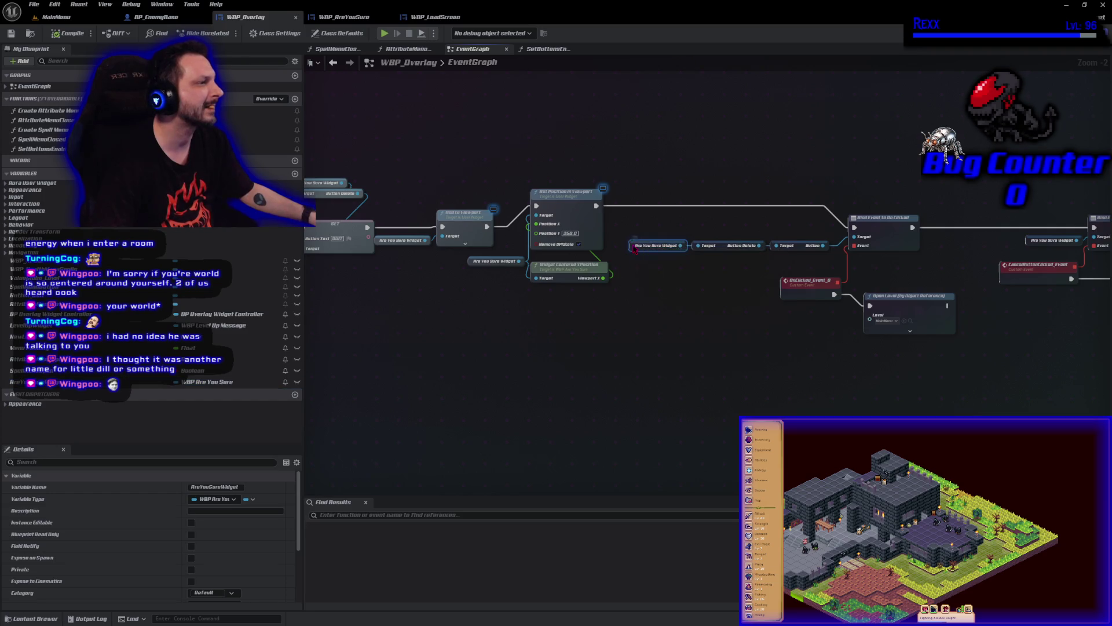
Convert the AreYouSureWidget getter to a validated get and wire it into the Delete binding's target
right_click(636, 245)
left_click(678, 424)
mouse_move(655, 261)
left_mouse_down()
mouse_move(653, 214)
mouse_move(630, 206)
mouse_move(854, 227)
left_mouse_up()
key("ctrl+s")
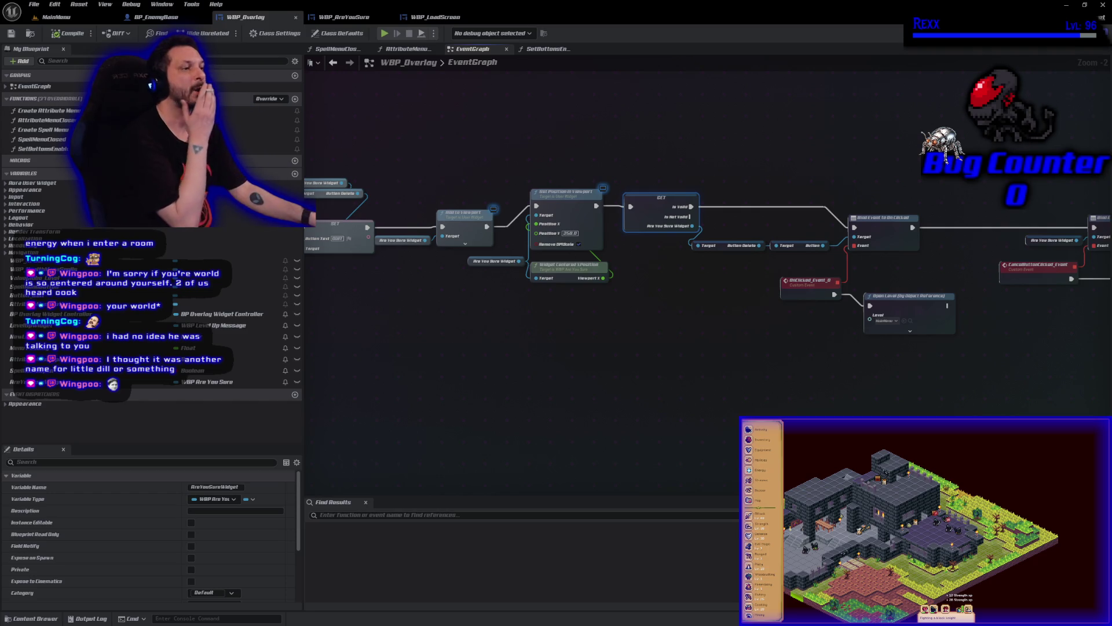
left_click_drag(232, 381, 718, 253)
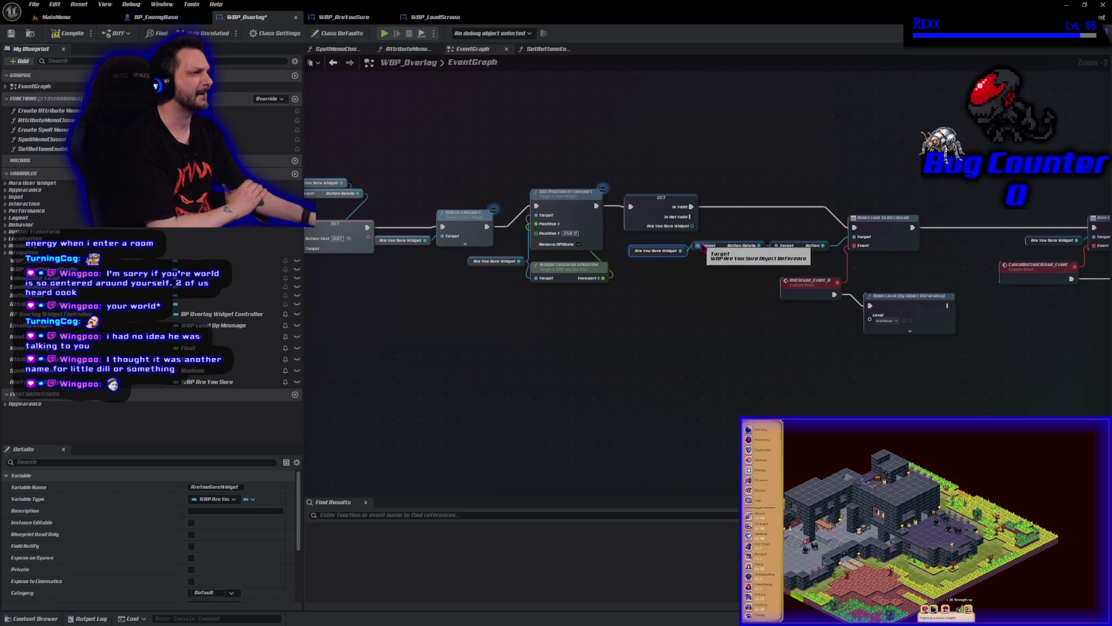
Compile and save WBP_Overlay
left_click(63, 34)
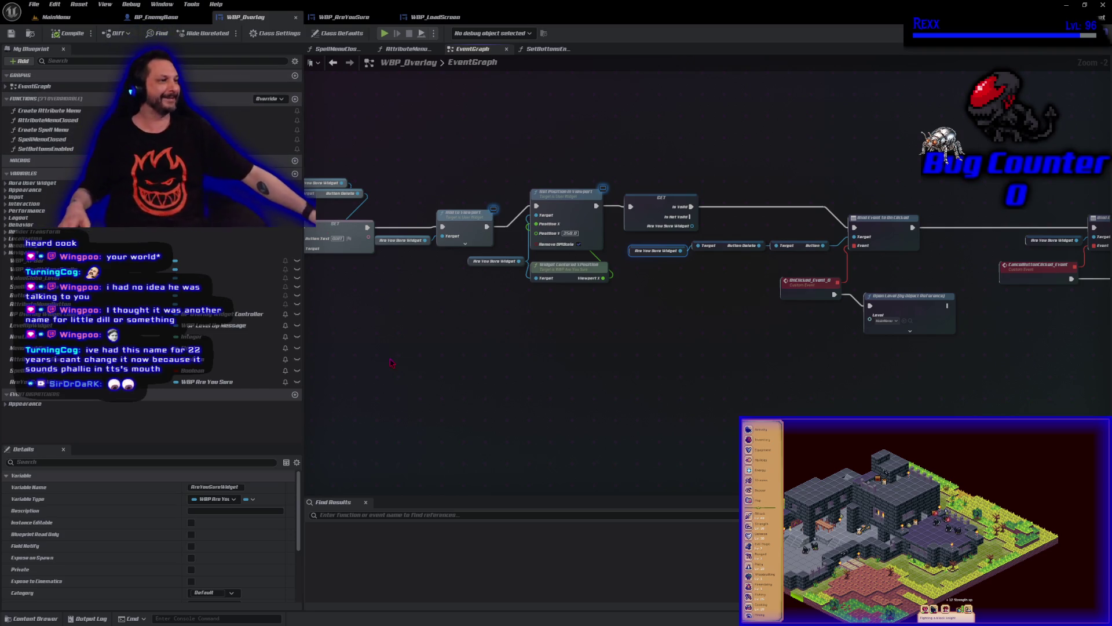
left_click_drag(729, 363, 689, 369)
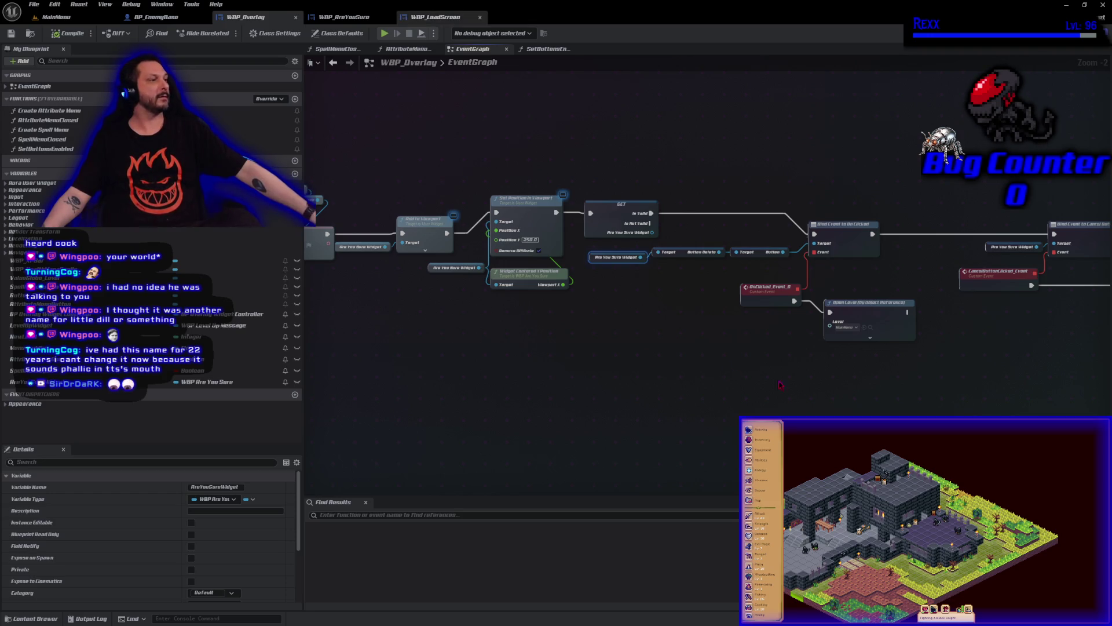
left_click_drag(873, 387, 626, 340)
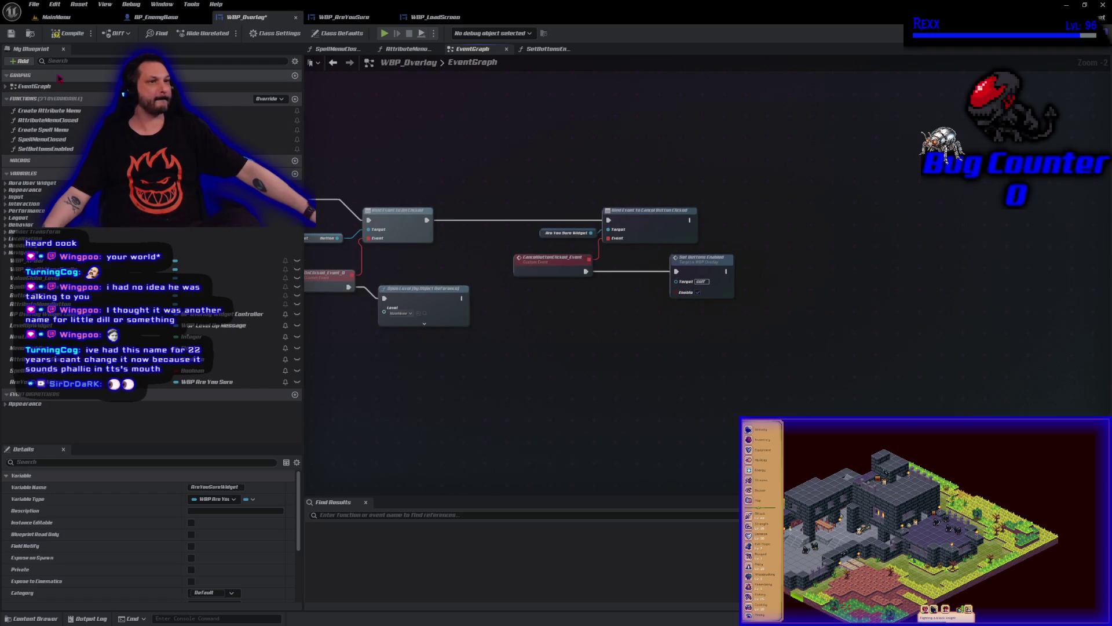
left_click(10, 33)
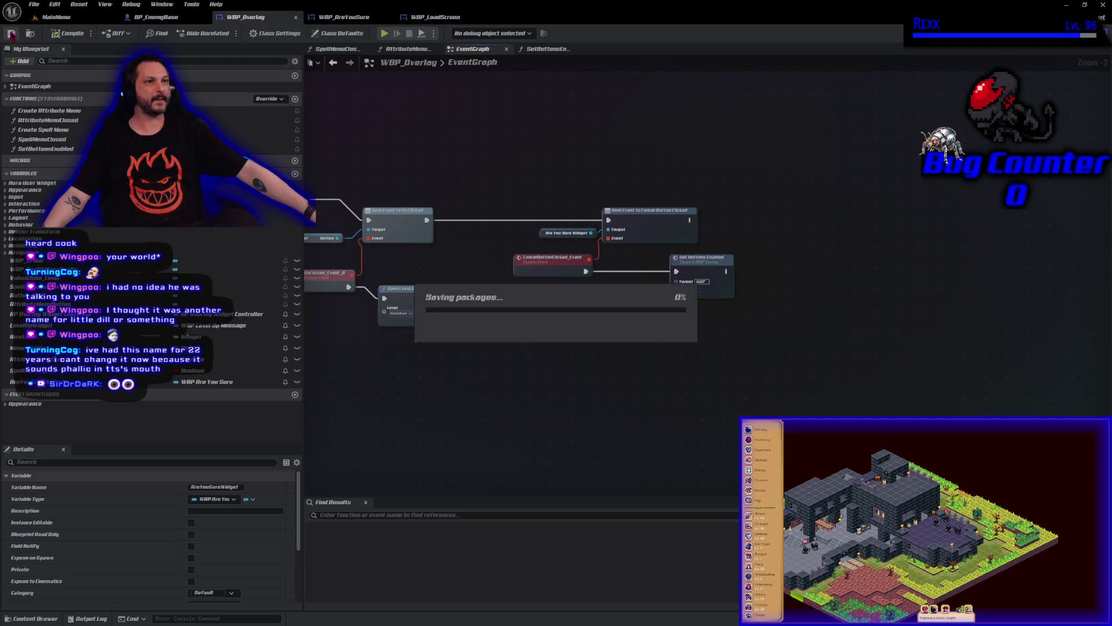
Play the MainMenu level, replace the first save slot with a new Level 1 game, and enter the dungeon
left_click(56, 17)
left_click(221, 34)
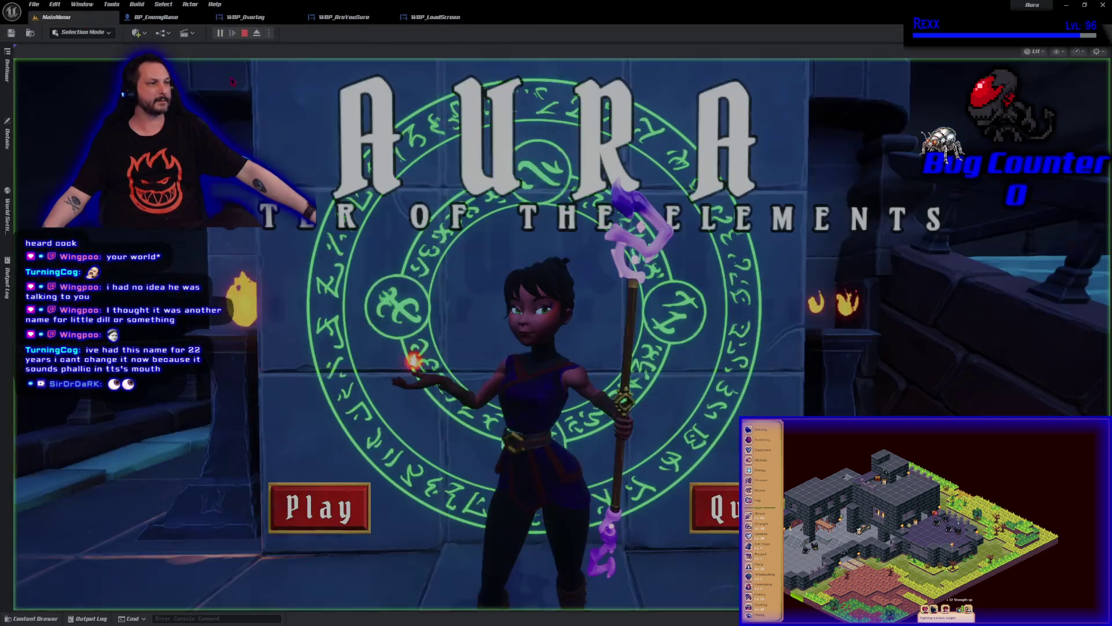
left_click(351, 498)
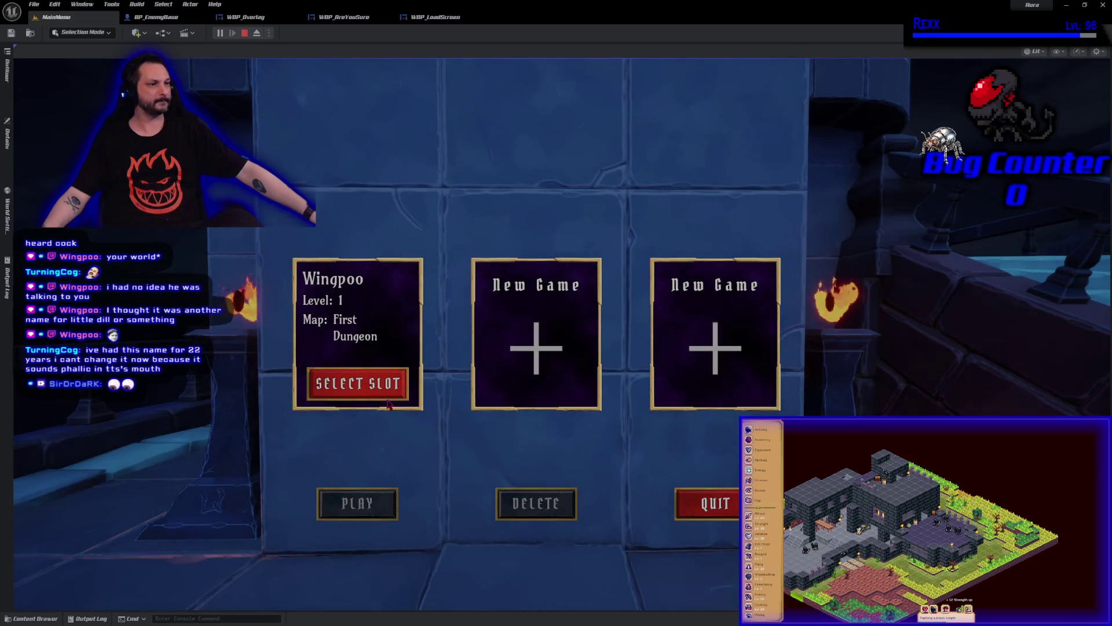
left_click(357, 383)
left_click(536, 503)
left_click(621, 180)
left_click(357, 342)
left_click(392, 385)
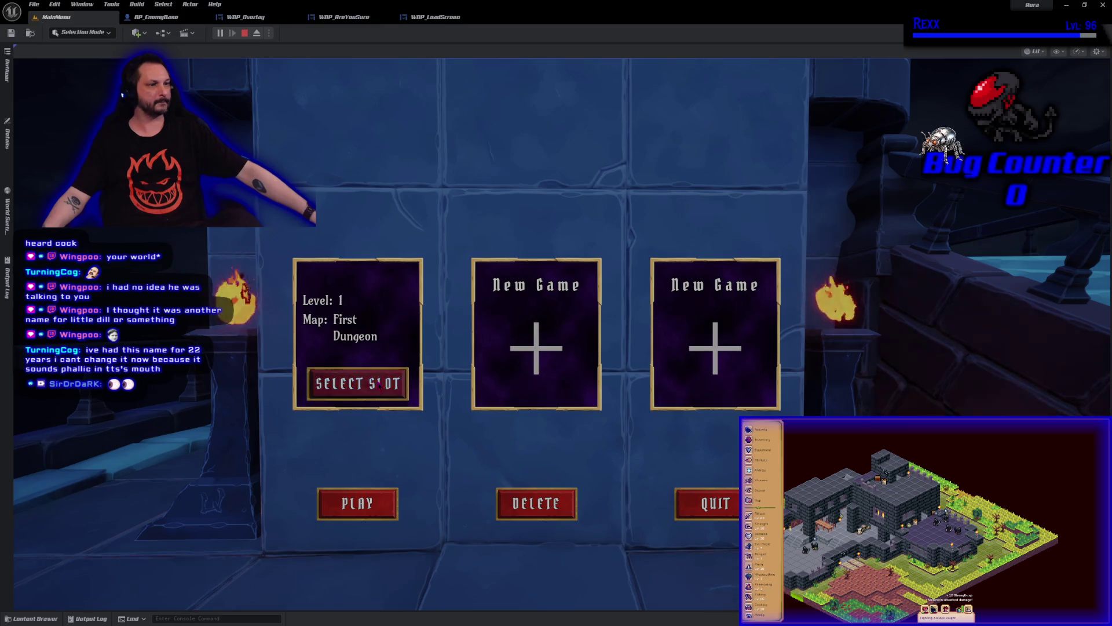
left_click(357, 503)
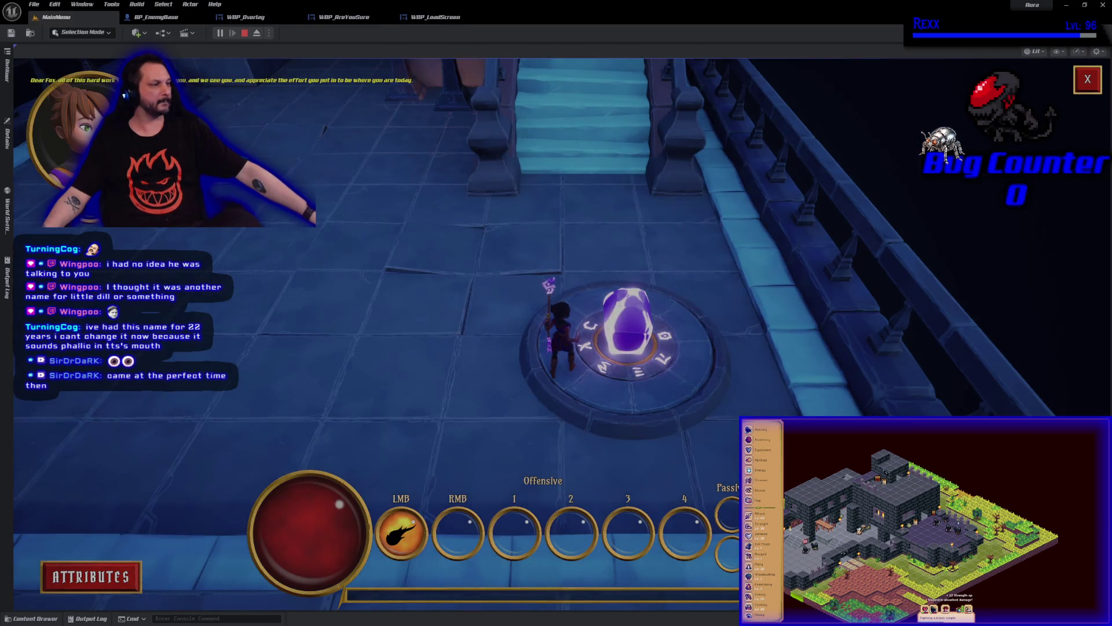
Quit to the main menu through the Are You Sure dialog, then stop the play session
left_click(1087, 90)
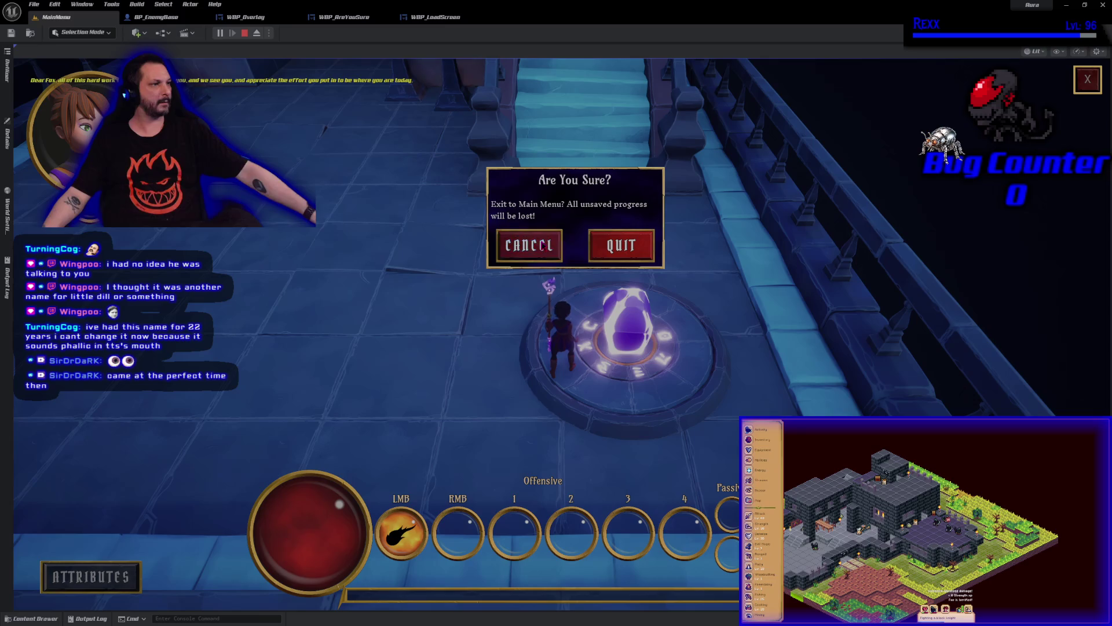
left_click(621, 245)
key("Escape")
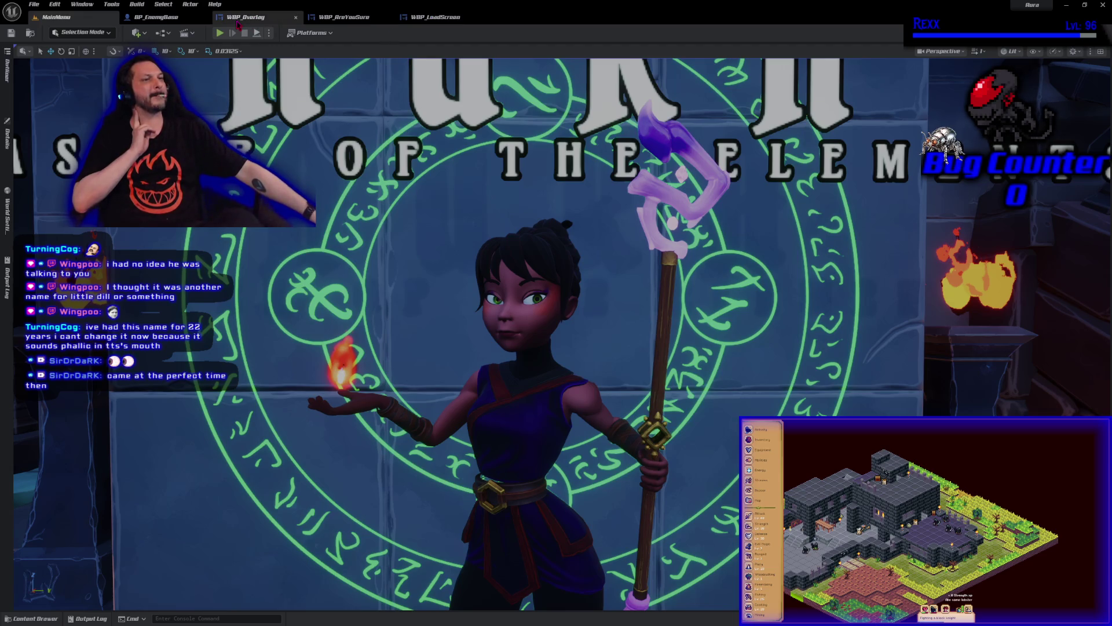
Return to WBP_Overlay's EventGraph, centred on the Cancel binding nodes
left_click(239, 22)
scroll(622, 347, "up", 2)
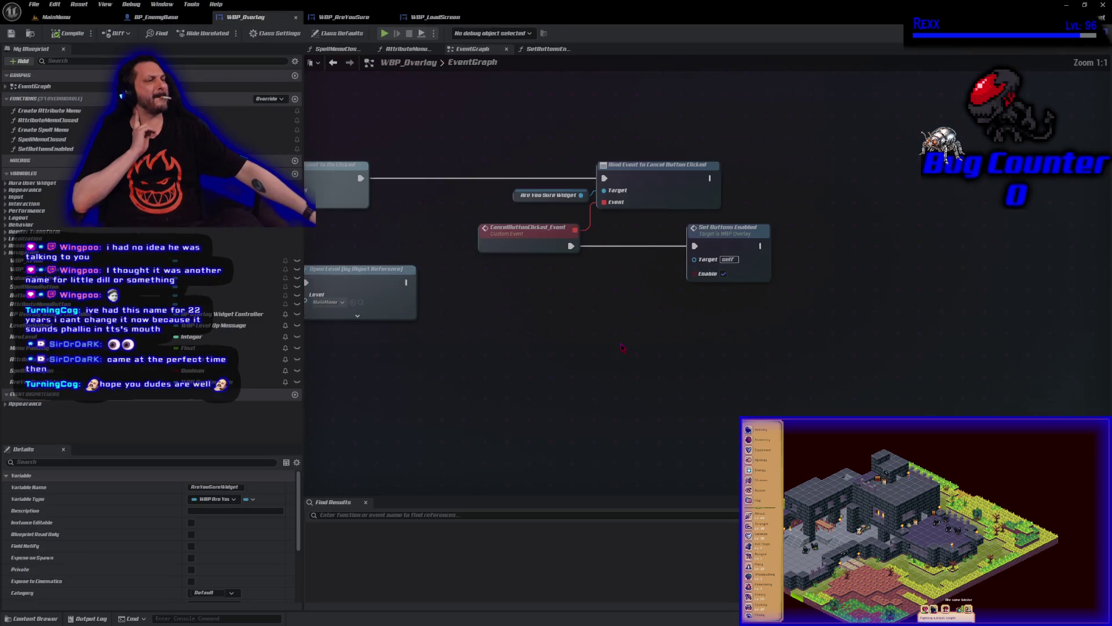
left_click_drag(619, 339, 699, 372)
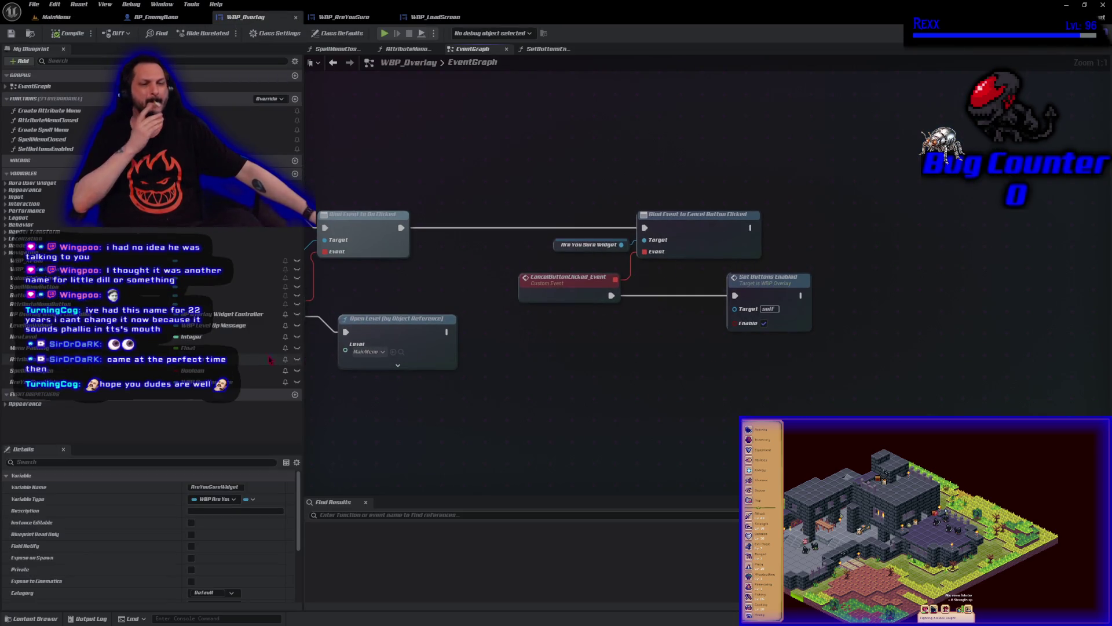